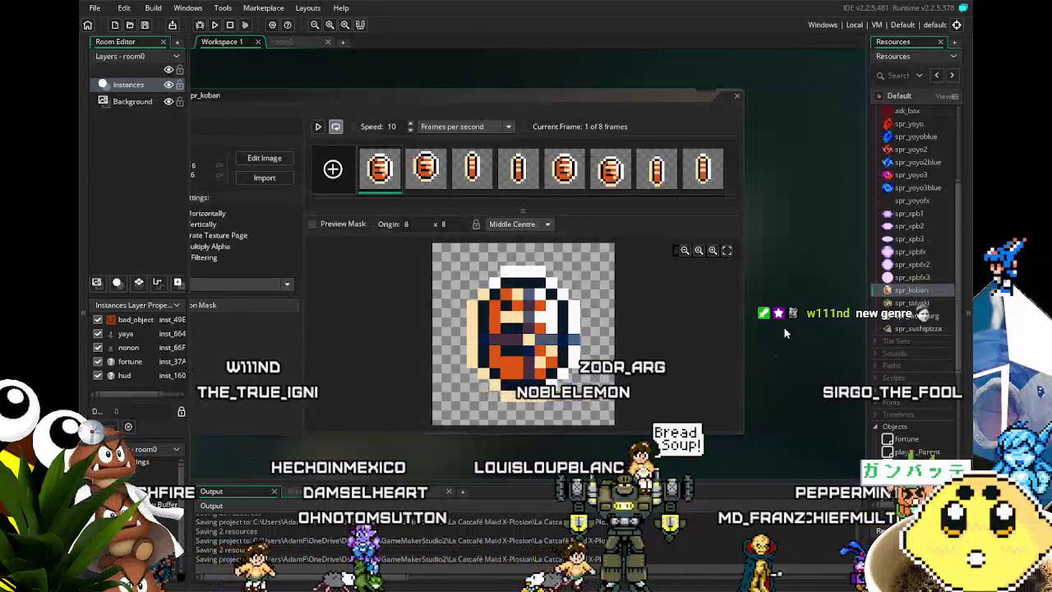
Set the spr_sushipizza sprite's origin to Middle Centre
scroll(920, 316, down, 5)
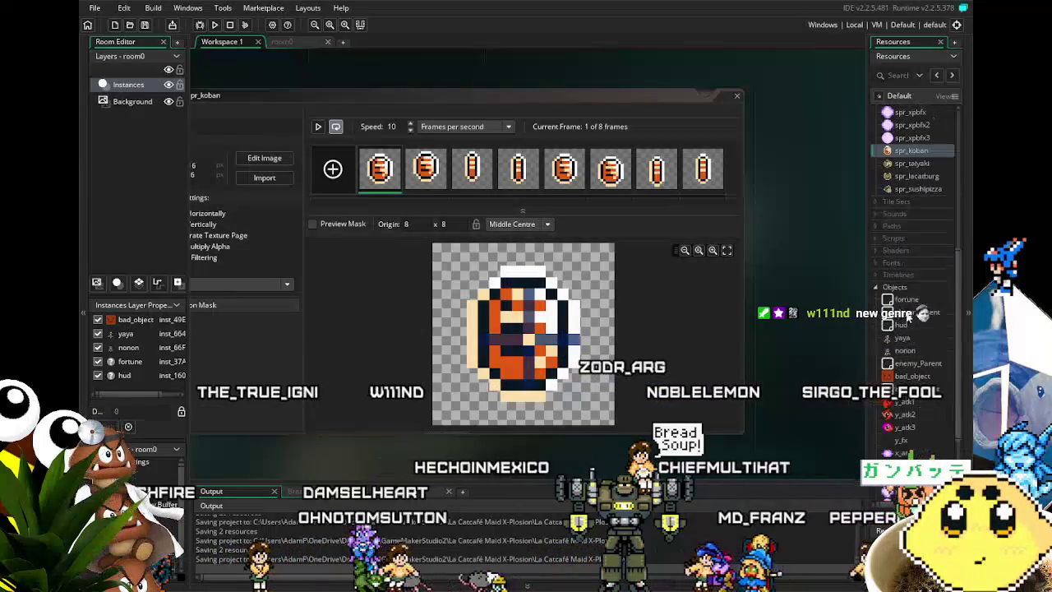
scroll(912, 246, up, 3)
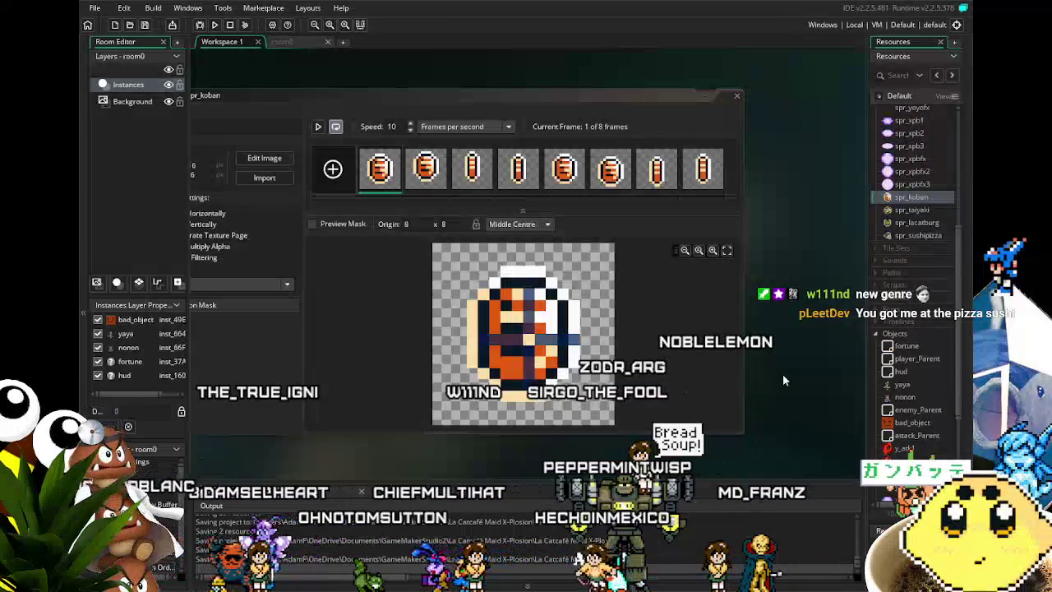
scroll(912, 246, up, 3)
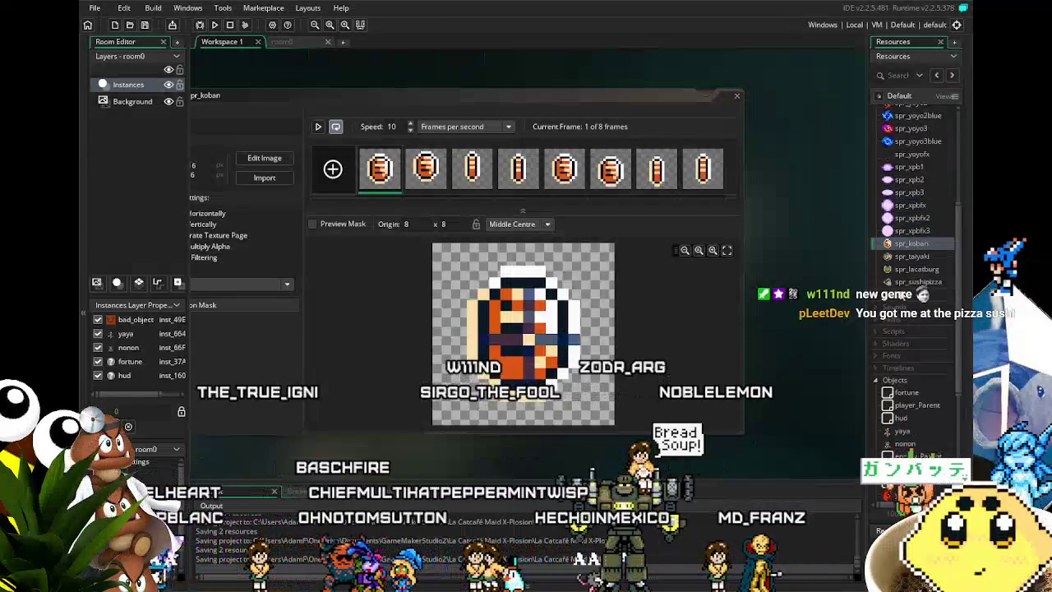
double_click(918, 283)
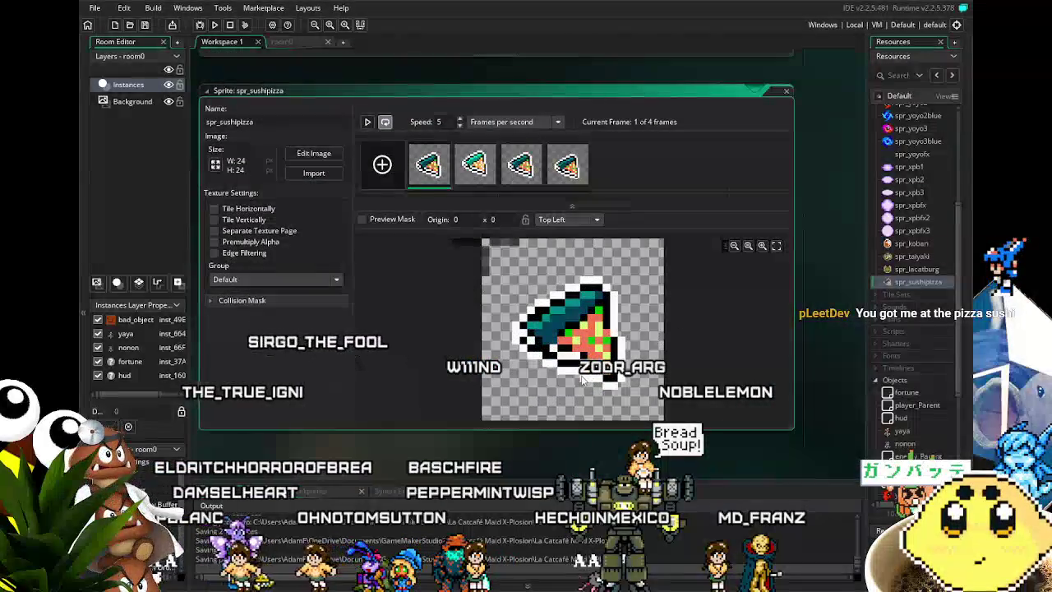
click(557, 220)
click(565, 280)
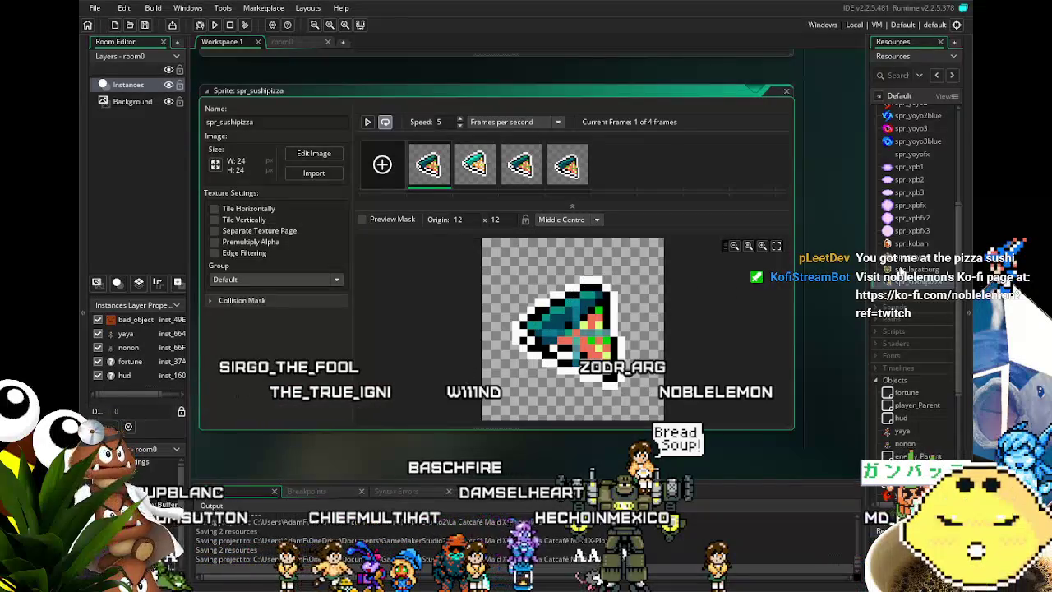
Set the spr_lacatburg and spr_taiyaki origins to Middle Centre (12,12)
double_click(918, 269)
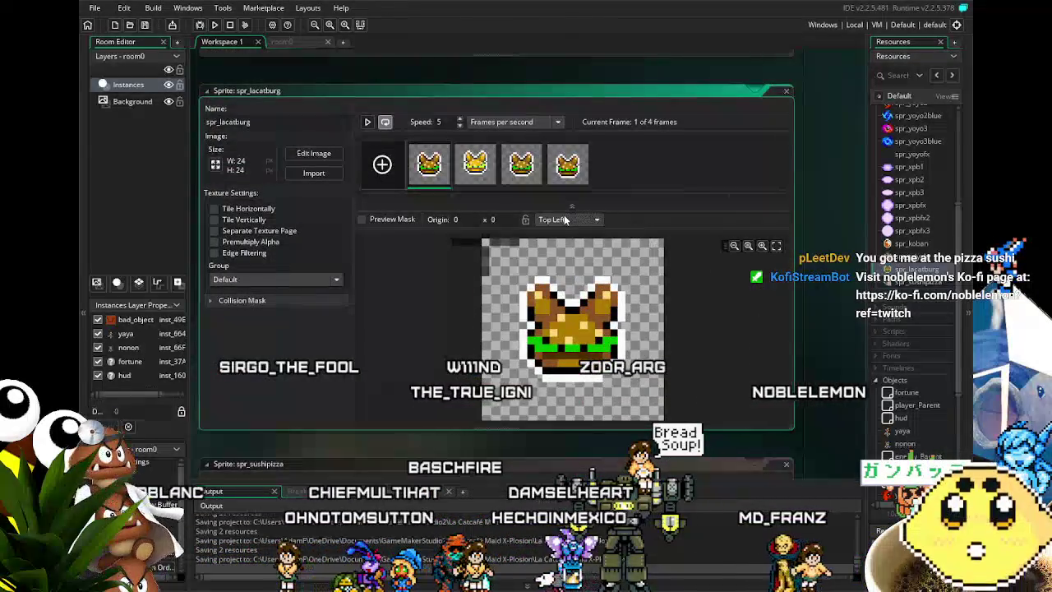
click(565, 220)
click(576, 282)
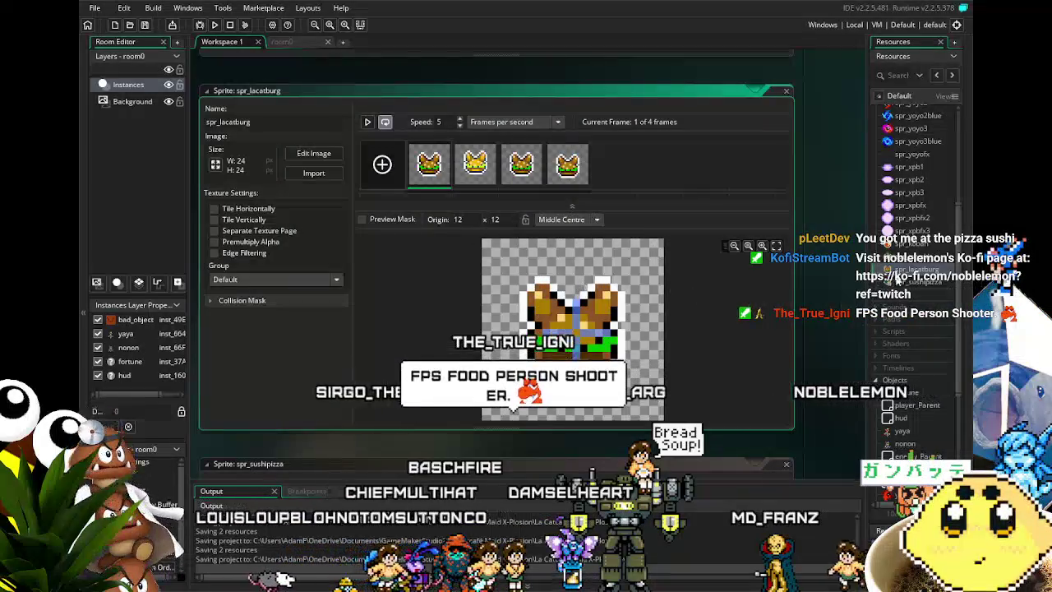
double_click(912, 256)
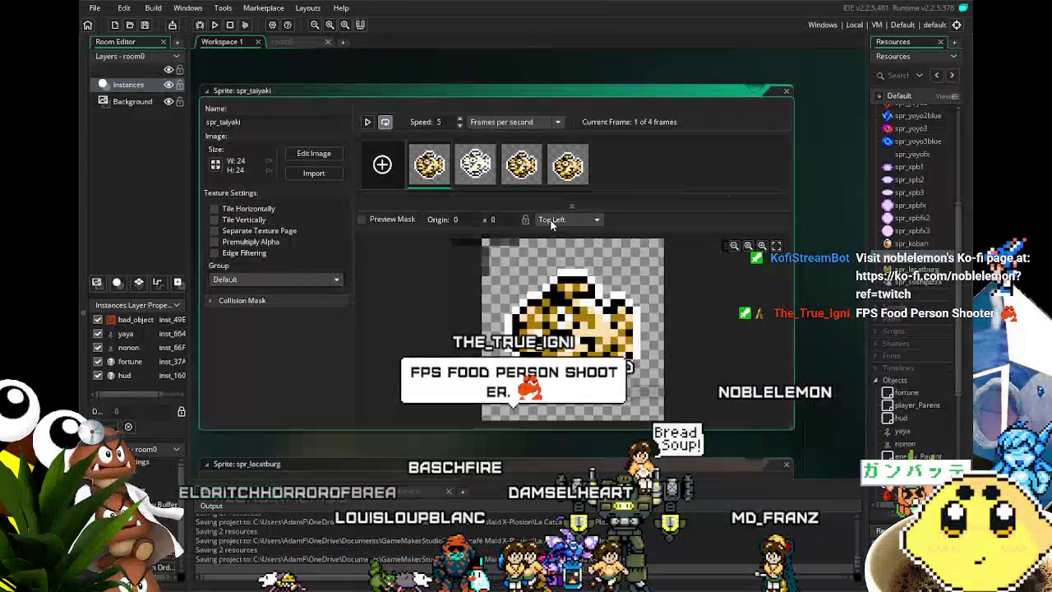
click(551, 220)
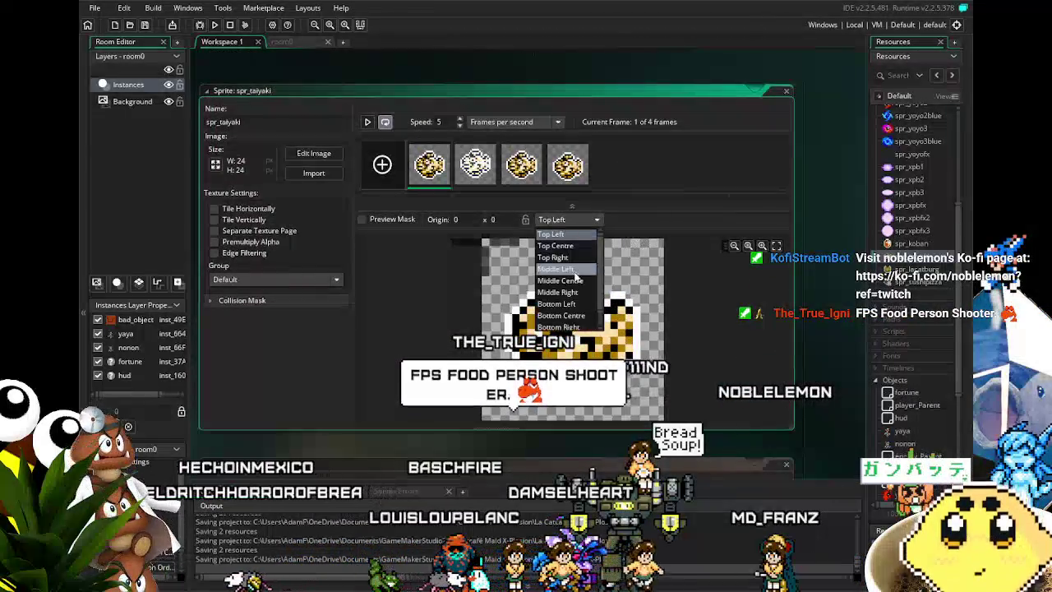
click(575, 281)
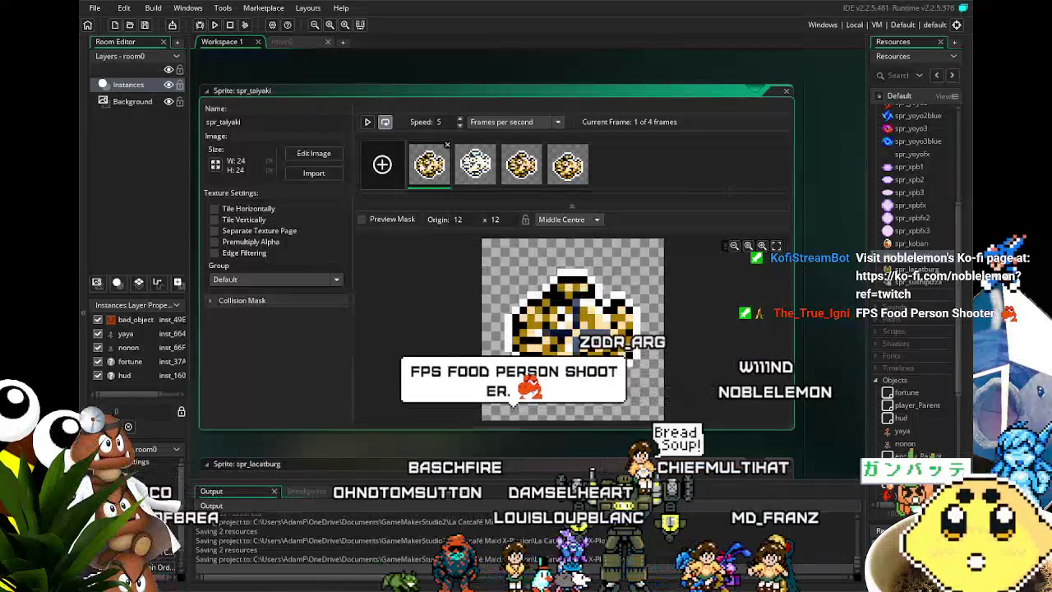
Pause the animation previews of spr_taiyaki and spr_sushipizza
click(366, 123)
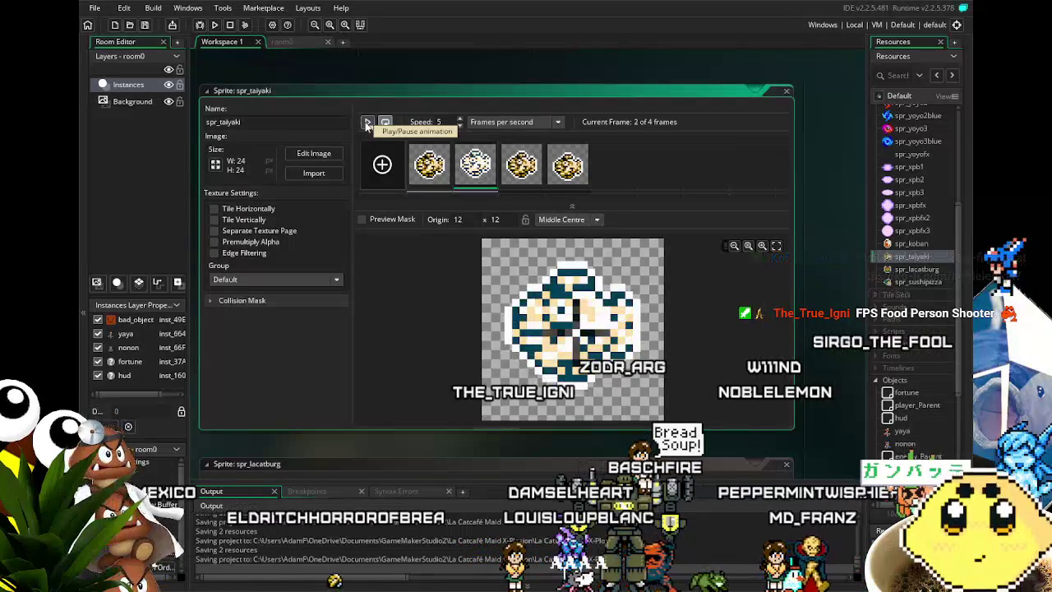
double_click(911, 283)
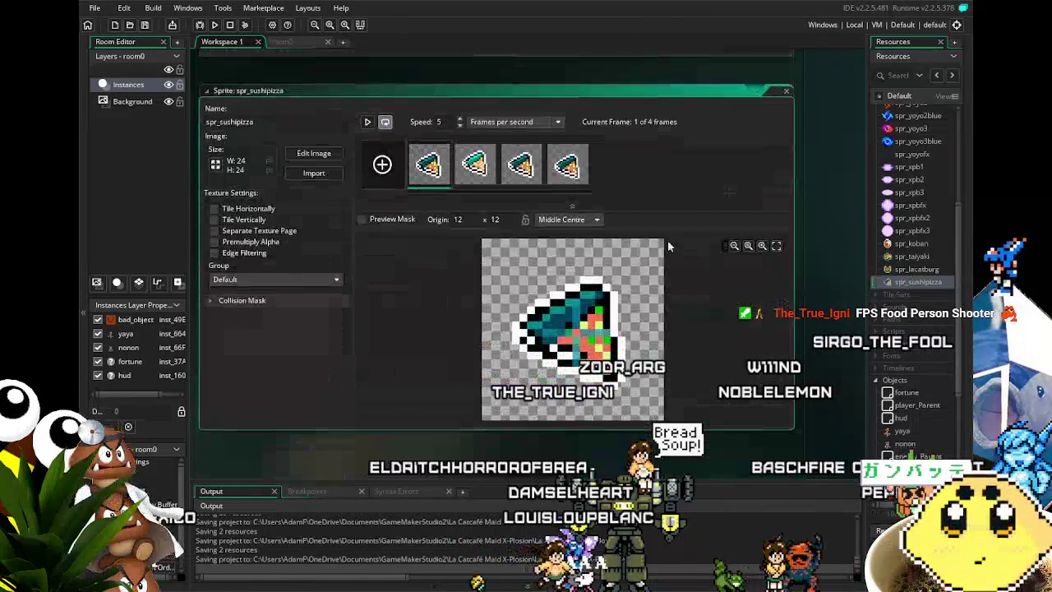
click(367, 122)
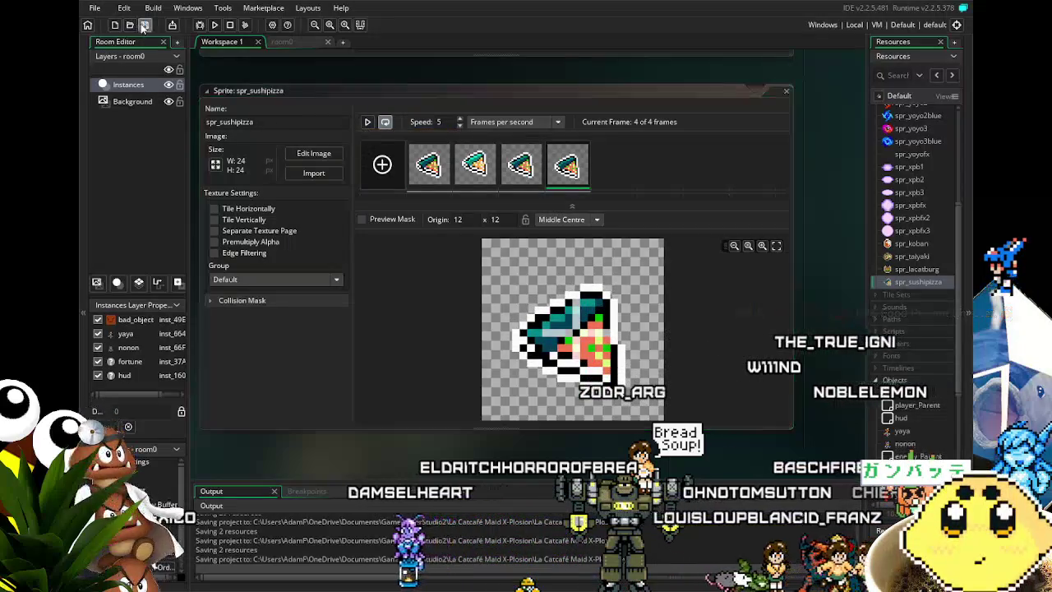
scroll(932, 430, down, 4)
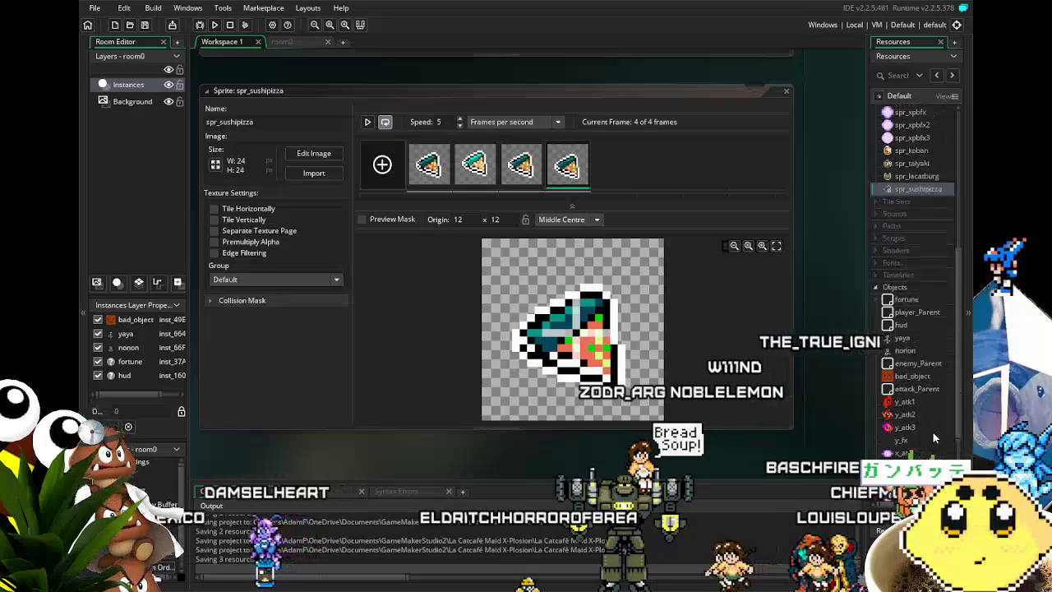
right_click(898, 241)
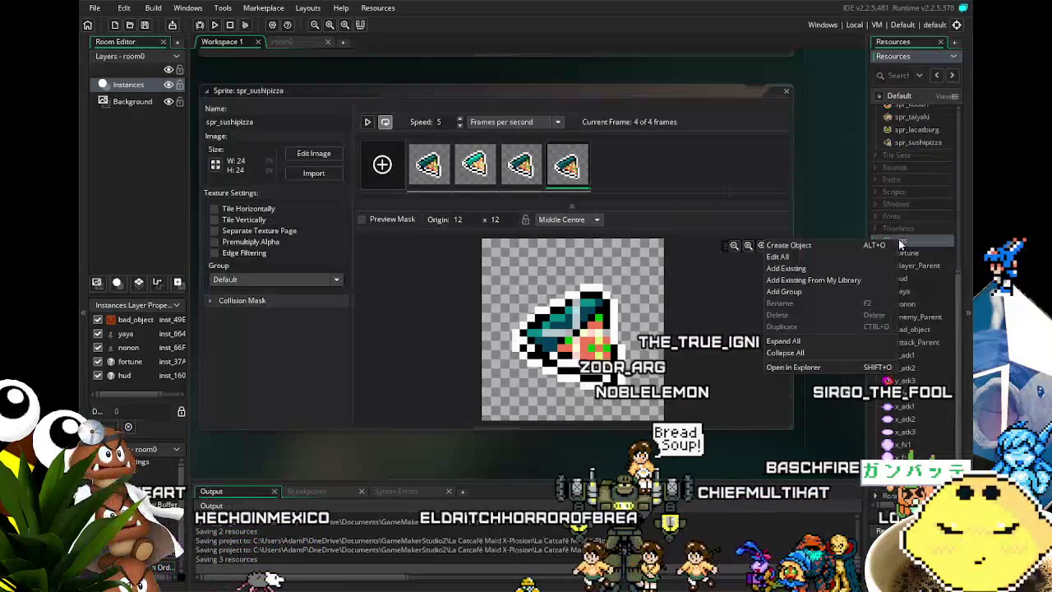
Create a blank object19, delete it, and duplicate the existing coin object instead
click(880, 248)
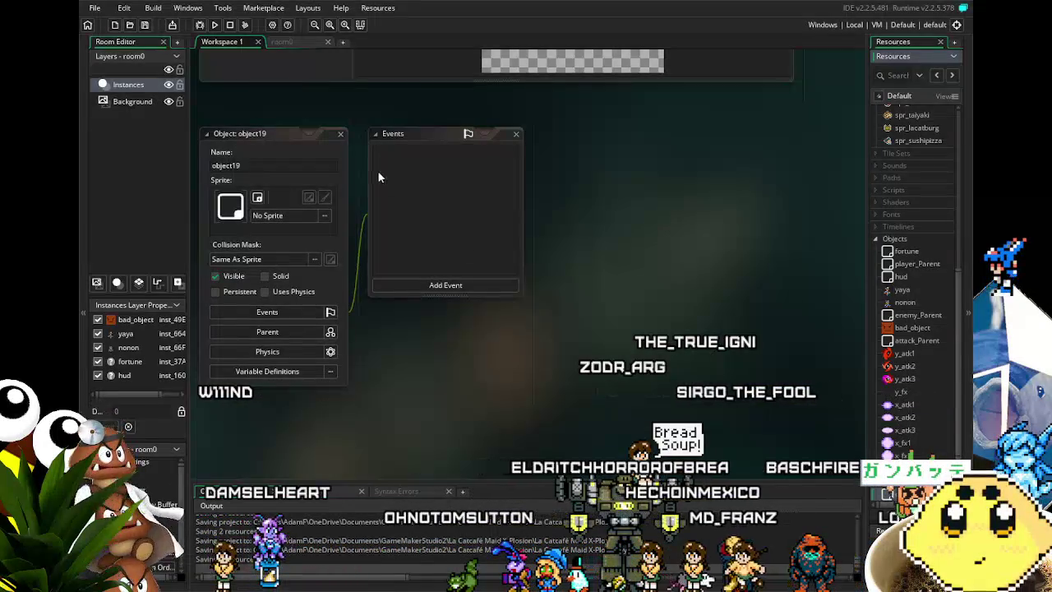
click(279, 165)
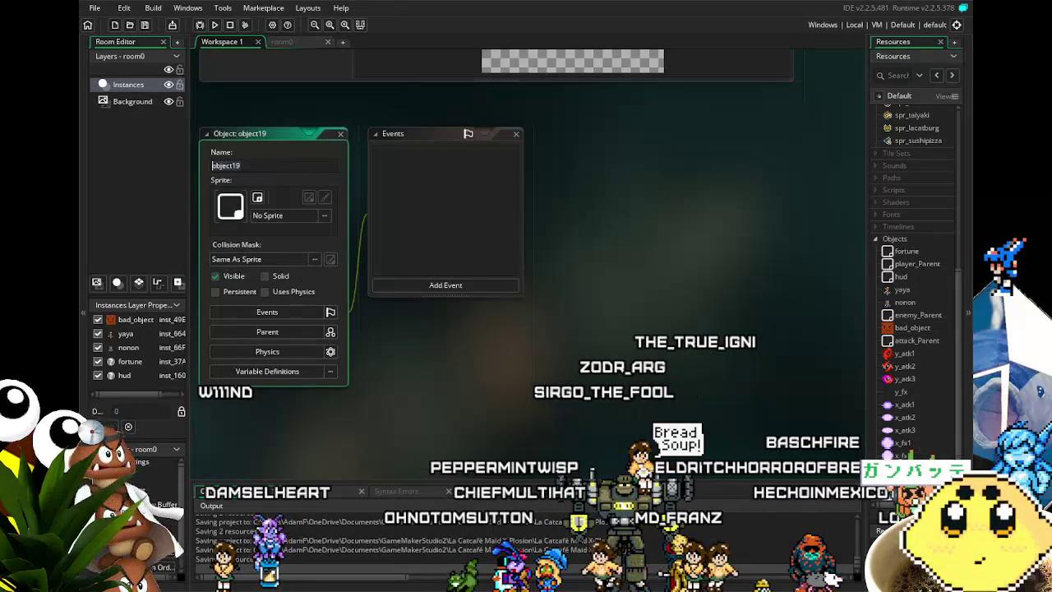
key(Return)
key(Delete)
key(Return)
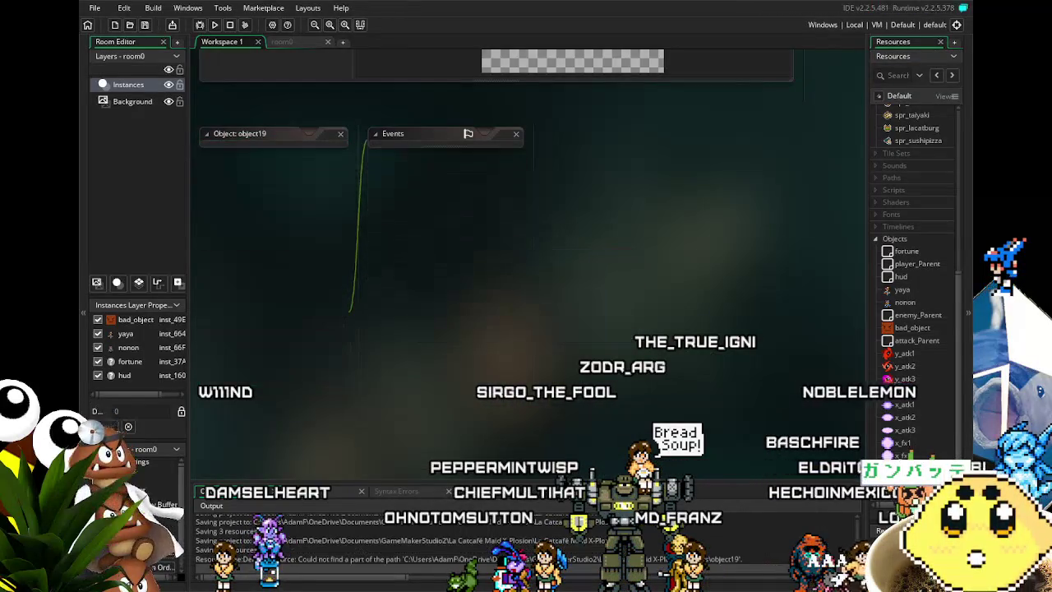
right_click(914, 341)
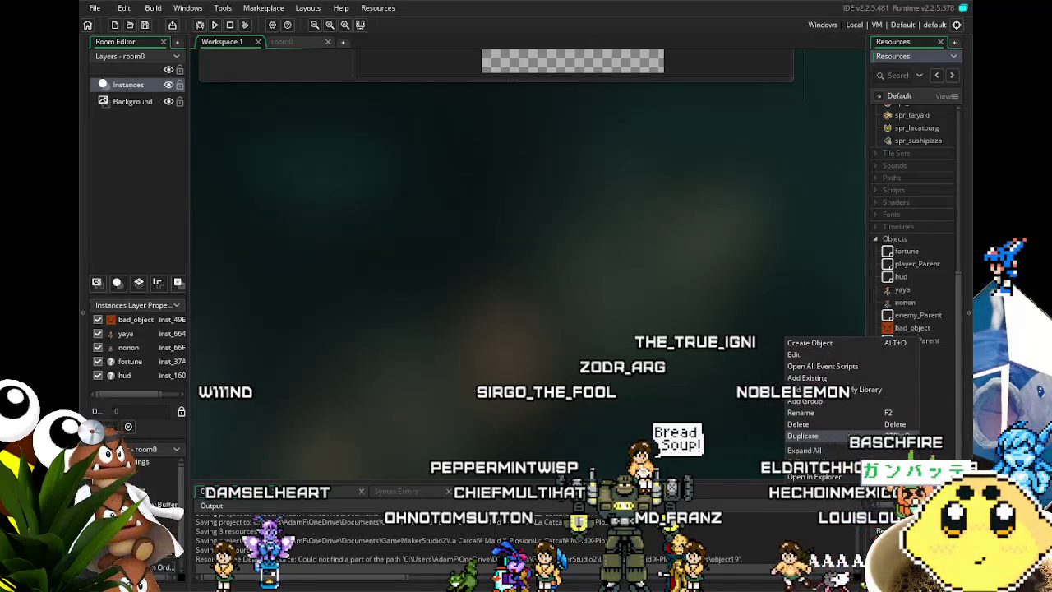
click(848, 434)
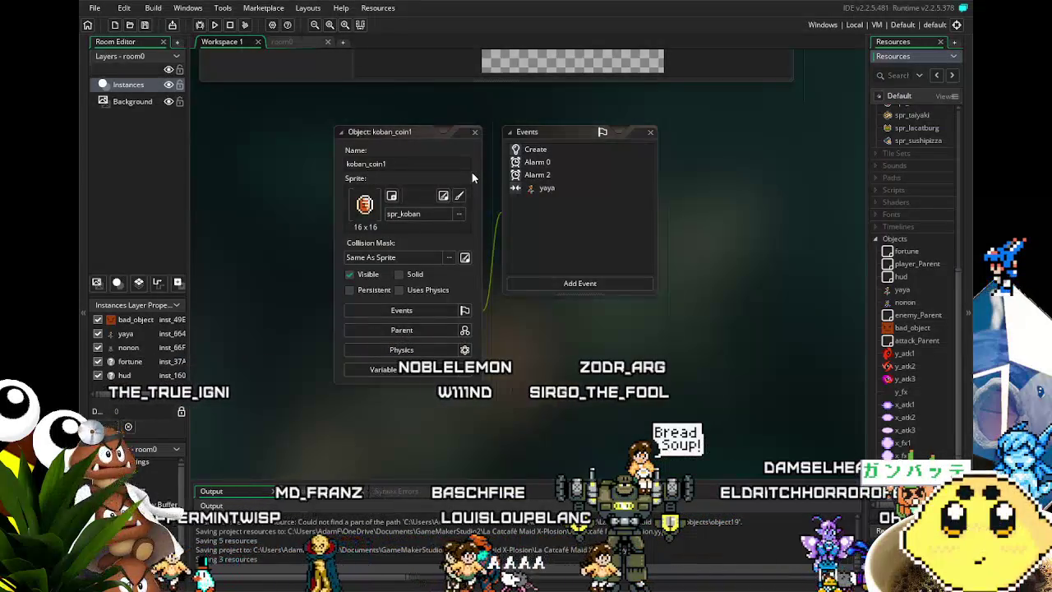
Rename the copy to menu_lacatburg, assign spr_lacatburg, and open its Create event code
text(menu_lacatburg)
key(Return)
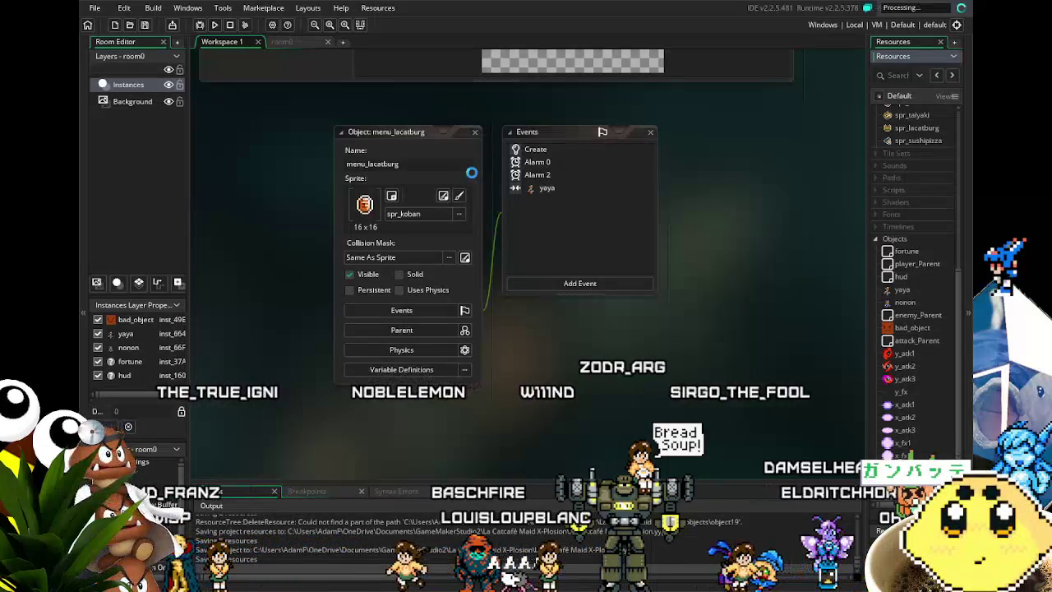
click(413, 215)
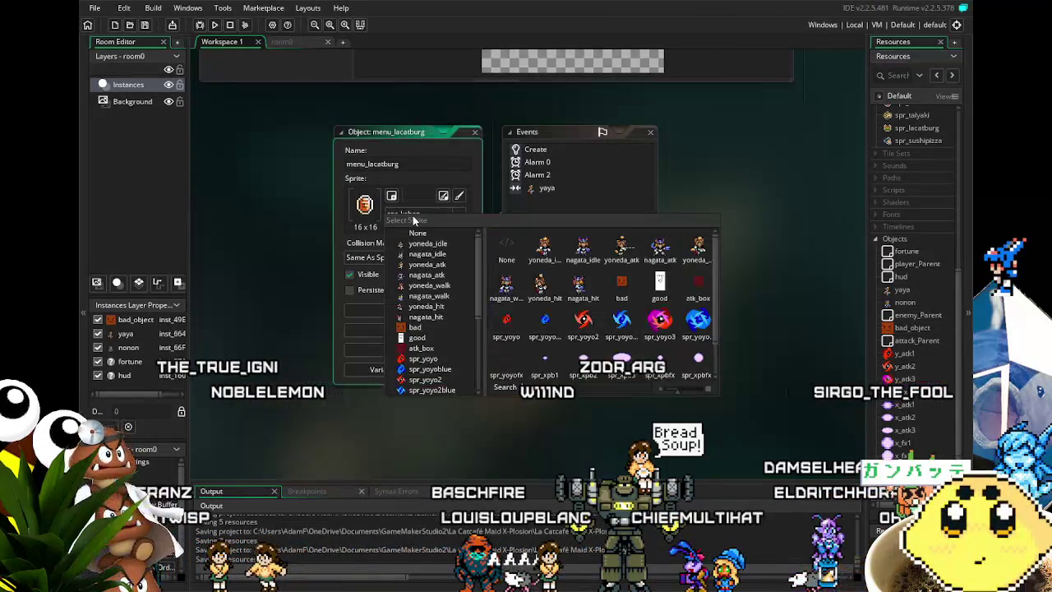
scroll(620, 279, down, 1)
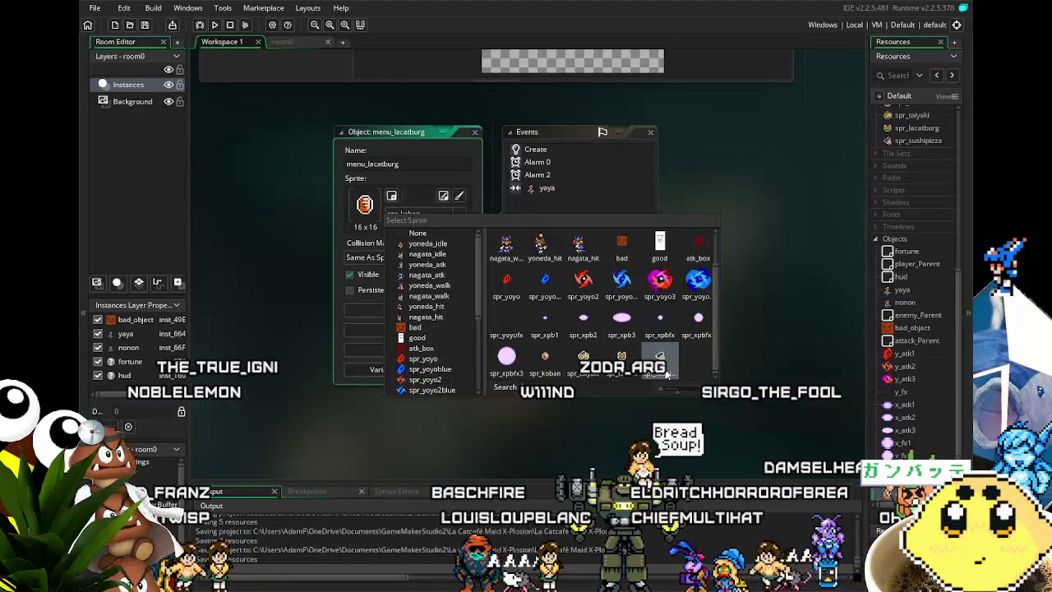
click(621, 358)
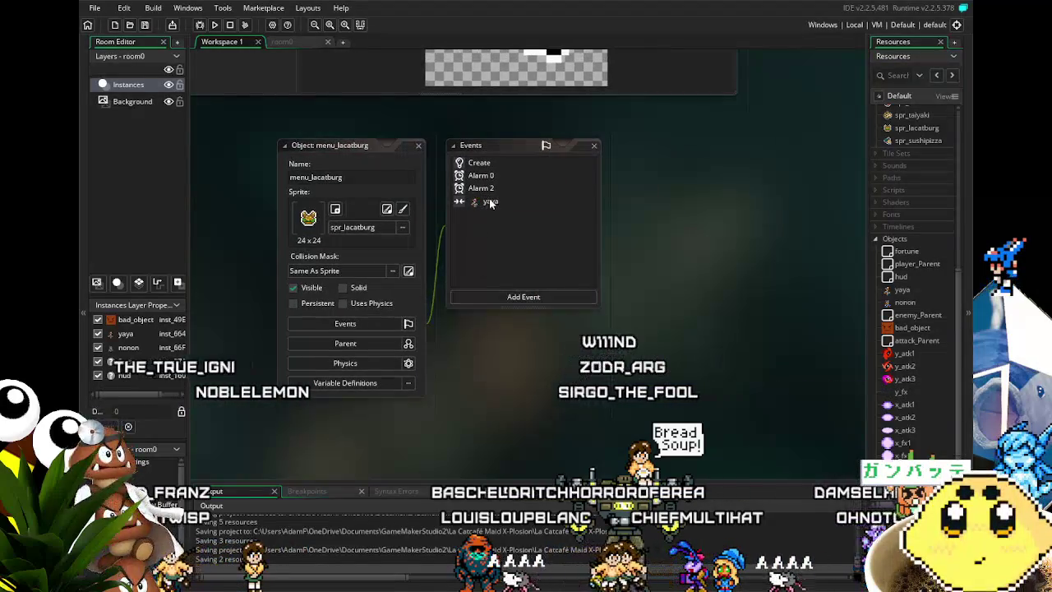
click(477, 162)
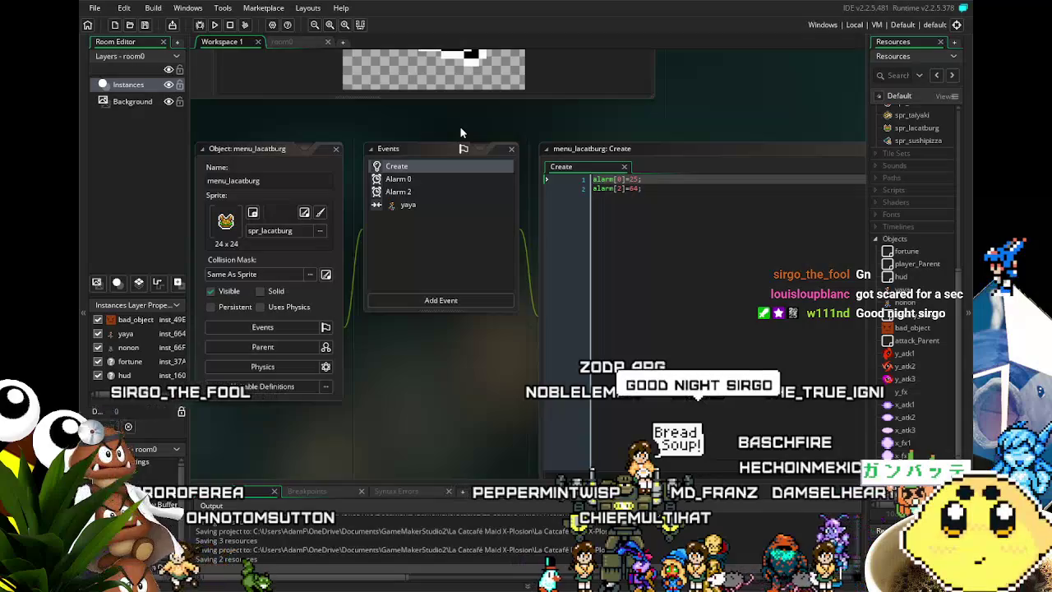
Open and review the Alarm 0, Alarm 2, Create and yaya collision event code
double_click(398, 178)
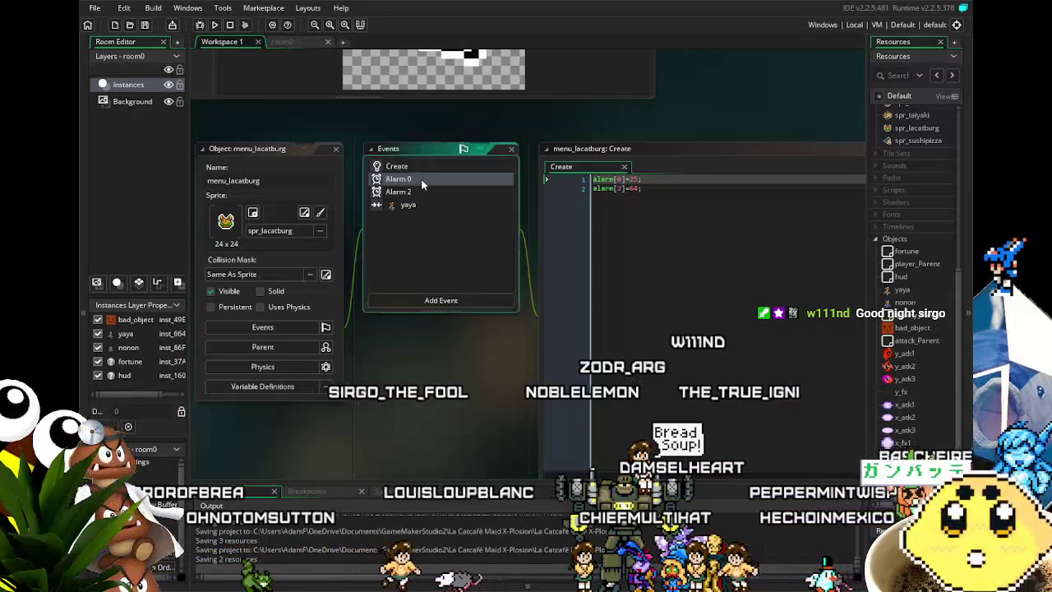
click(434, 191)
double_click(434, 191)
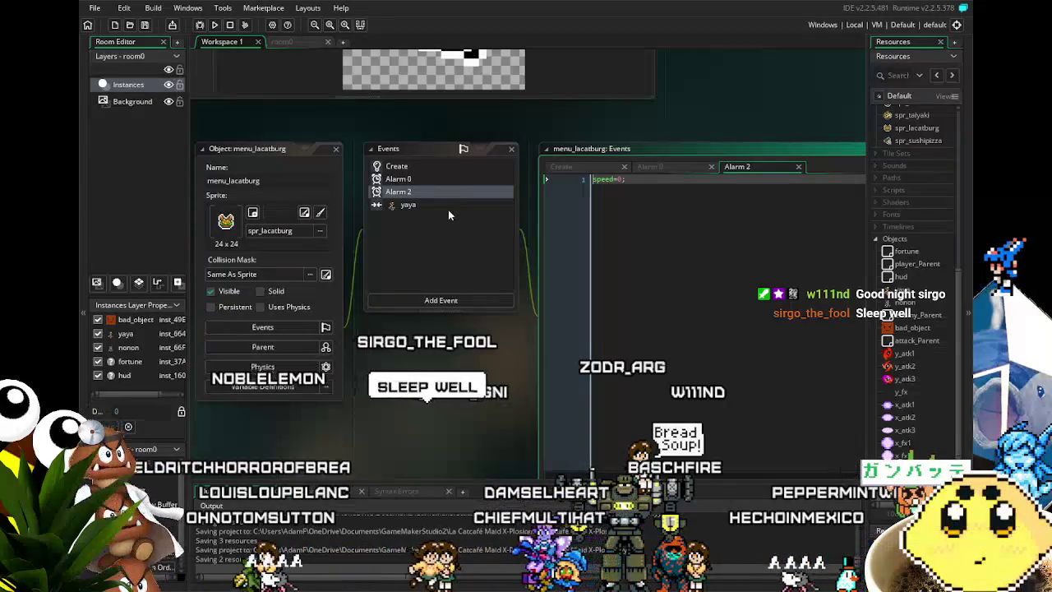
double_click(448, 209)
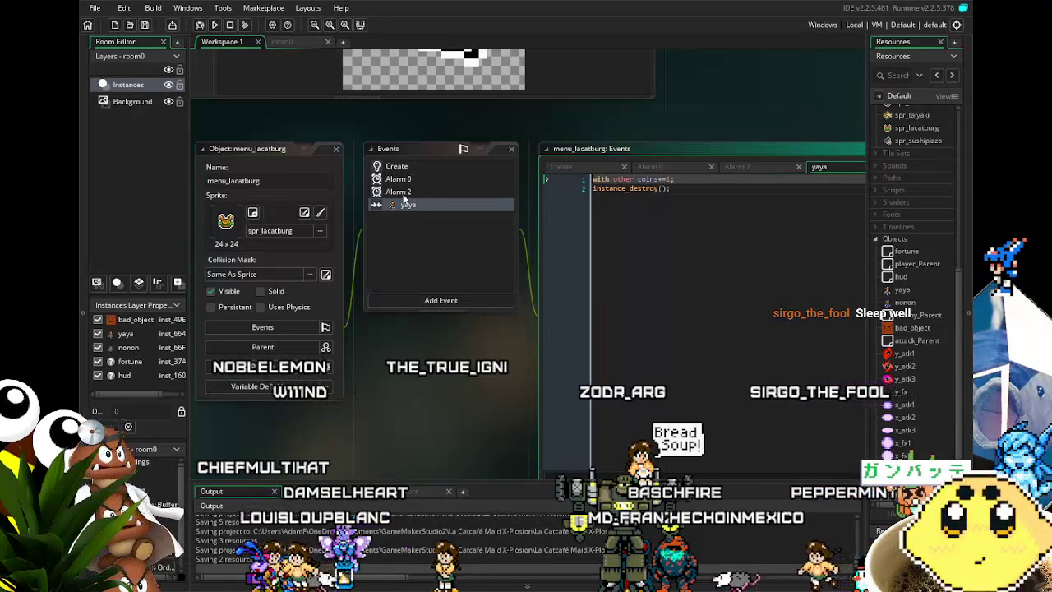
click(429, 187)
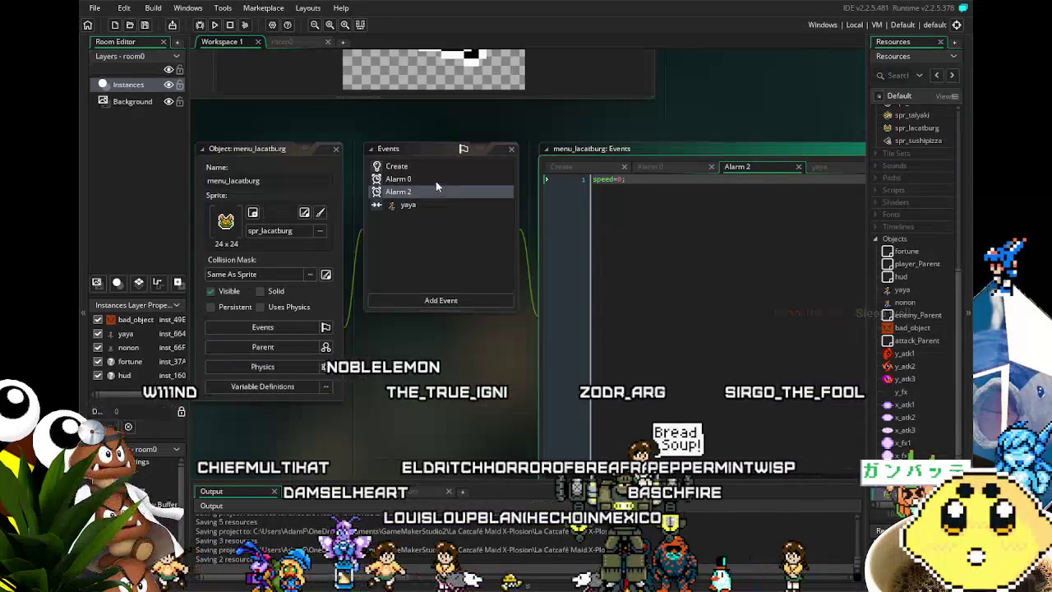
click(435, 181)
click(434, 167)
mouse_move(425, 309)
mouse_down()
mouse_move(385, 312)
mouse_move(406, 339)
mouse_move(446, 341)
mouse_up()
click(377, 209)
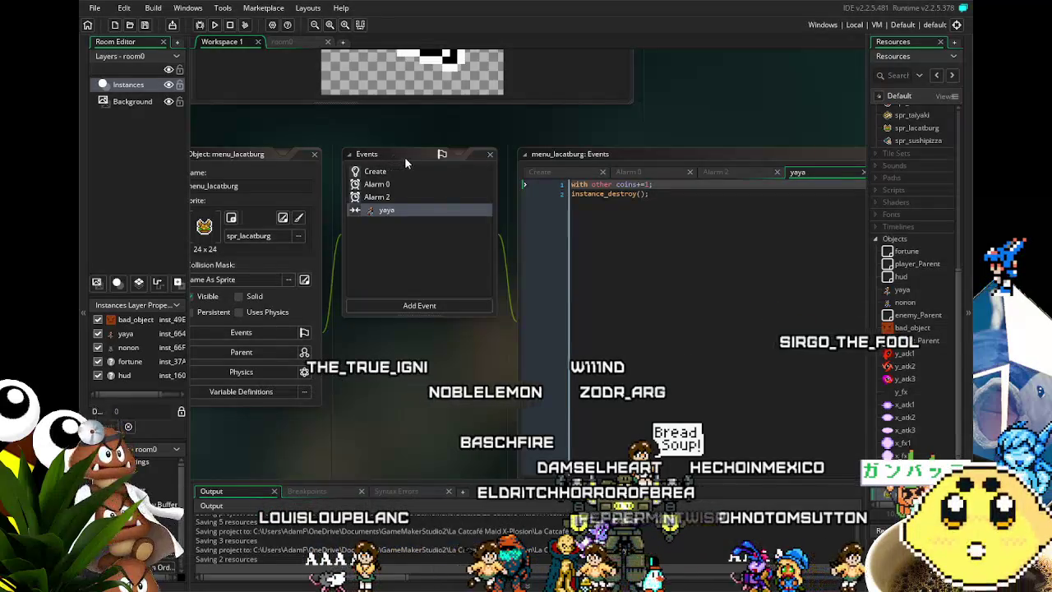
Delete the coins-adding line from the yaya collision event, leaving only instance_destroy()
click(408, 171)
click(417, 184)
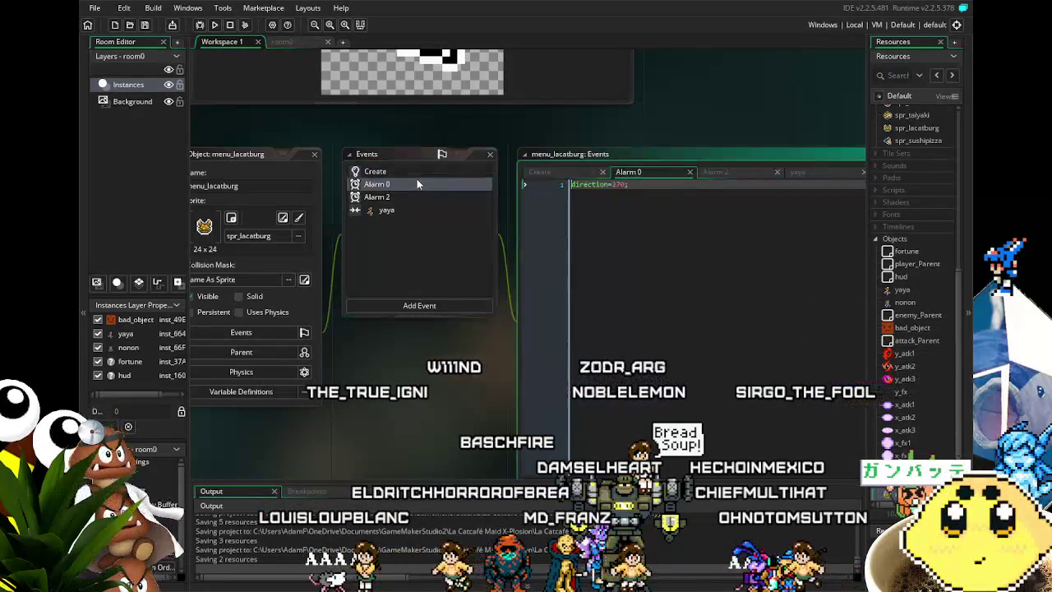
click(423, 197)
click(426, 211)
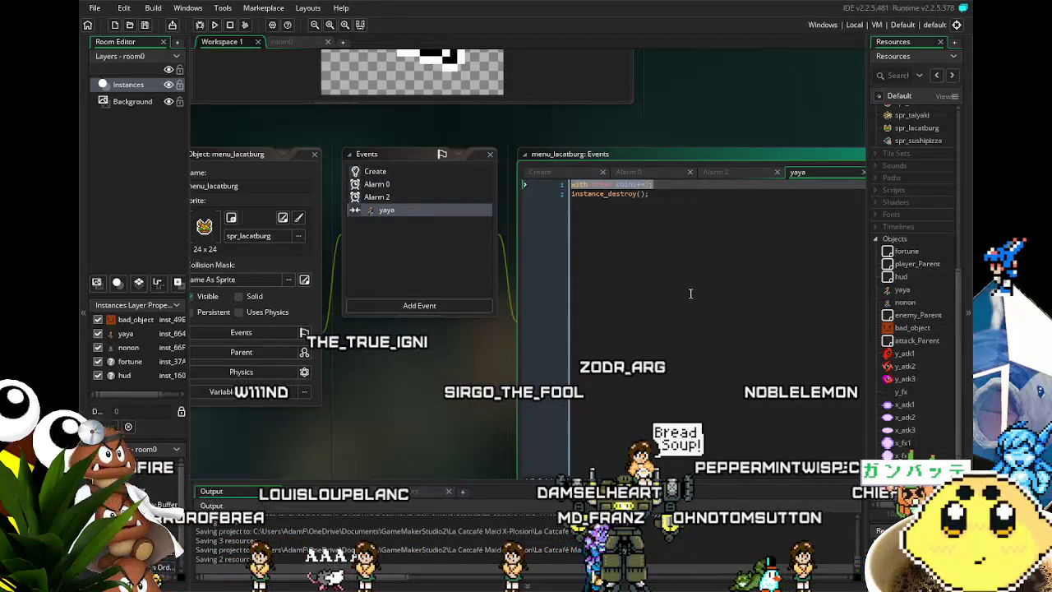
key(Delete)
key(Delete)
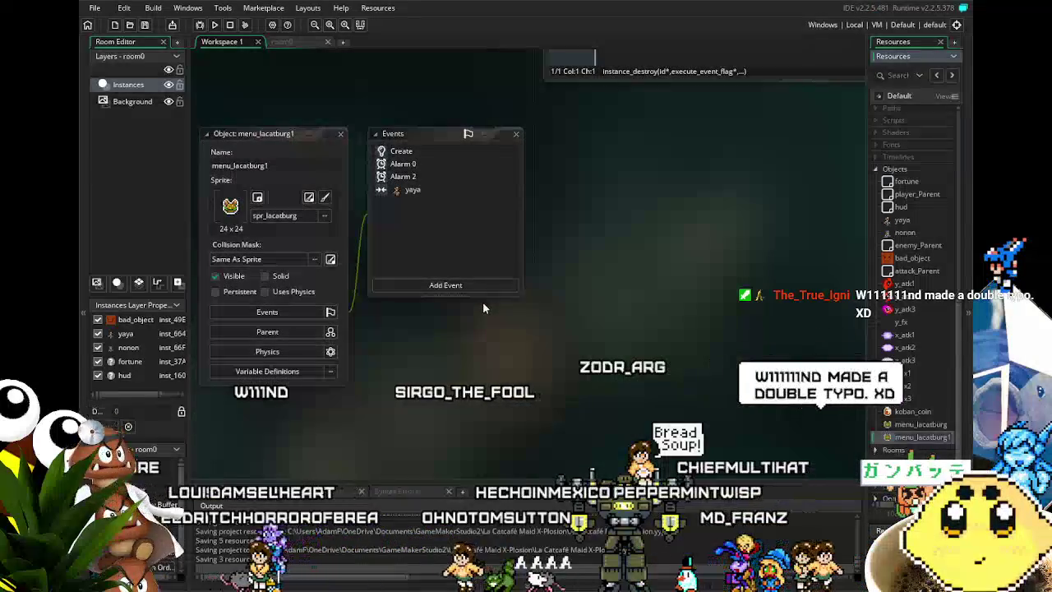
Give the copy the spr_taiyaki sprite and rename it menu_taiyaki
click(326, 216)
scroll(509, 345, down, 2)
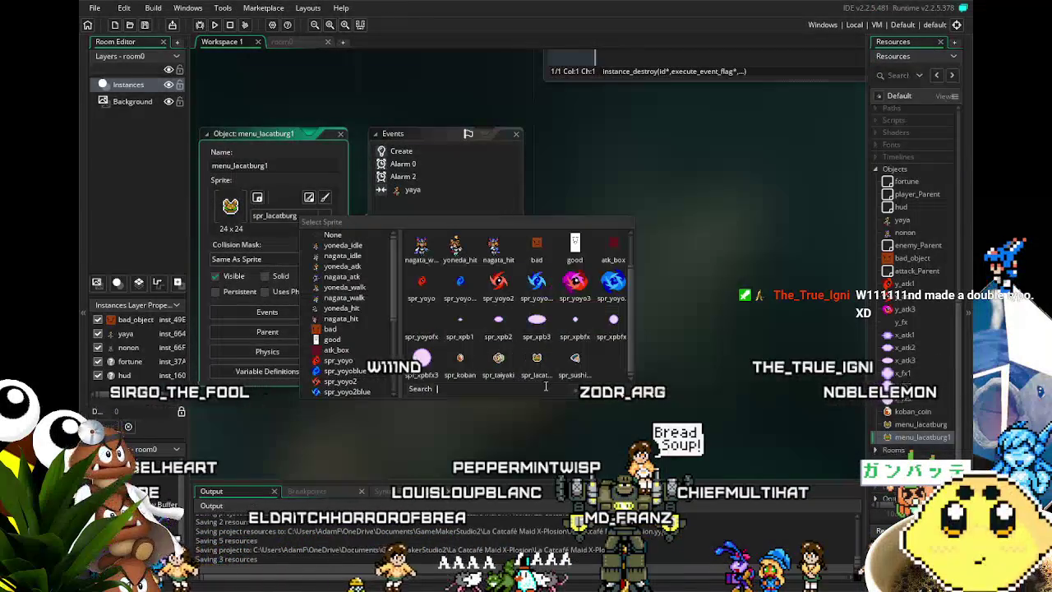
click(509, 361)
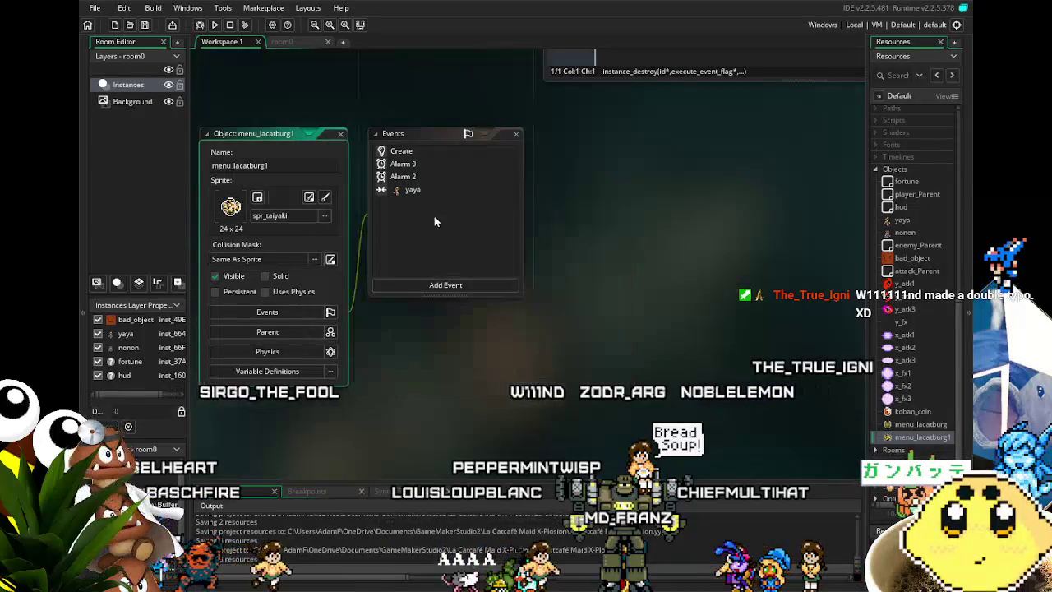
click(241, 166)
key(ctrl+a)
text(menu_taiyaki)
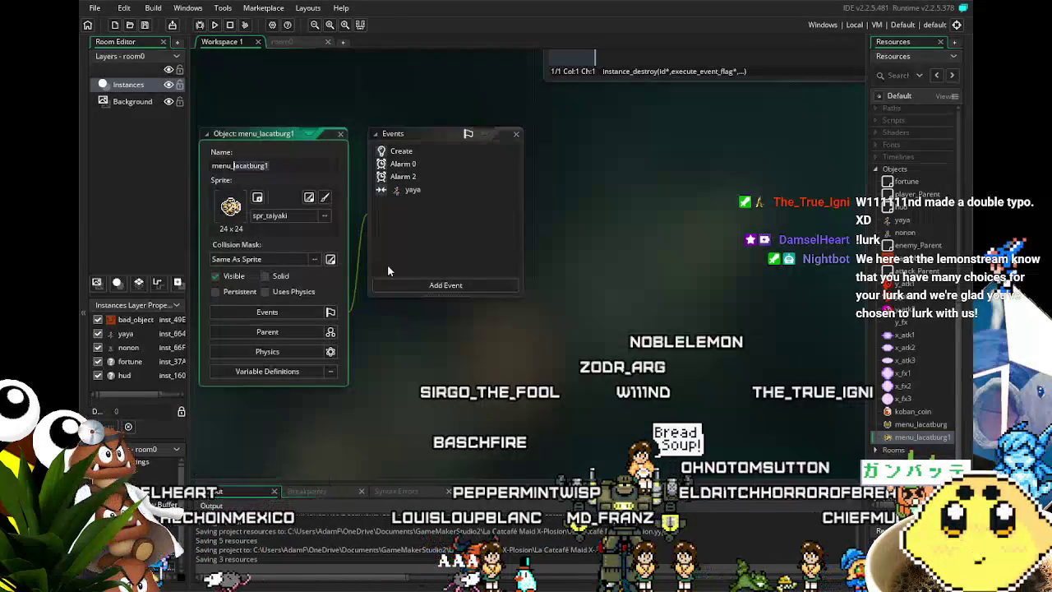
key(Return)
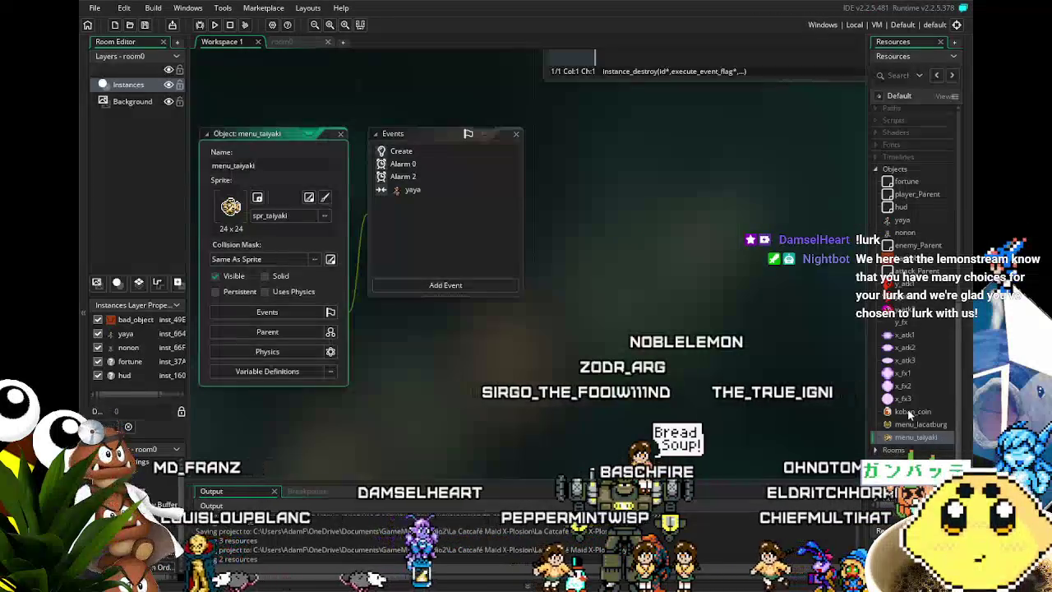
Duplicate the menu_taiyaki object in Resources
scroll(936, 419, down, 1)
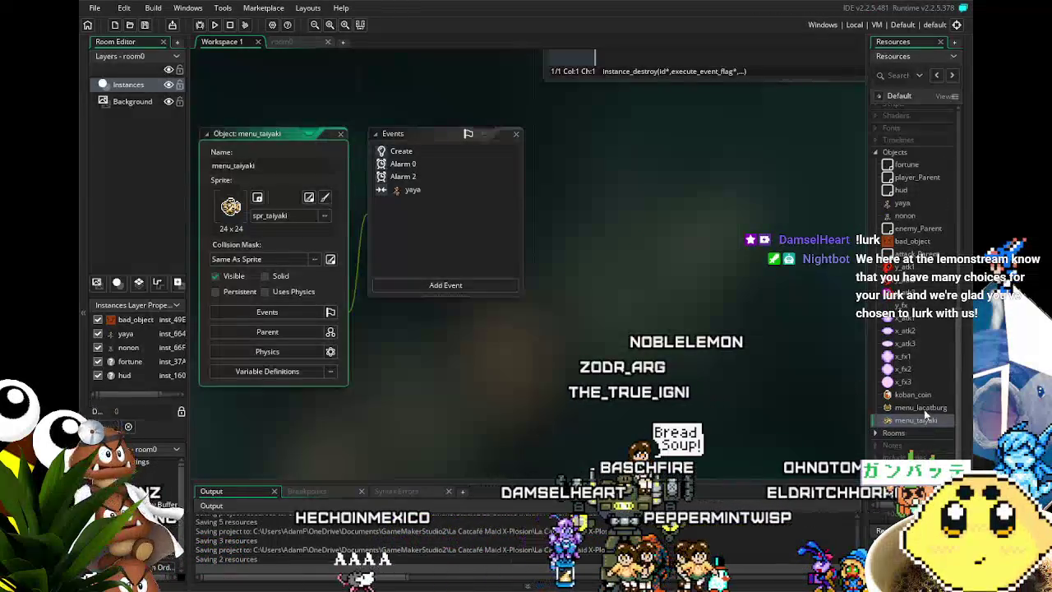
right_click(926, 421)
click(852, 528)
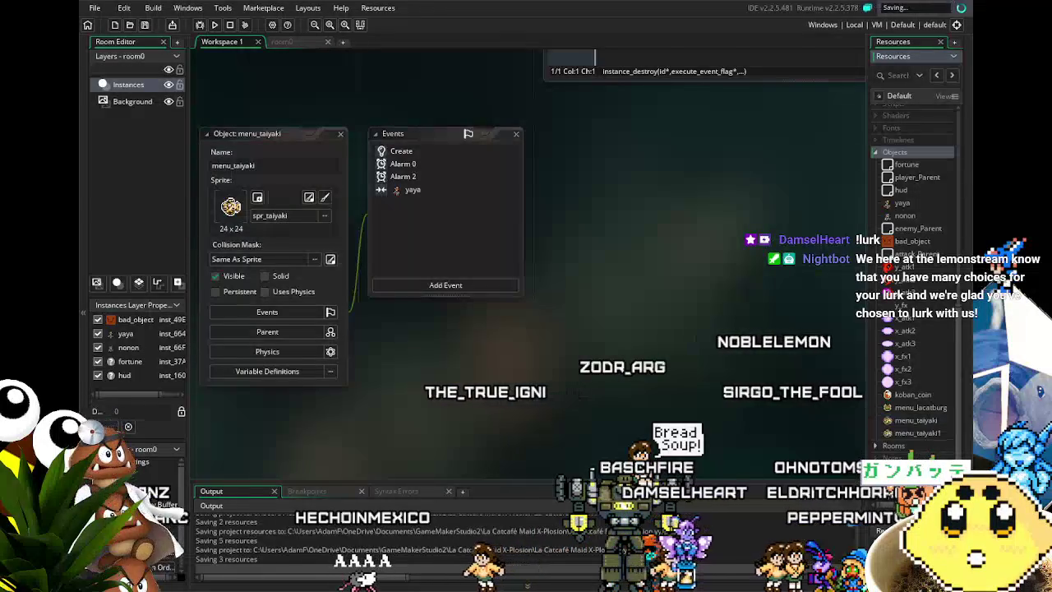
Give the new copy the spr_sushipizza sprite and rename it menu_sushipizza
click(269, 215)
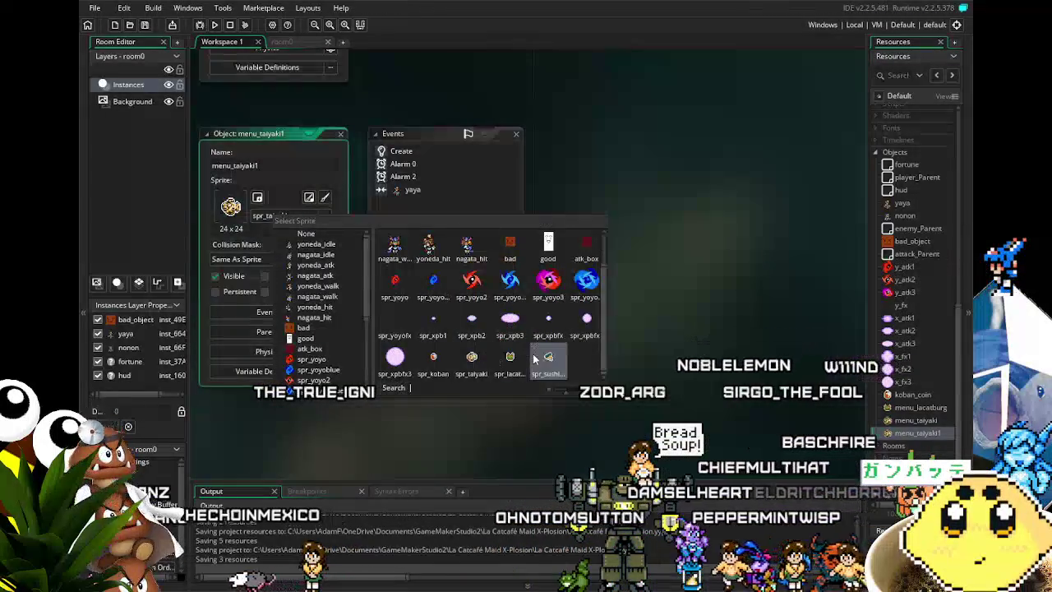
click(535, 359)
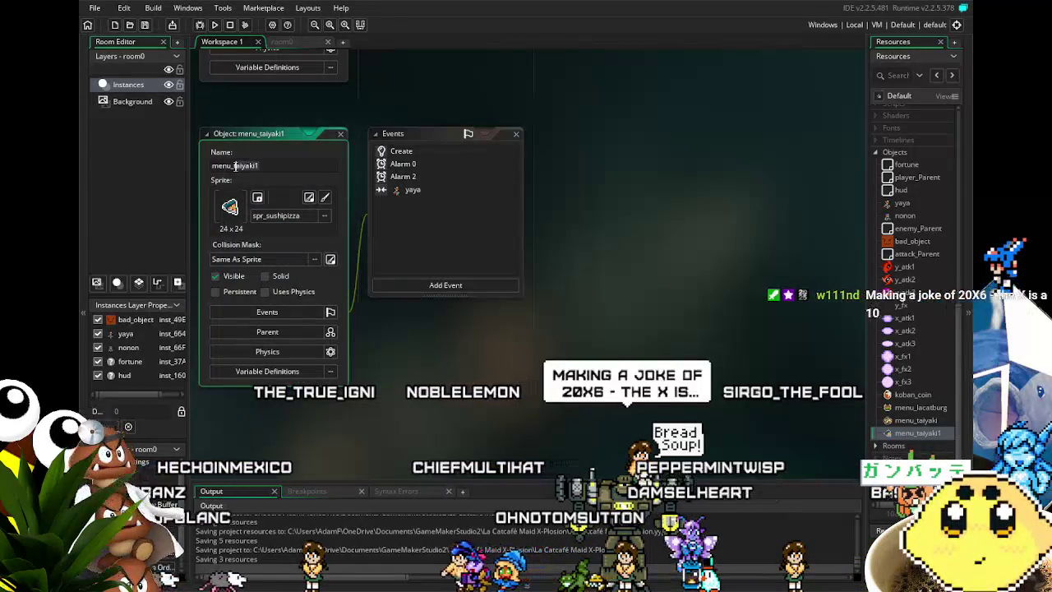
key(Delete)
key(Delete)
key(Delete)
text(su)
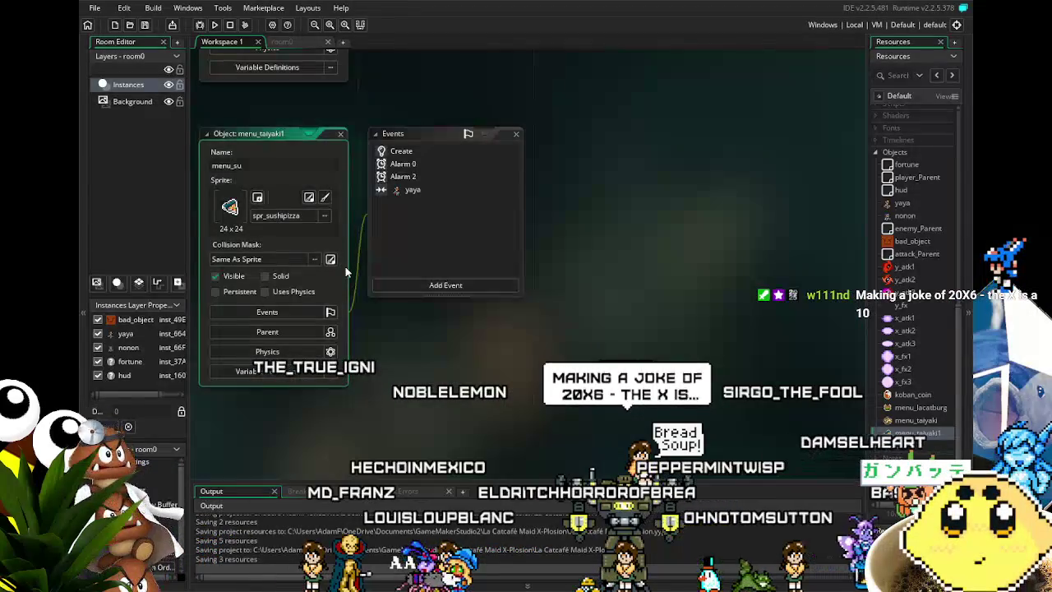
text(shipizza)
key(Return)
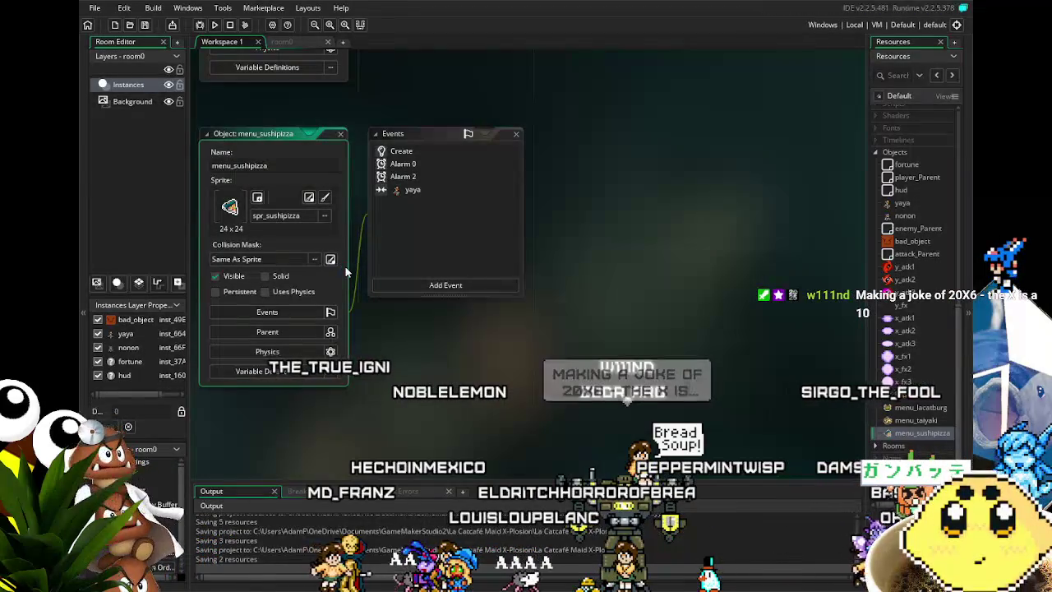
click(144, 25)
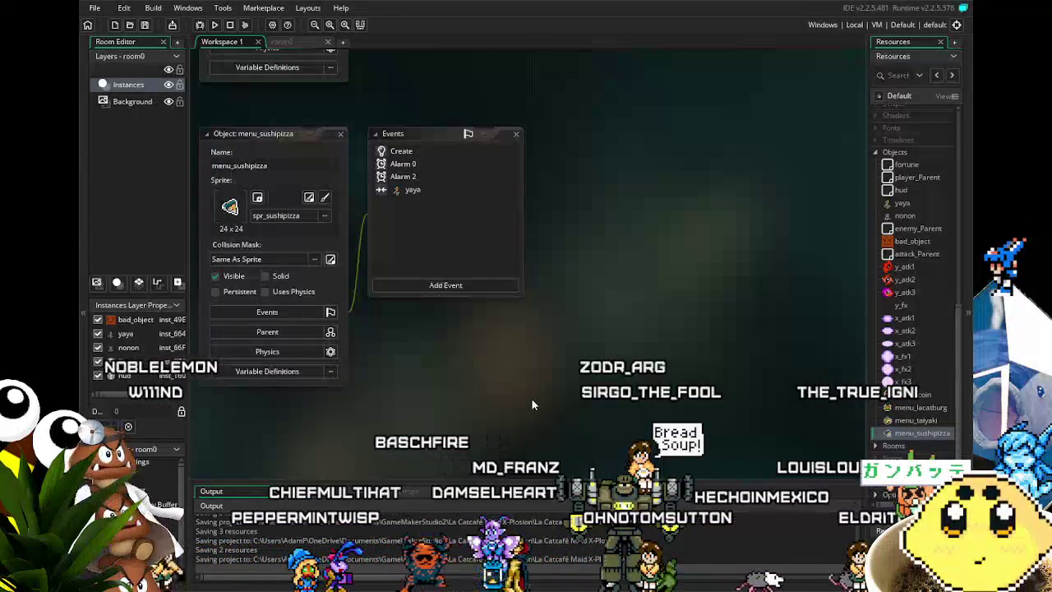
Reposition the workspace and bring up the room0 layout
scroll(904, 409, up, 1)
scroll(925, 413, up, 4)
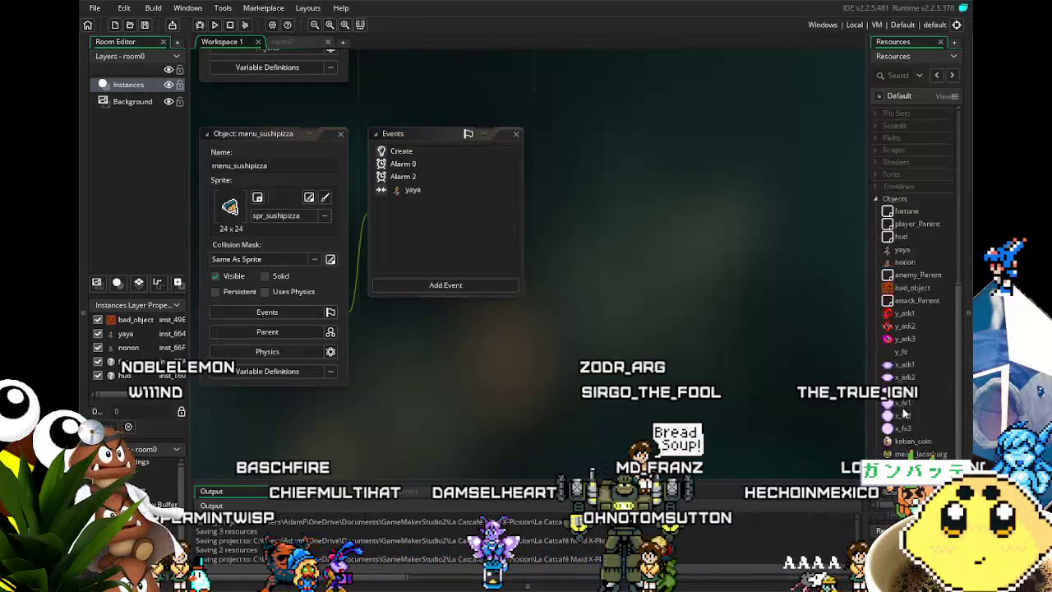
scroll(904, 411, down, 5)
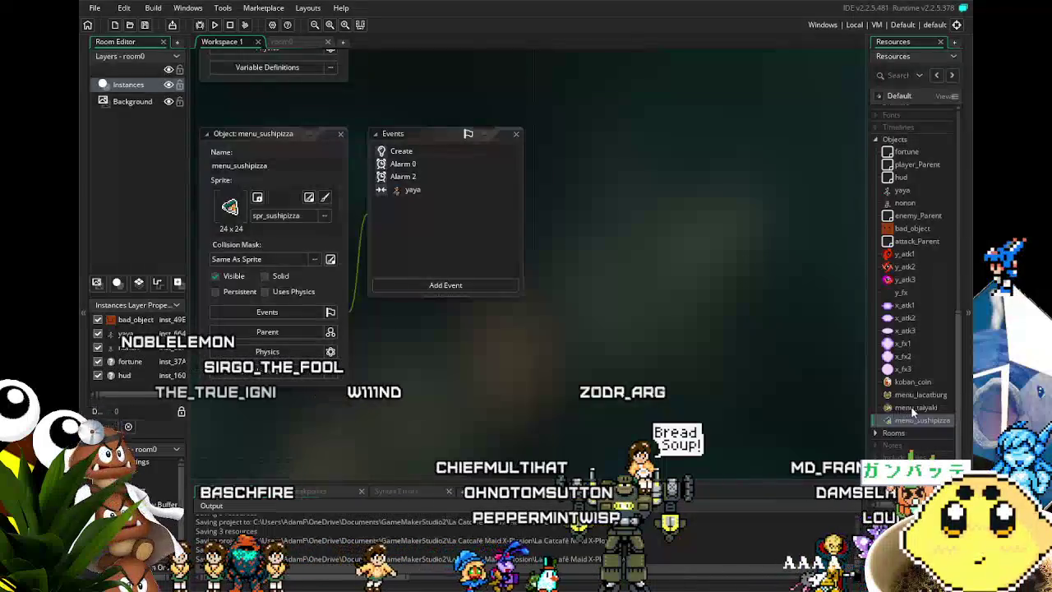
scroll(920, 407, up, 1)
scroll(920, 406, down, 1)
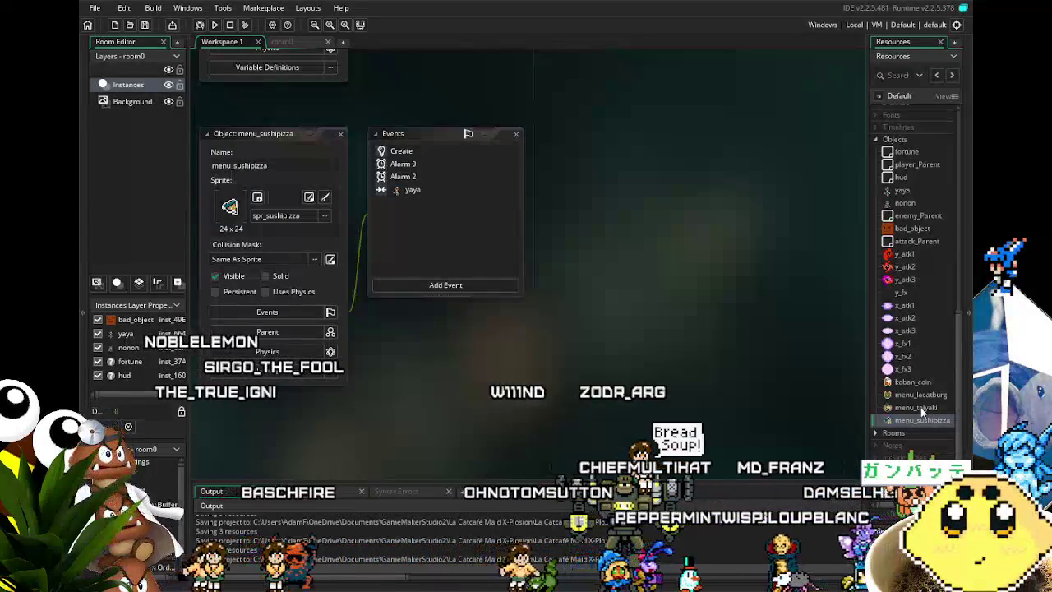
scroll(920, 407, up, 7)
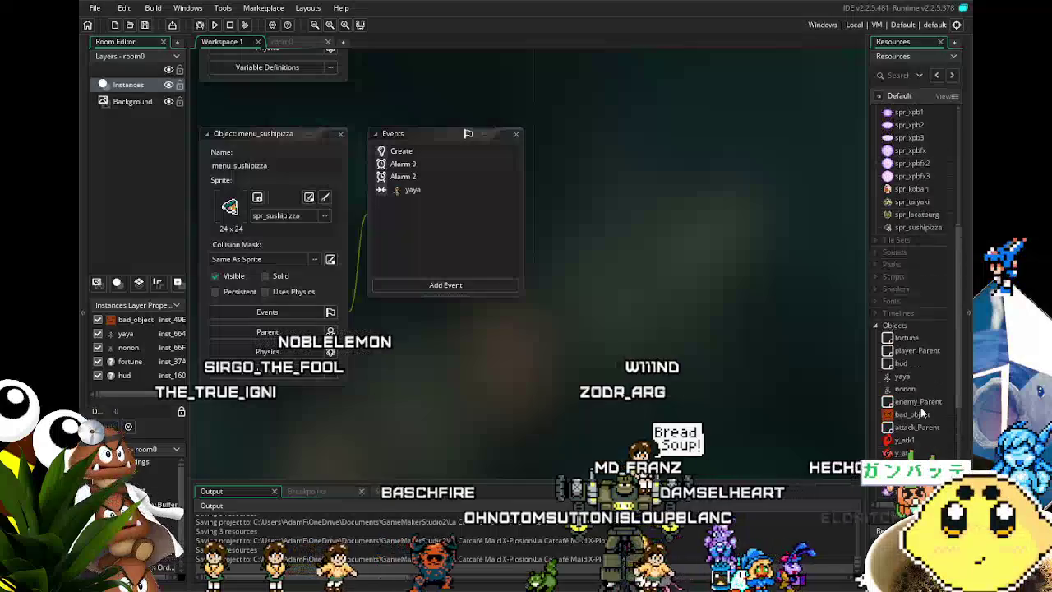
drag(447, 213, 474, 225)
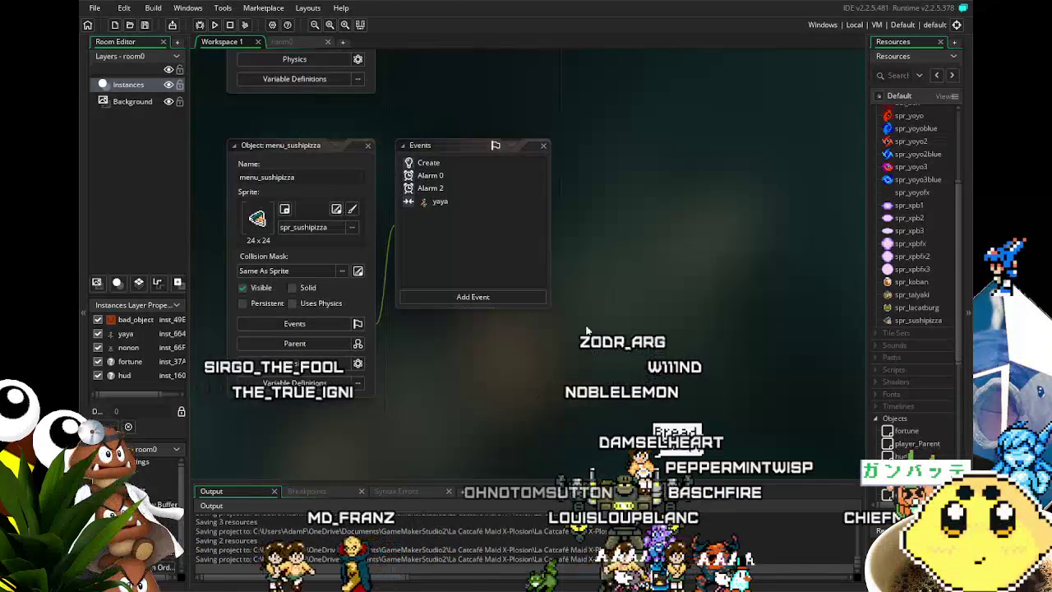
click(280, 42)
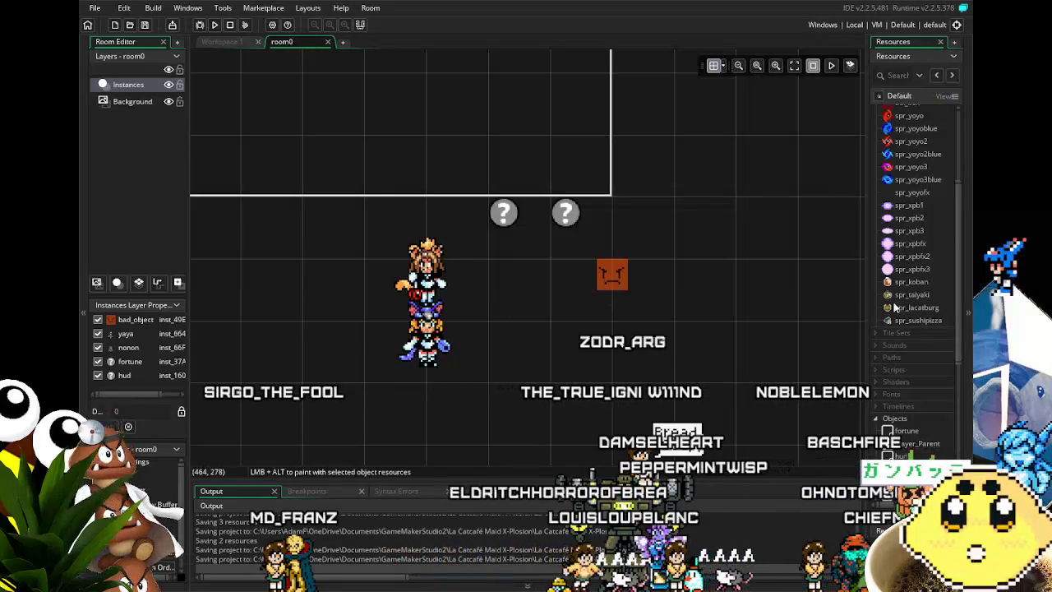
Drag the lacatburg, taiyaki and sushipizza menu items into room0, then run the game
scroll(928, 411, down, 5)
mouse_move(921, 396)
mouse_down()
mouse_move(283, 318)
mouse_move(302, 320)
mouse_up()
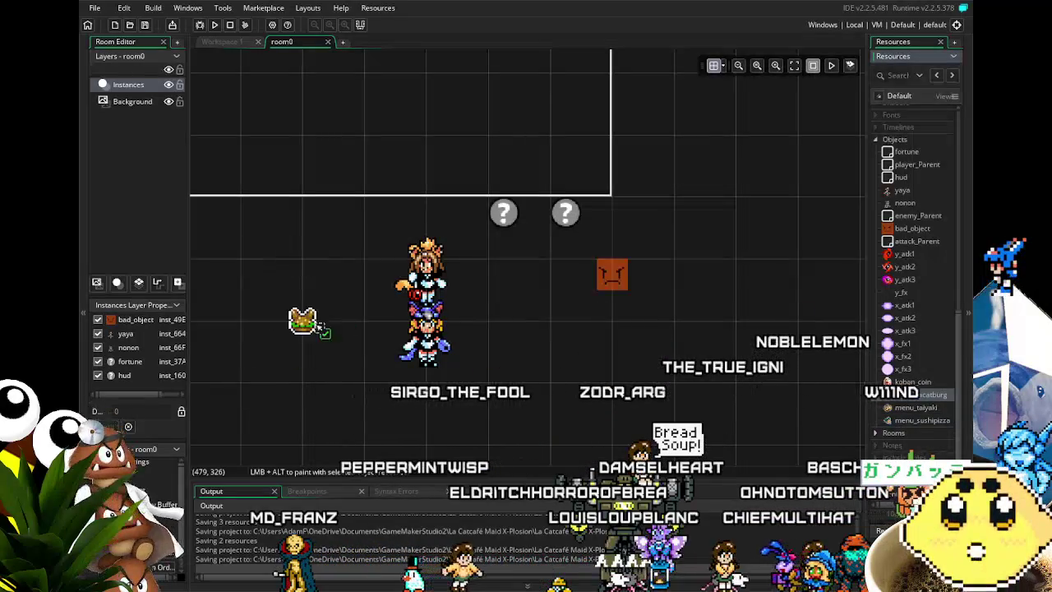
click(912, 407)
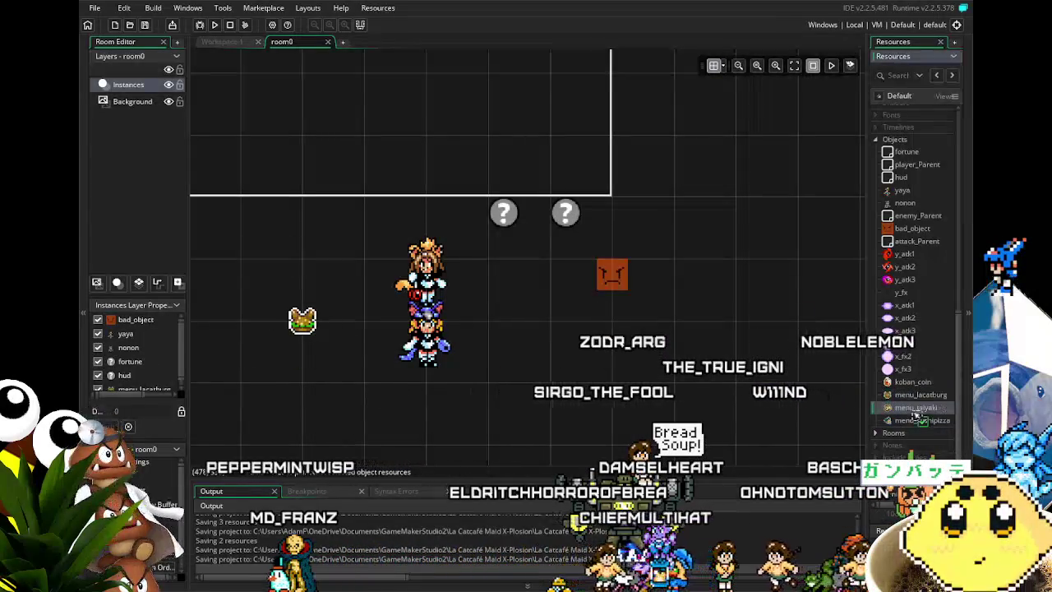
scroll(704, 330, down, 2)
mouse_move(916, 420)
mouse_down()
mouse_move(288, 371)
mouse_move(287, 399)
mouse_up()
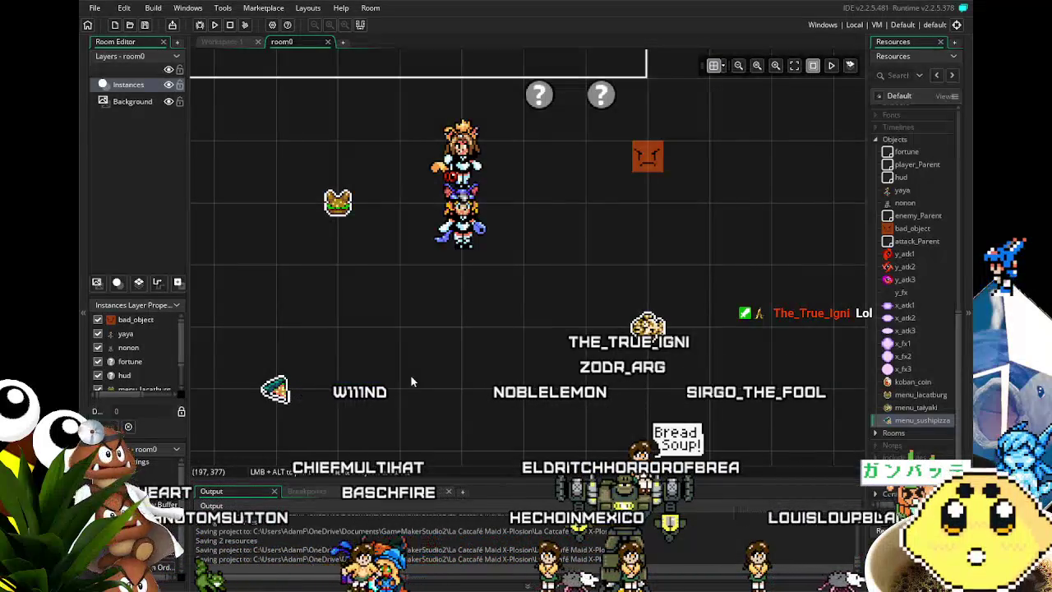
key(F5)
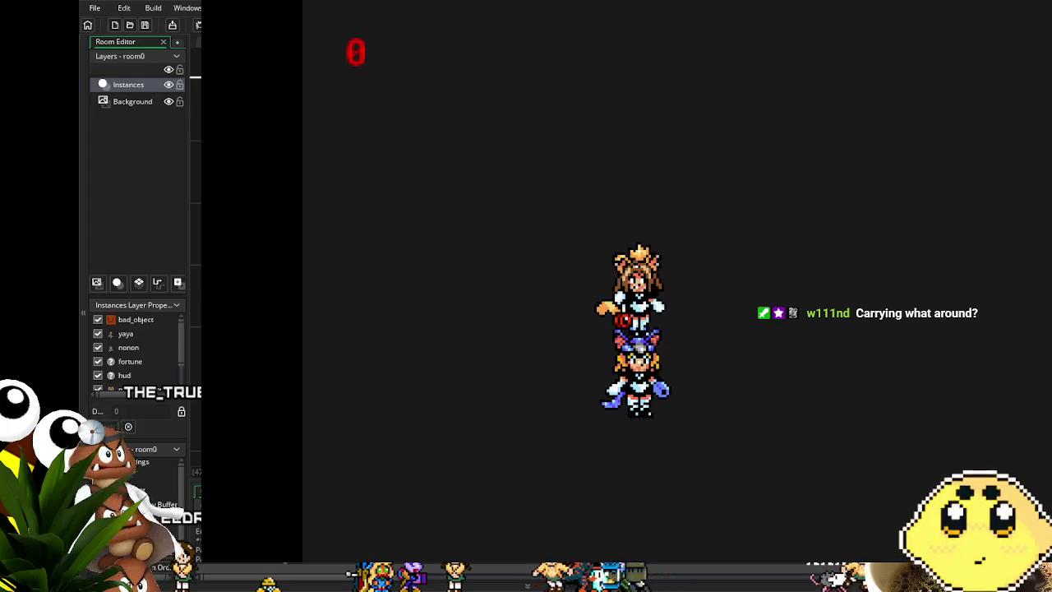
Move the two characters left, right, up and down with the arrow keys
key(Left)
key(Right)
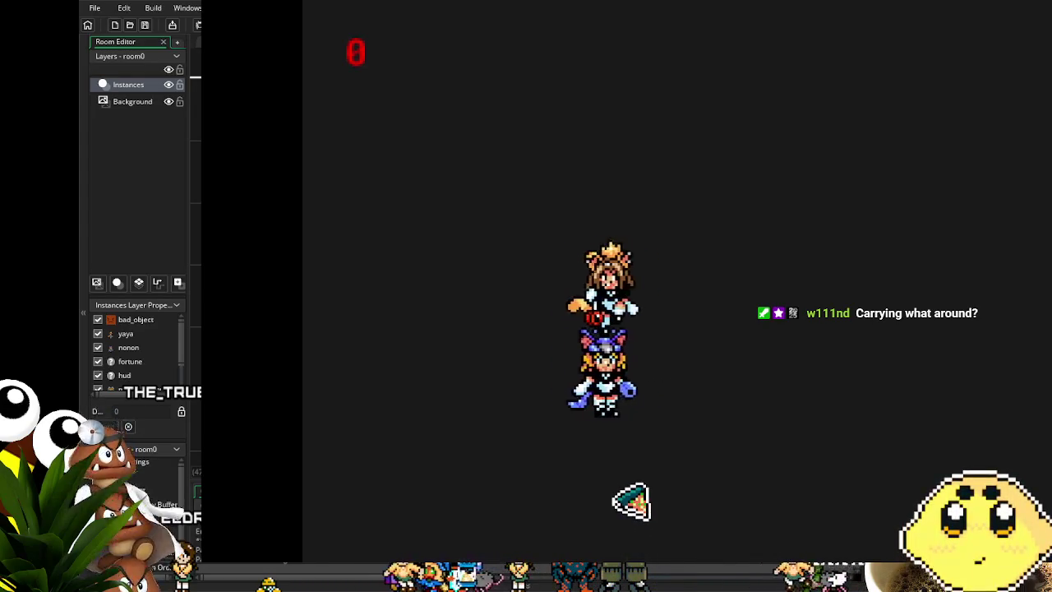
key(Right)
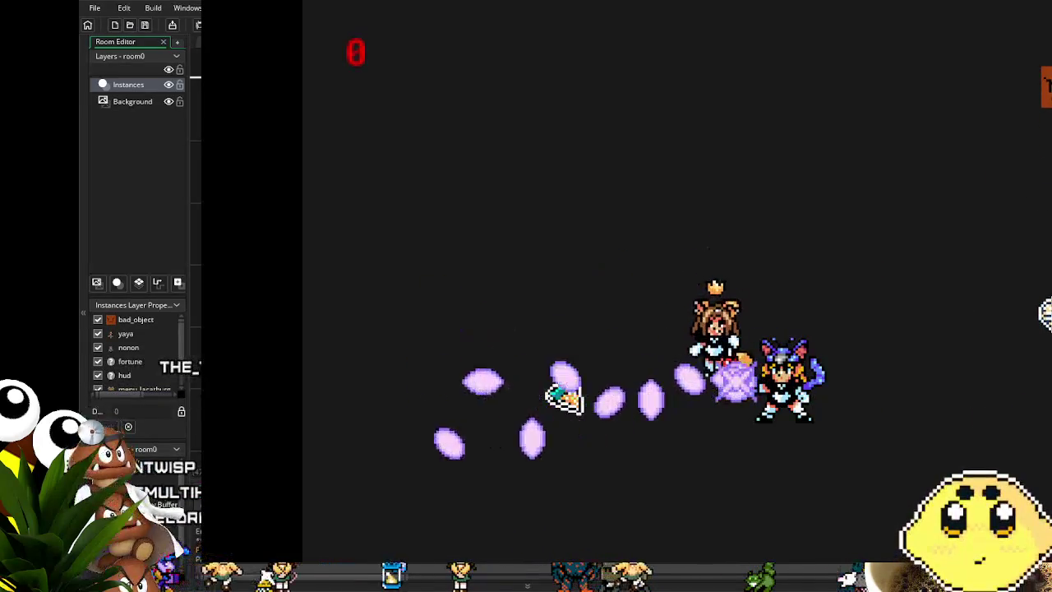
key(Down)
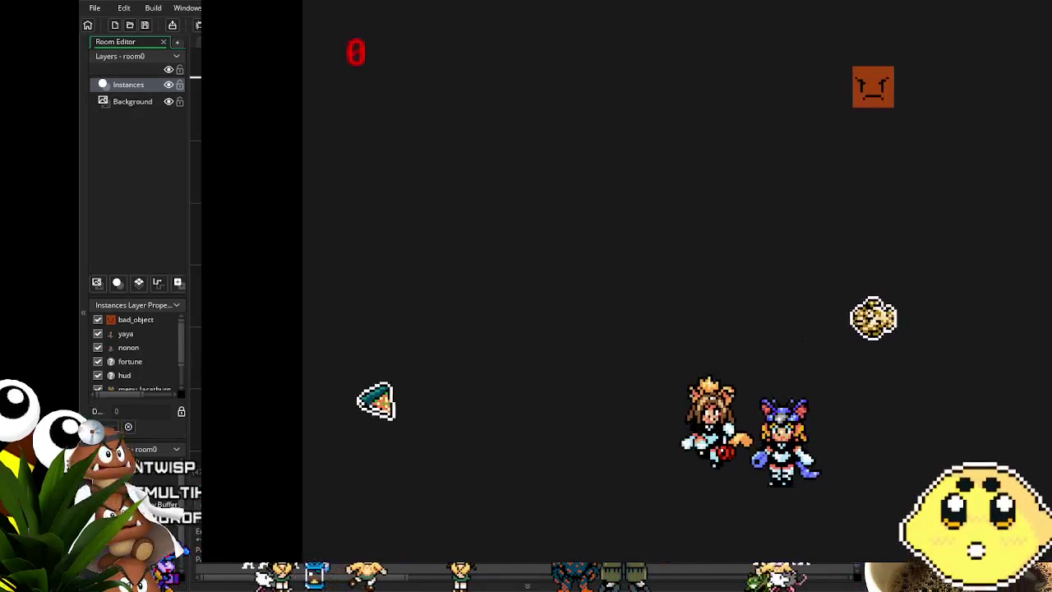
key(Up)
key(Left)
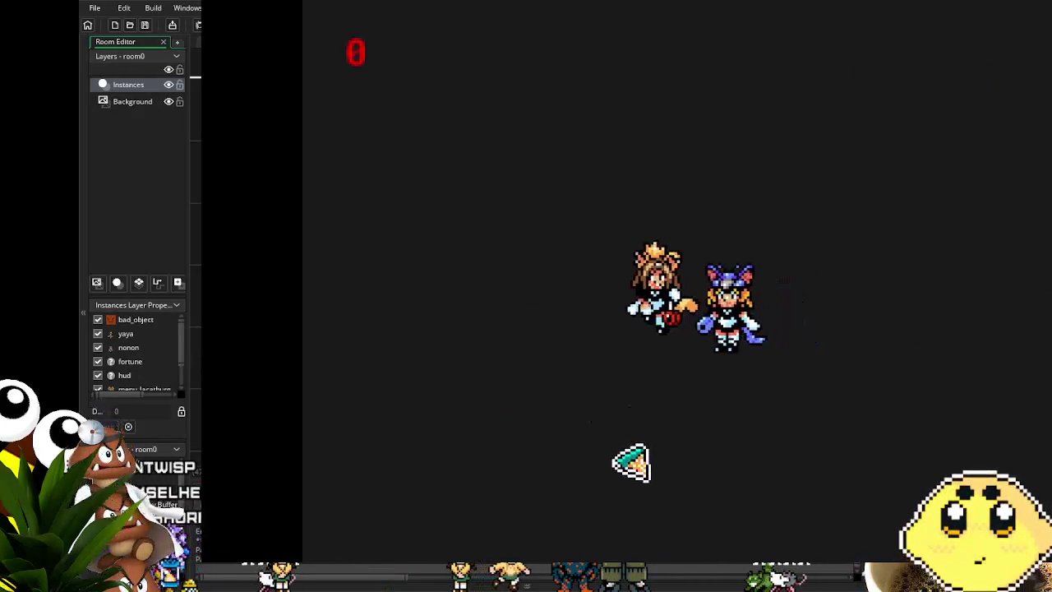
key(Left)
key(Right)
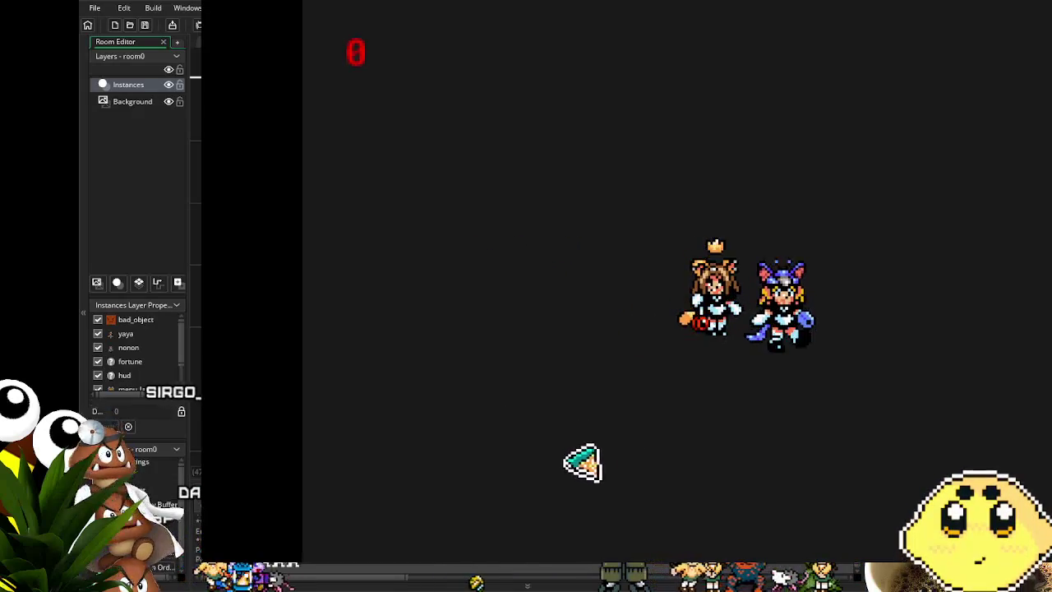
Steer the characters to collect the pizza slice, then close the game with Escape
key(Down)
key(Down)
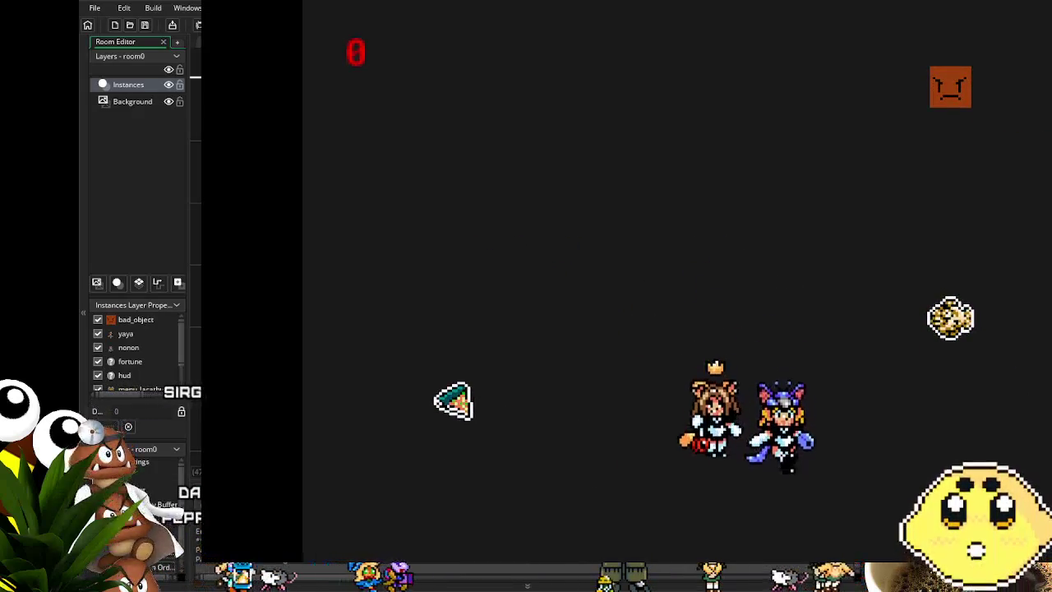
key(Up)
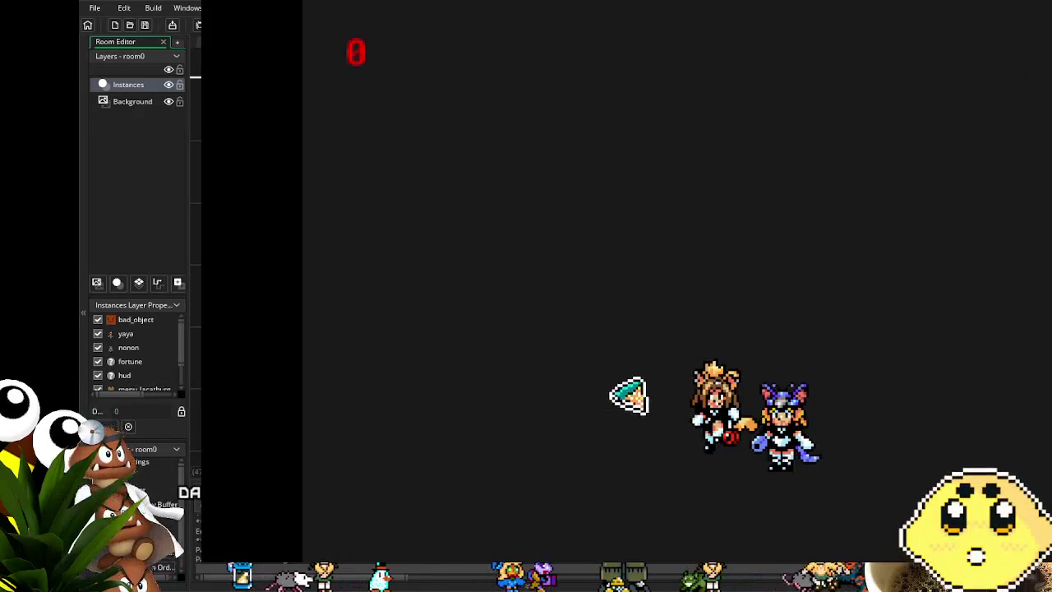
key(Left)
key(Right)
key(Up)
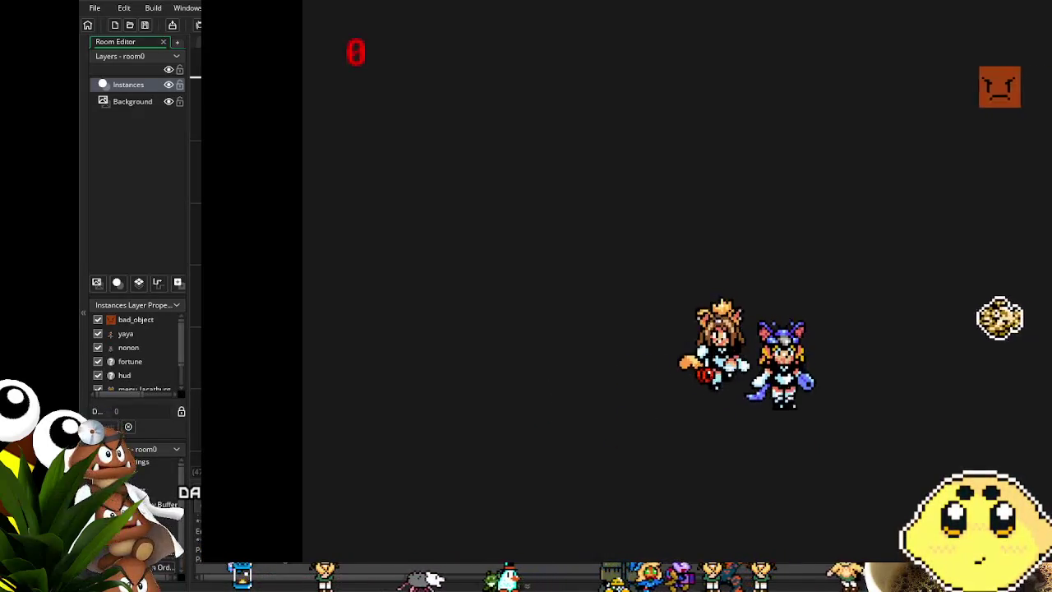
key(Up)
key(Escape)
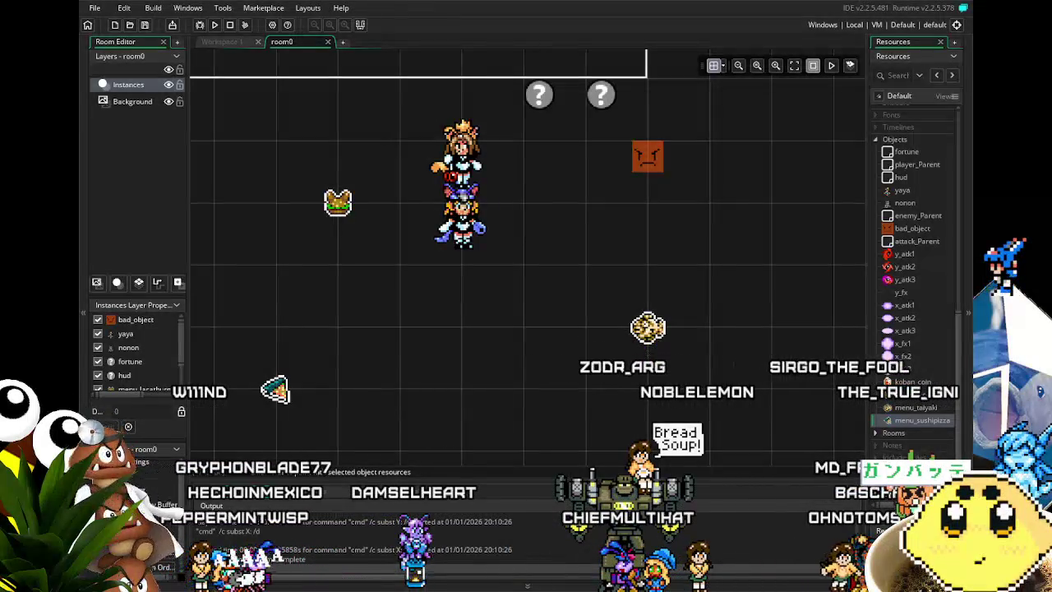
Pan around the room0 layout, then switch to the Aseprite window
drag(446, 427, 523, 412)
scroll(551, 353, down, 1)
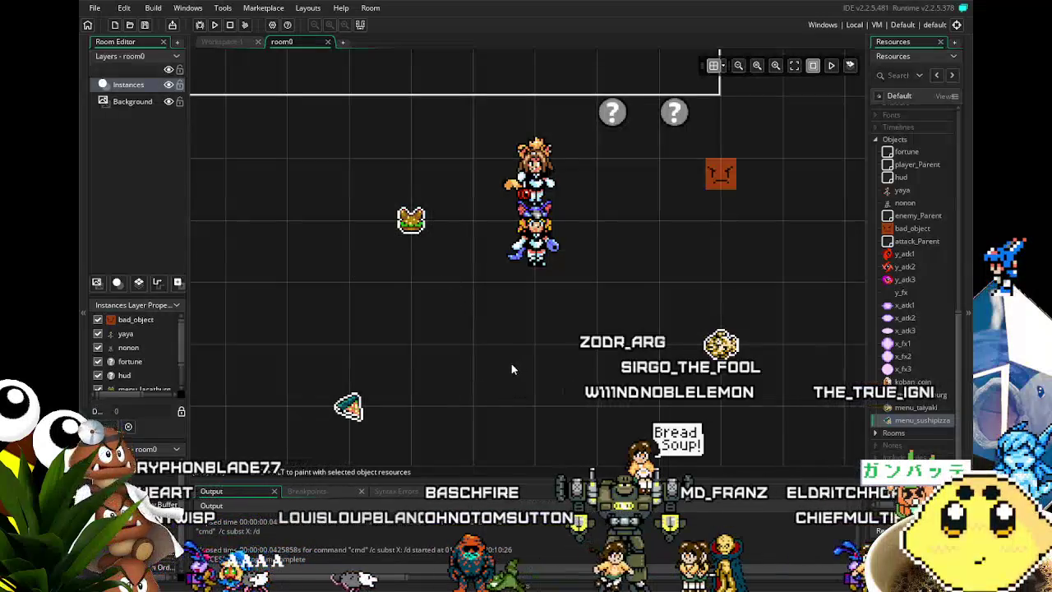
drag(511, 363, 481, 366)
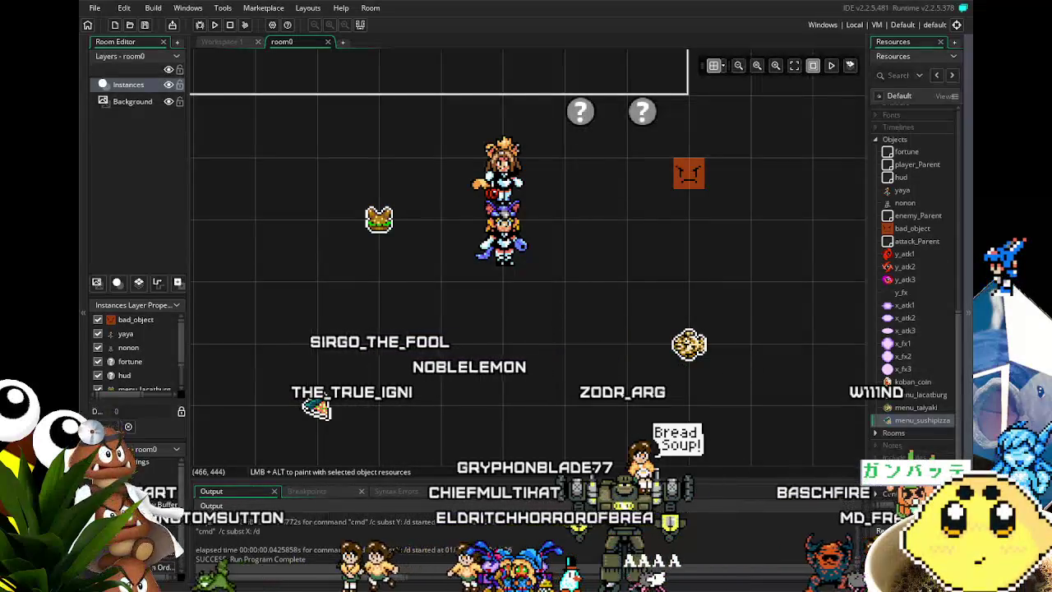
key(alt+Tab)
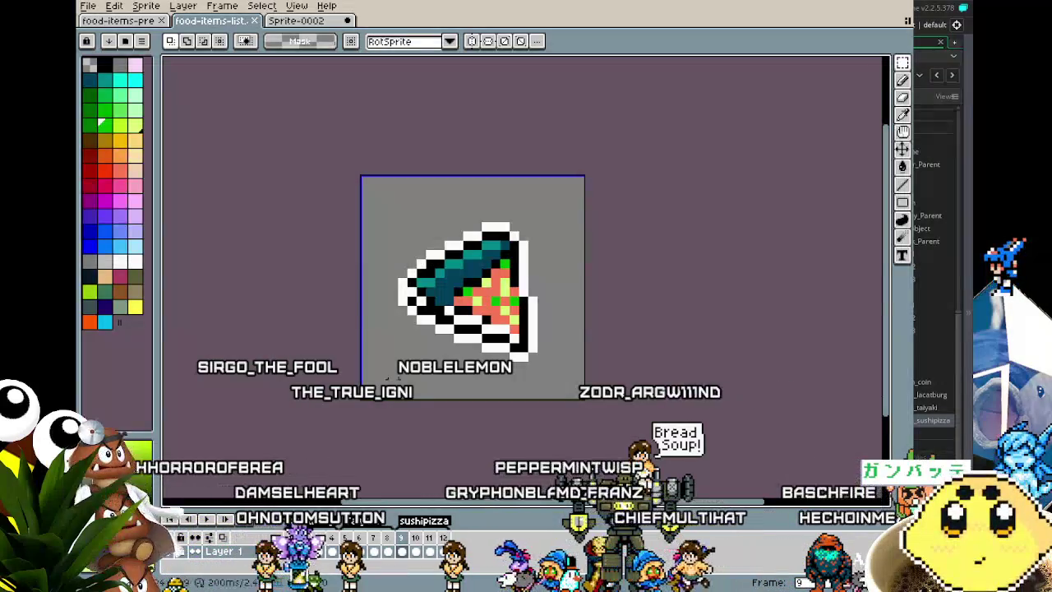
Open Yoneda-Yaya.aseprite and Nagata-Nonon.aseprite together from File > Open
click(90, 7)
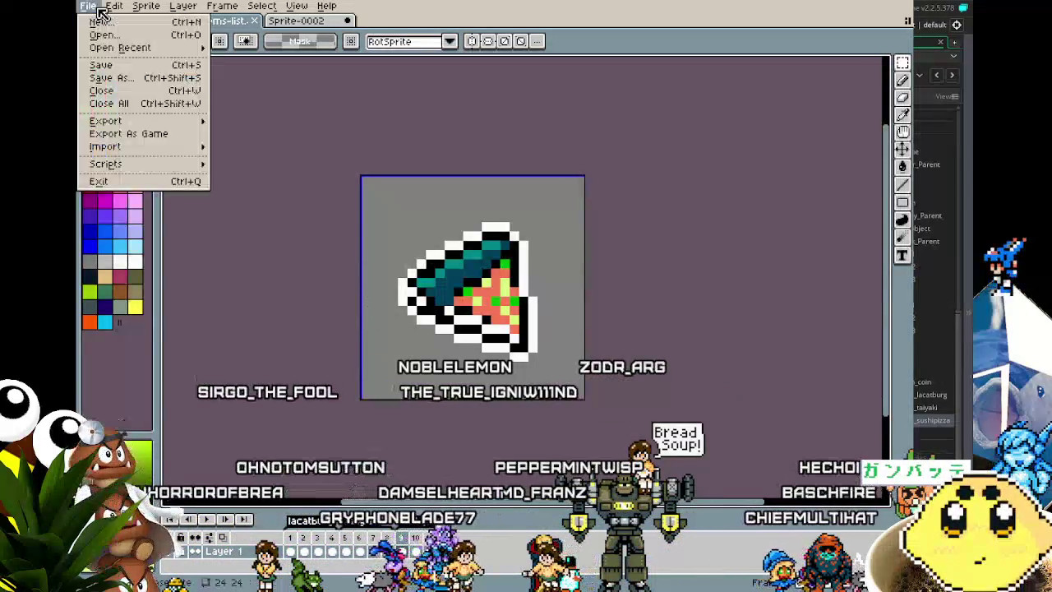
mouse_move(120, 51)
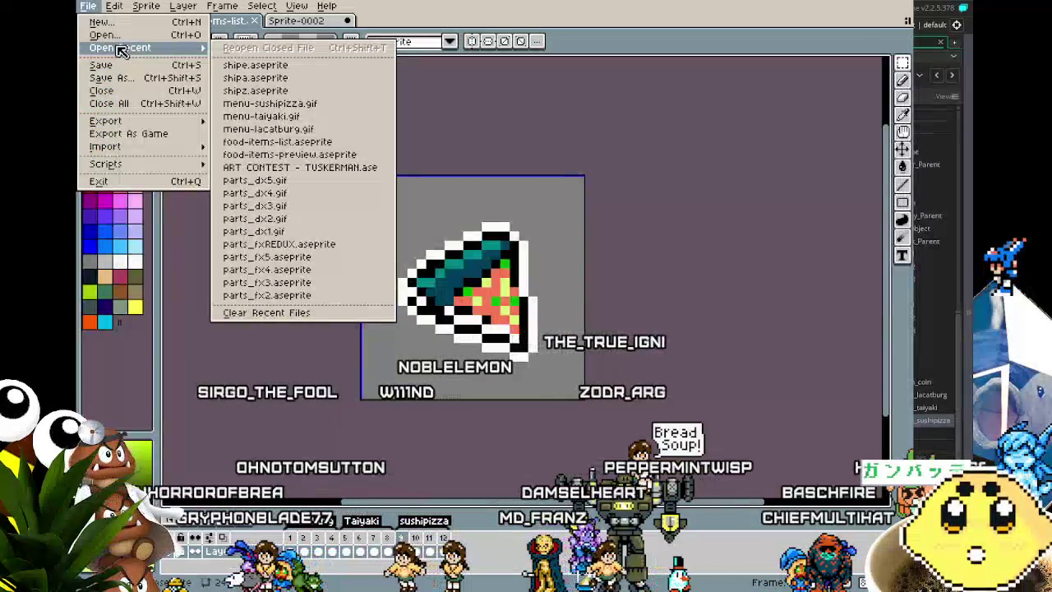
click(121, 35)
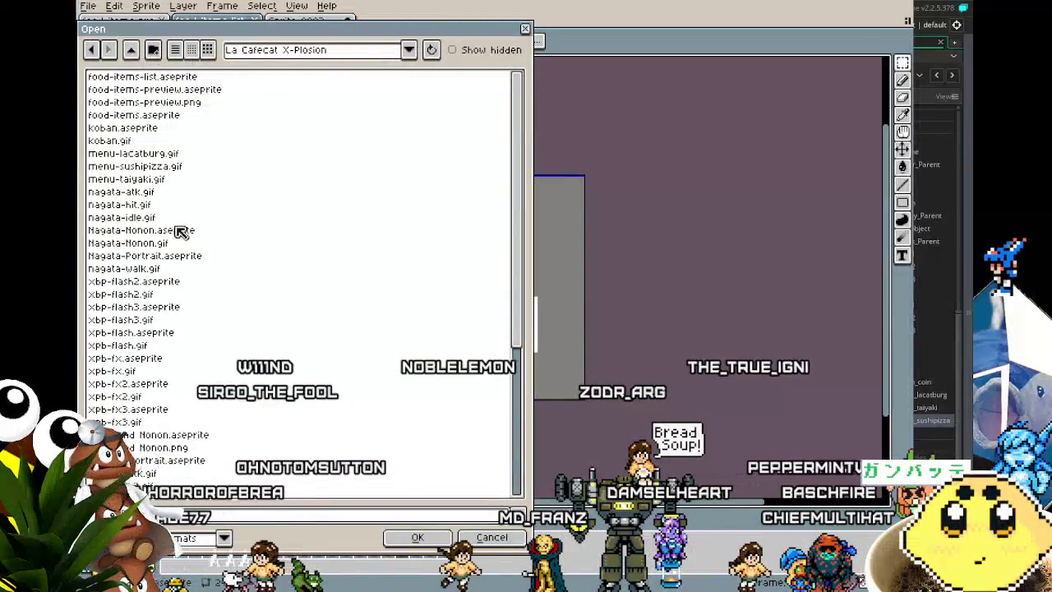
scroll(169, 329, down, 6)
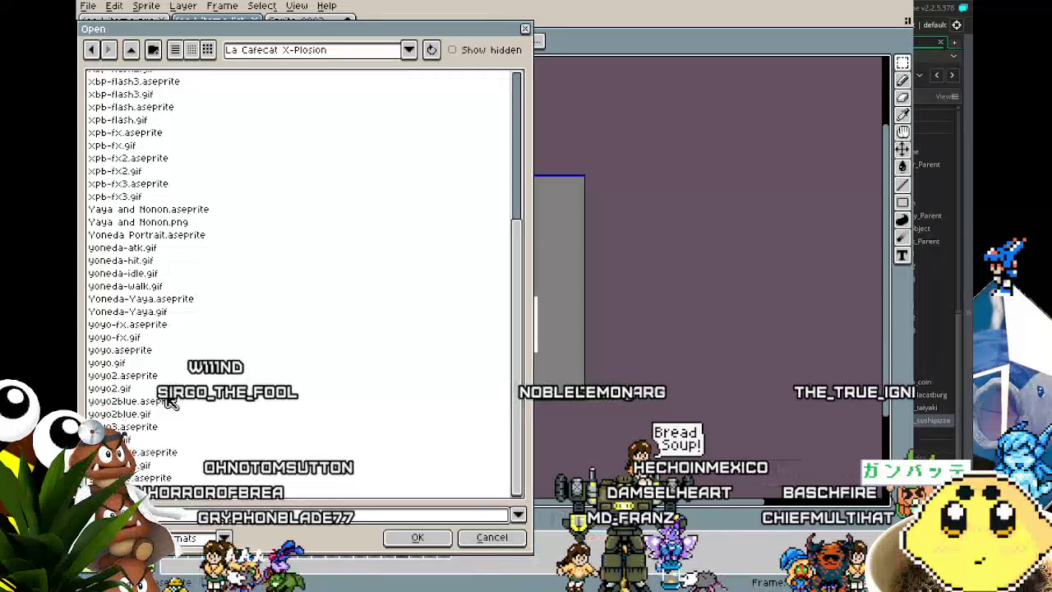
click(197, 210)
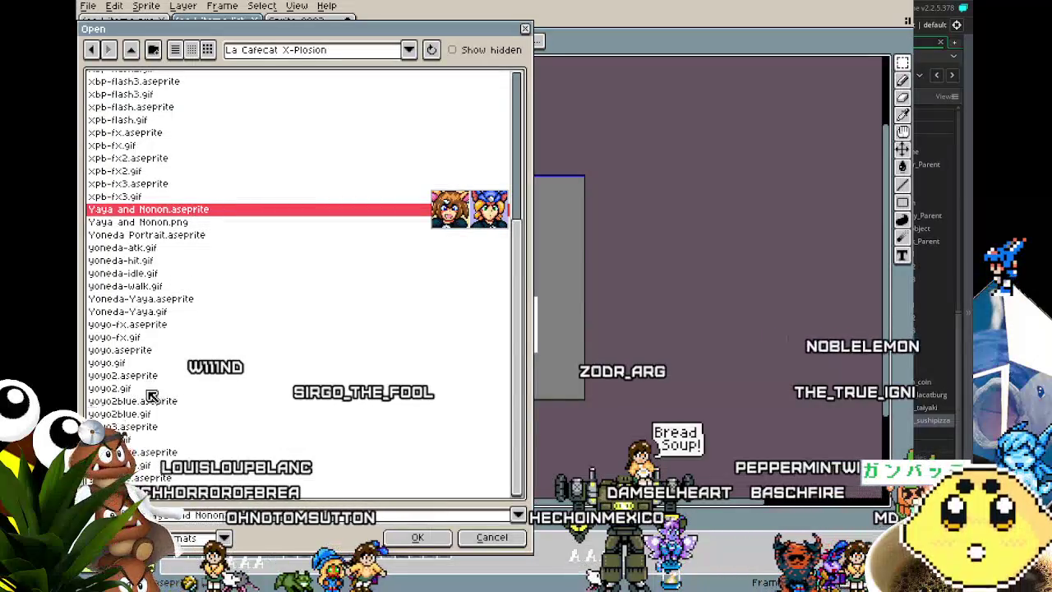
click(191, 298)
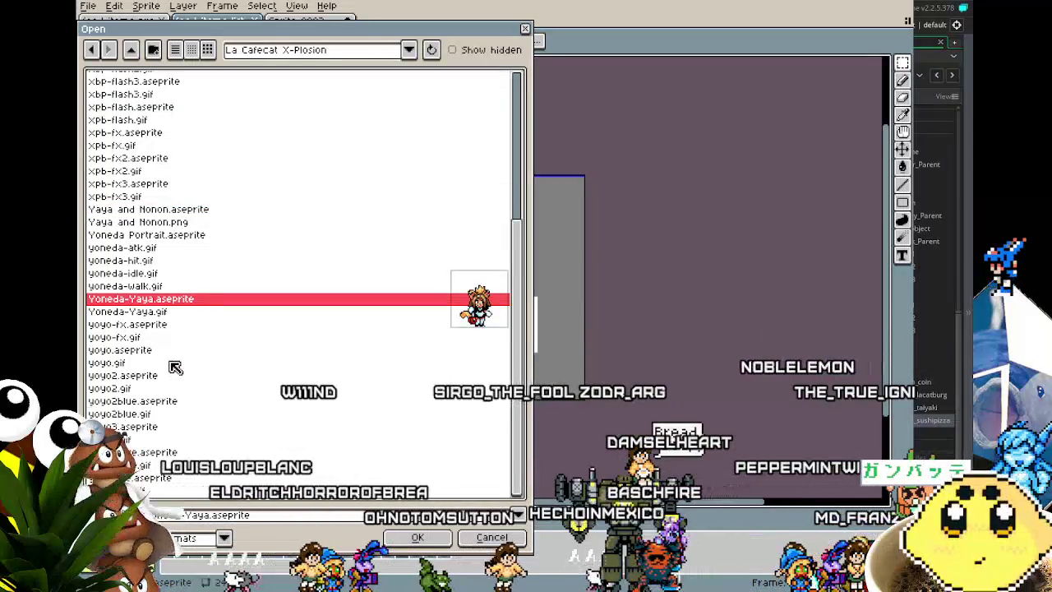
scroll(187, 345, up, 1)
scroll(187, 345, up, 5)
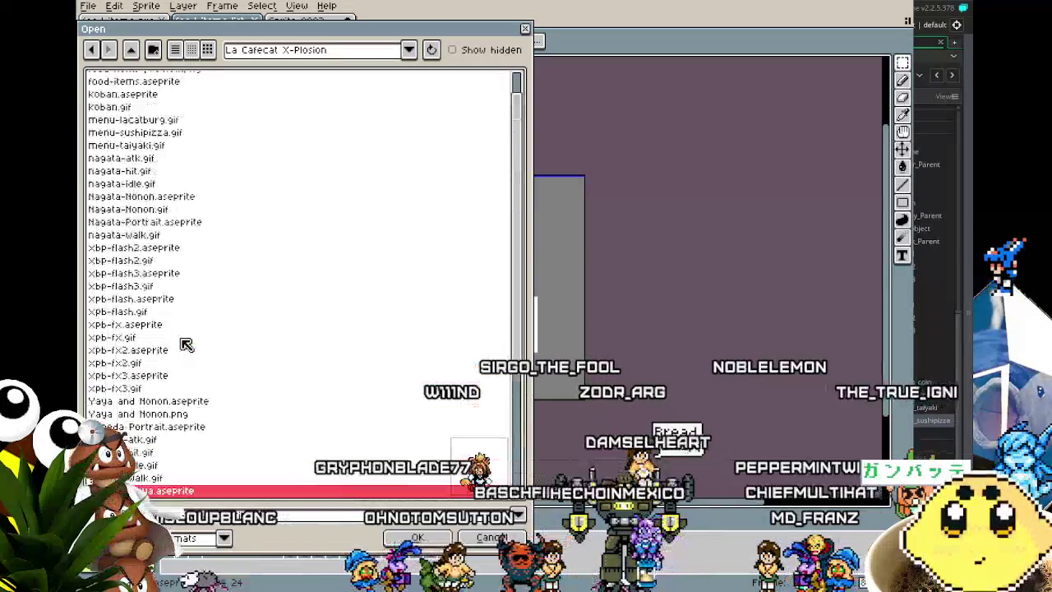
click(197, 234)
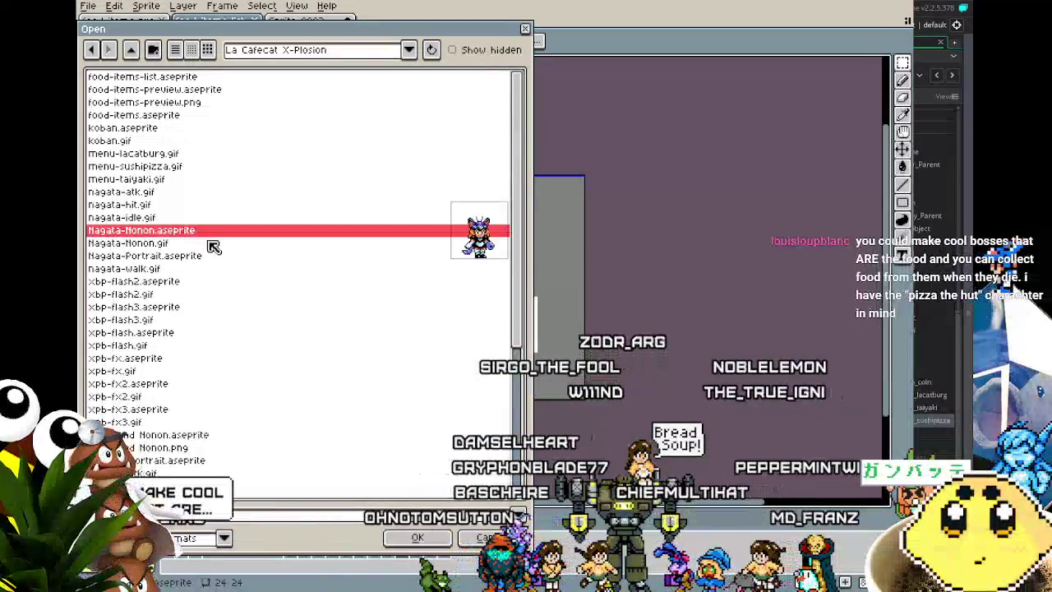
click(428, 544)
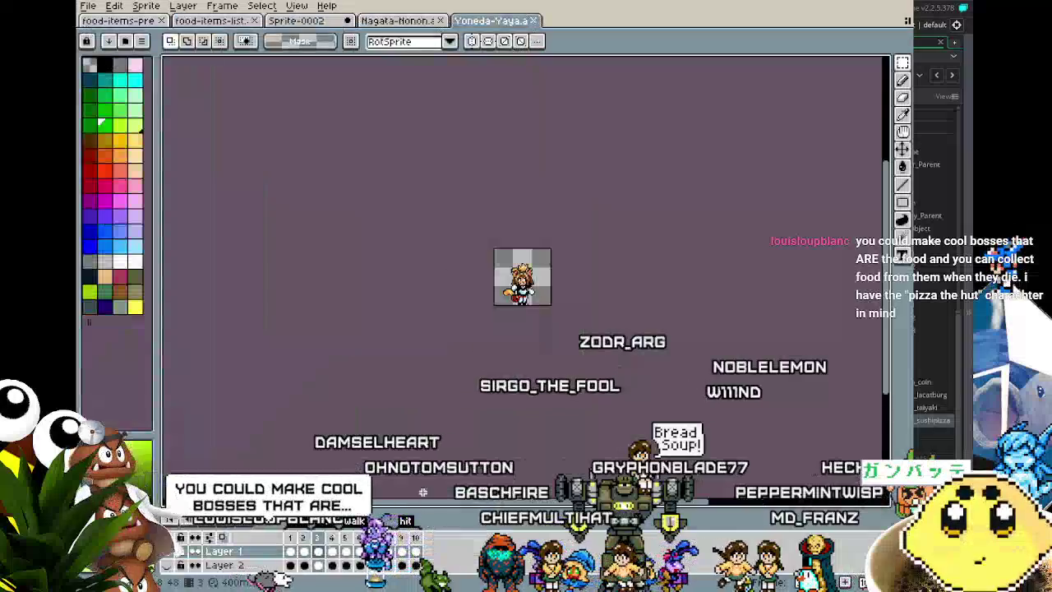
scroll(418, 266, up, 5)
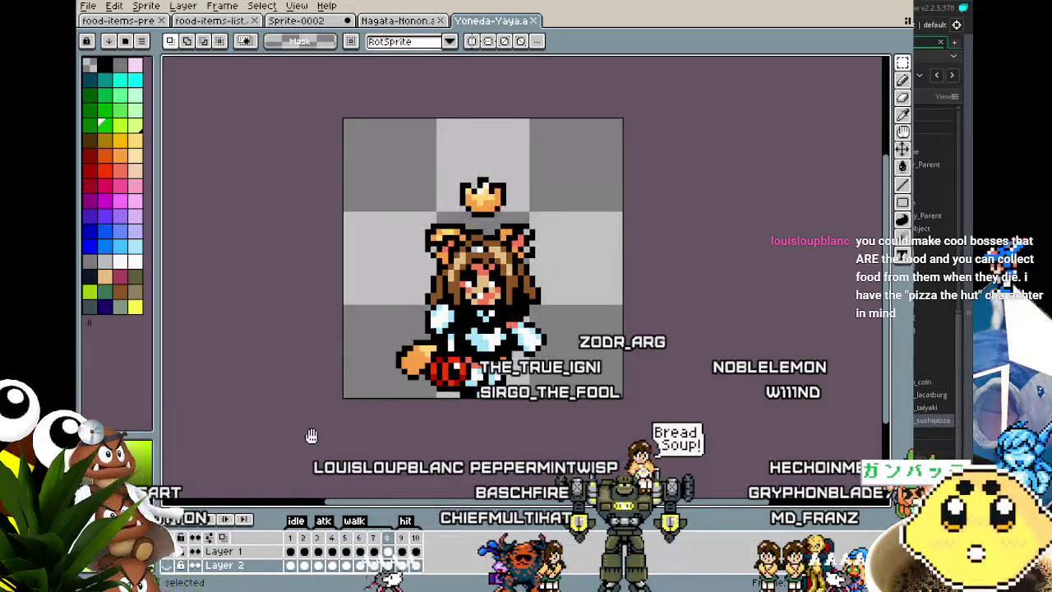
drag(459, 381, 402, 365)
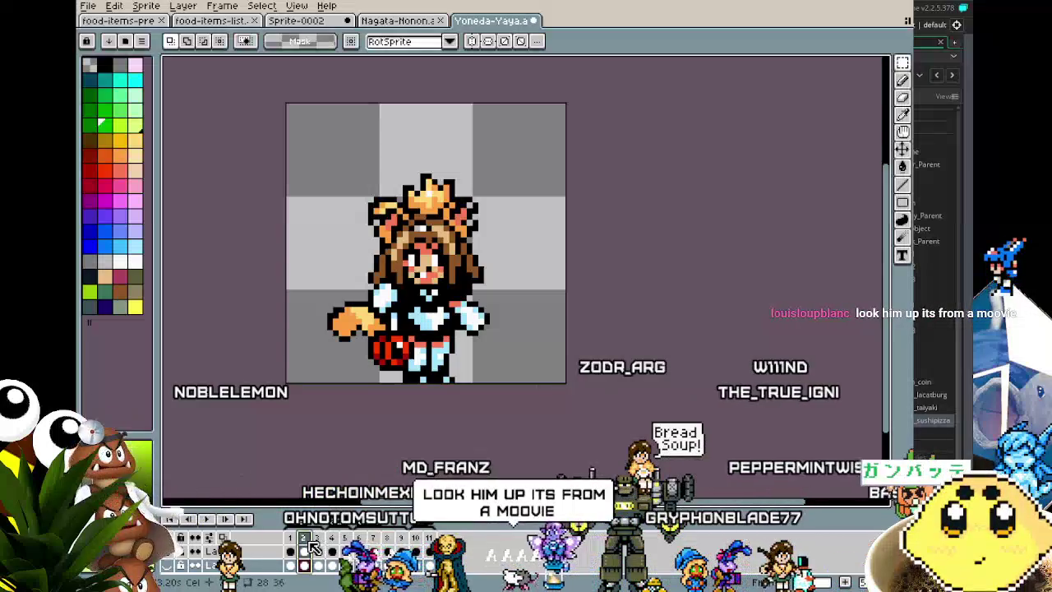
click(318, 545)
click(304, 545)
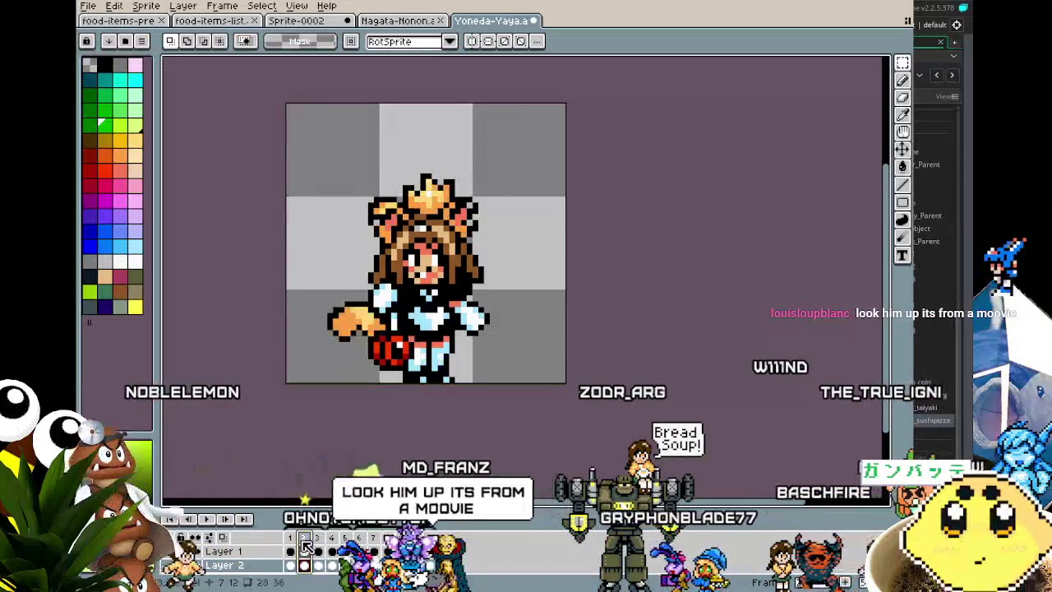
click(441, 544)
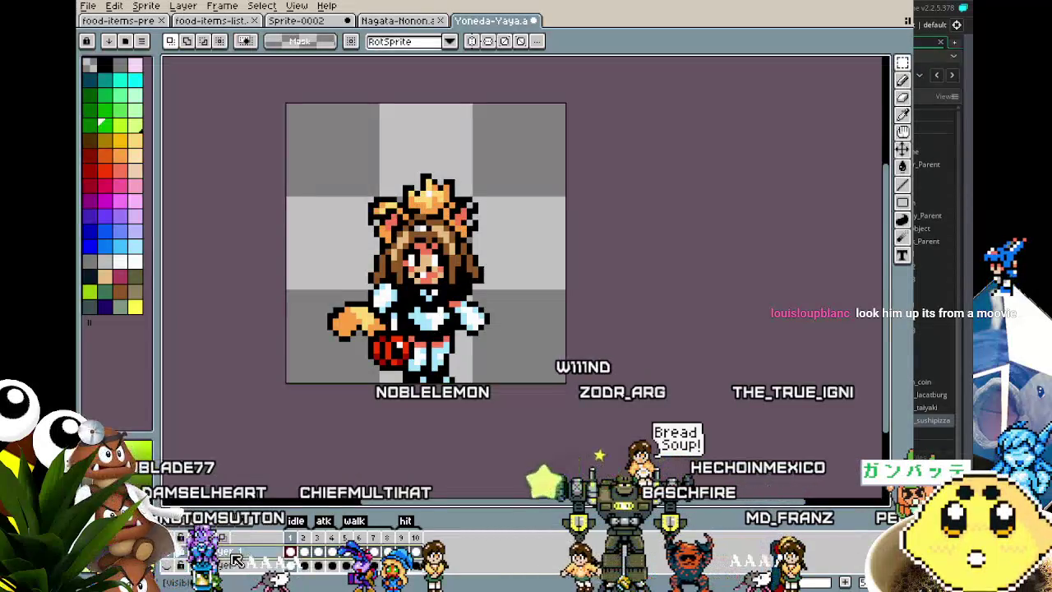
click(279, 513)
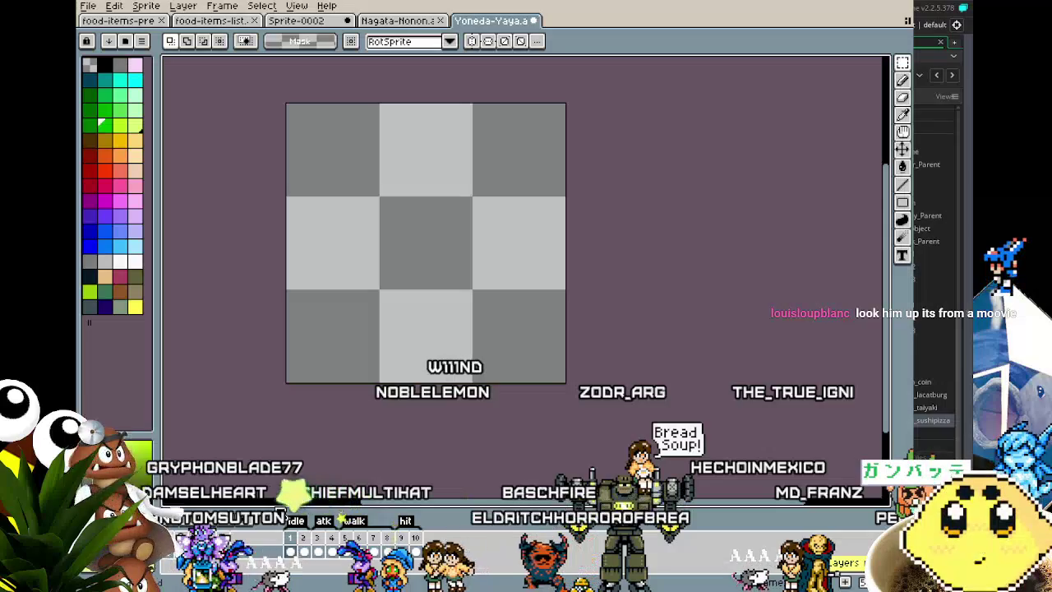
key(ctrl+z)
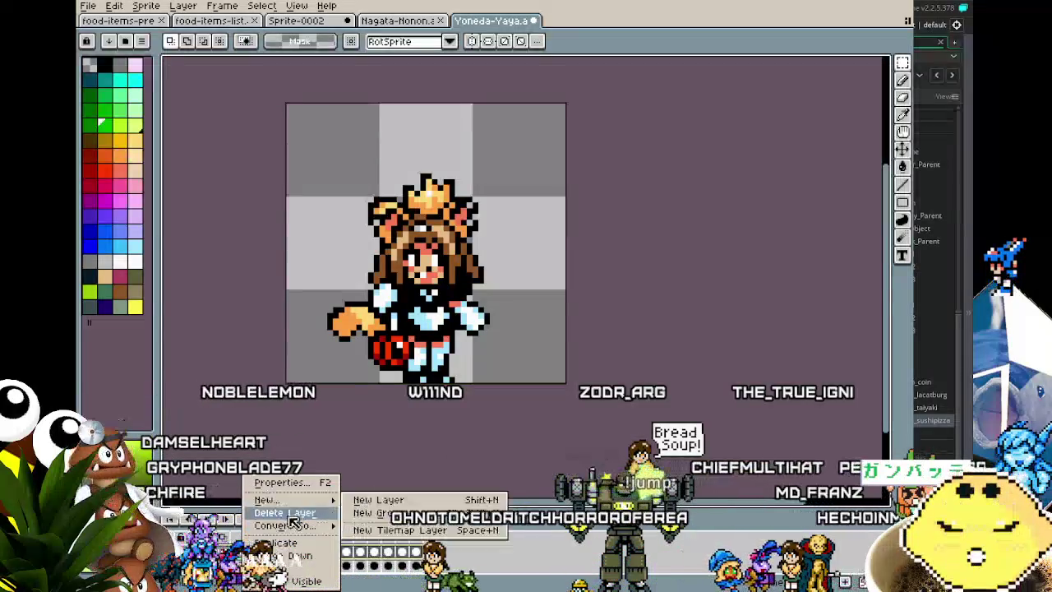
Add a new Layer 3 to the Yaya sprite
mouse_move(295, 503)
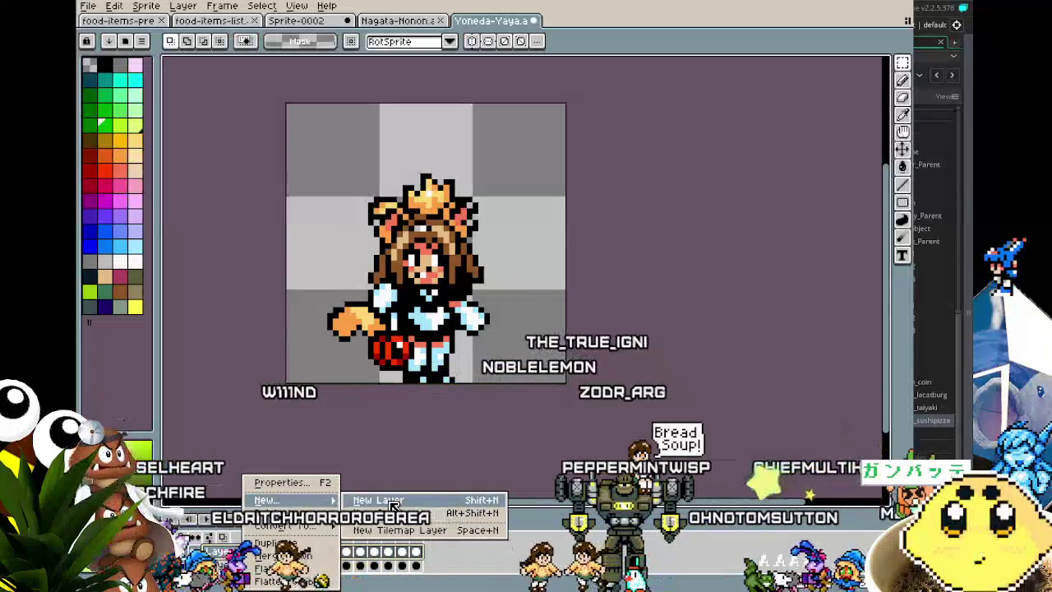
mouse_move(316, 527)
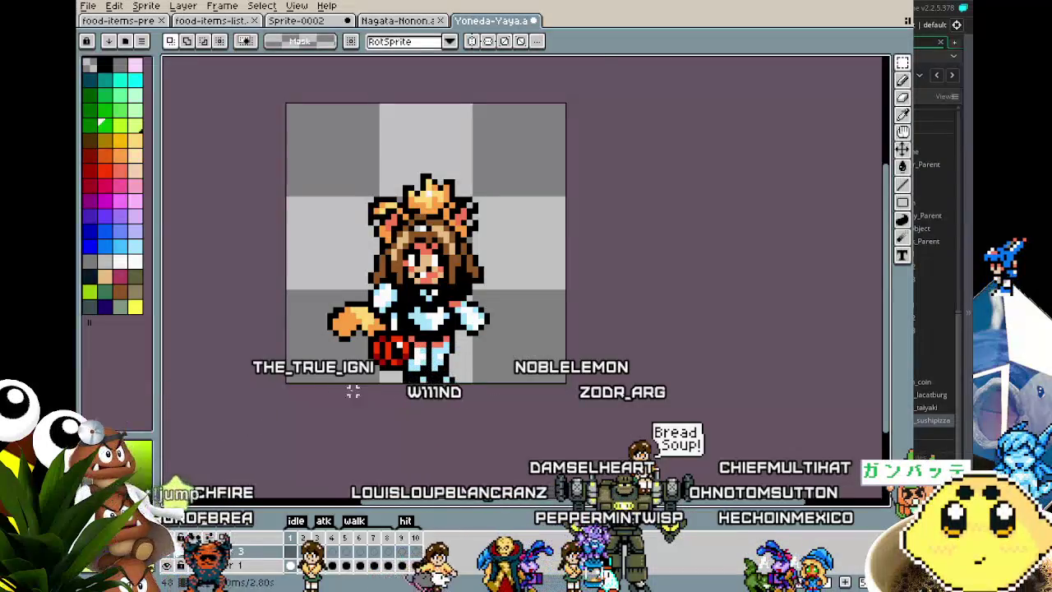
drag(352, 392, 318, 396)
scroll(339, 391, up, 1)
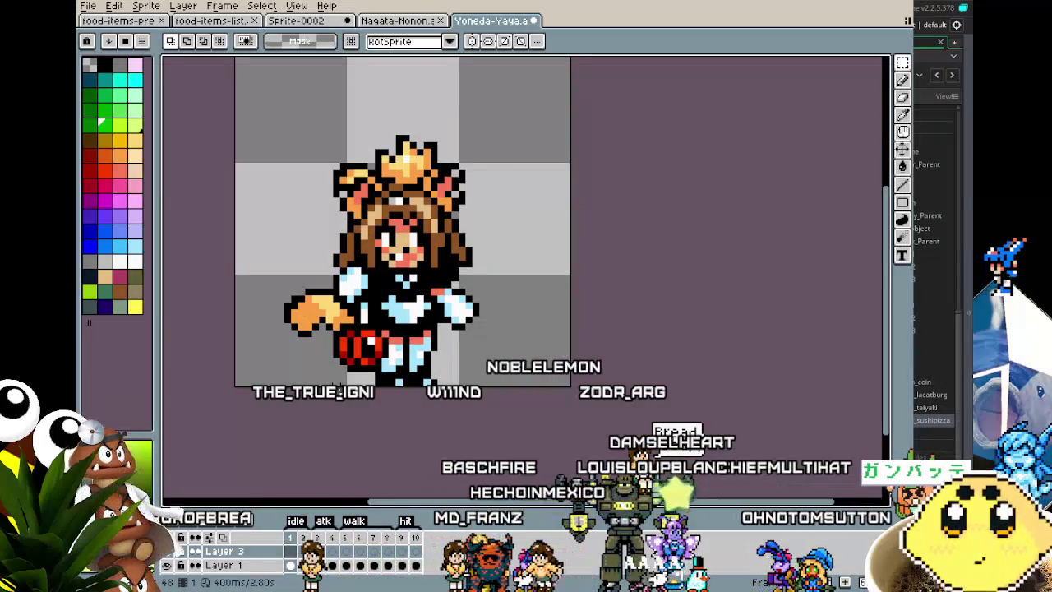
Draw a black ellipse outline above Yaya's head as a halo
click(902, 203)
click(884, 202)
drag(249, 175, 442, 218)
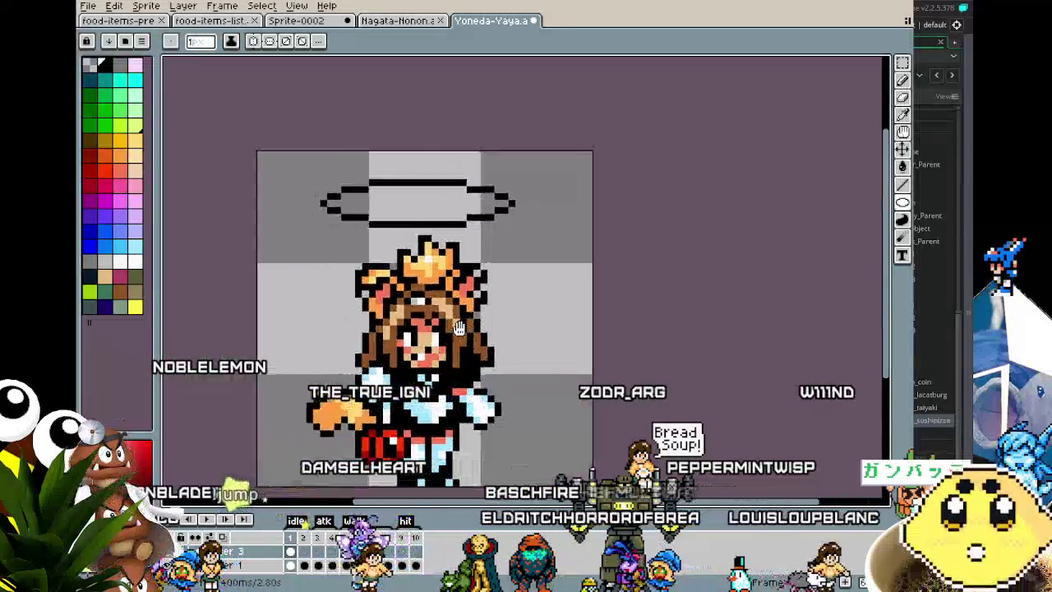
Fill the halo's interior with dark grey, then refill it light grey
scroll(461, 259, up, 1)
key(g)
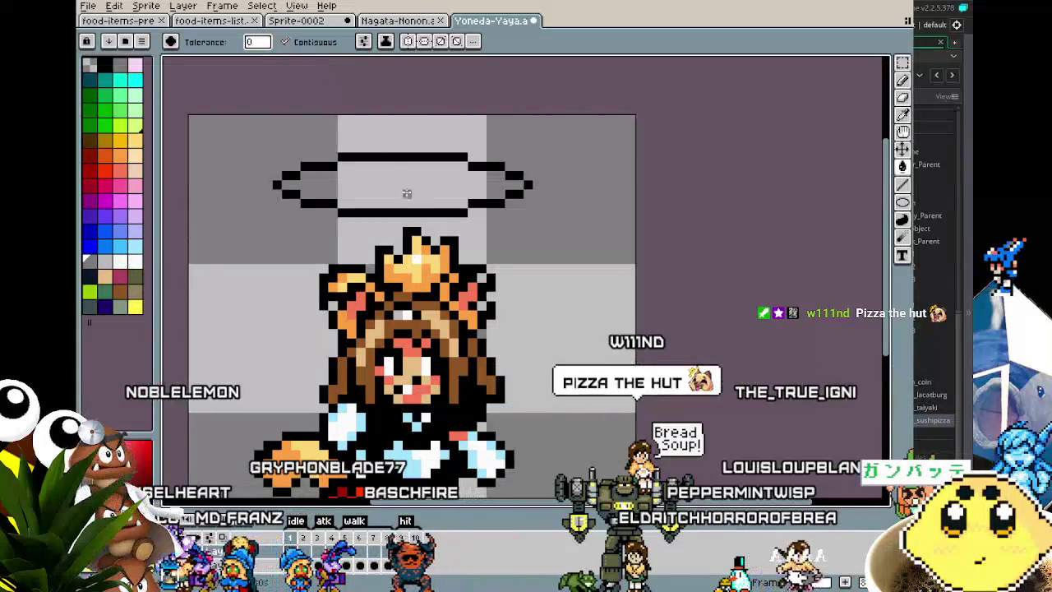
click(325, 181)
scroll(325, 181, down, 1)
scroll(164, 288, up, 1)
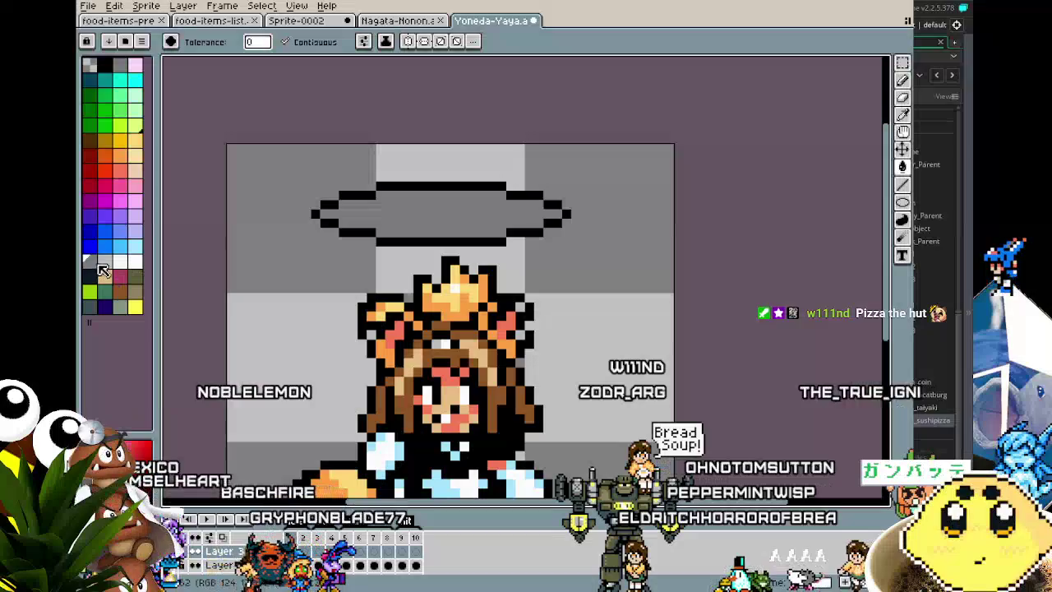
click(105, 262)
click(414, 216)
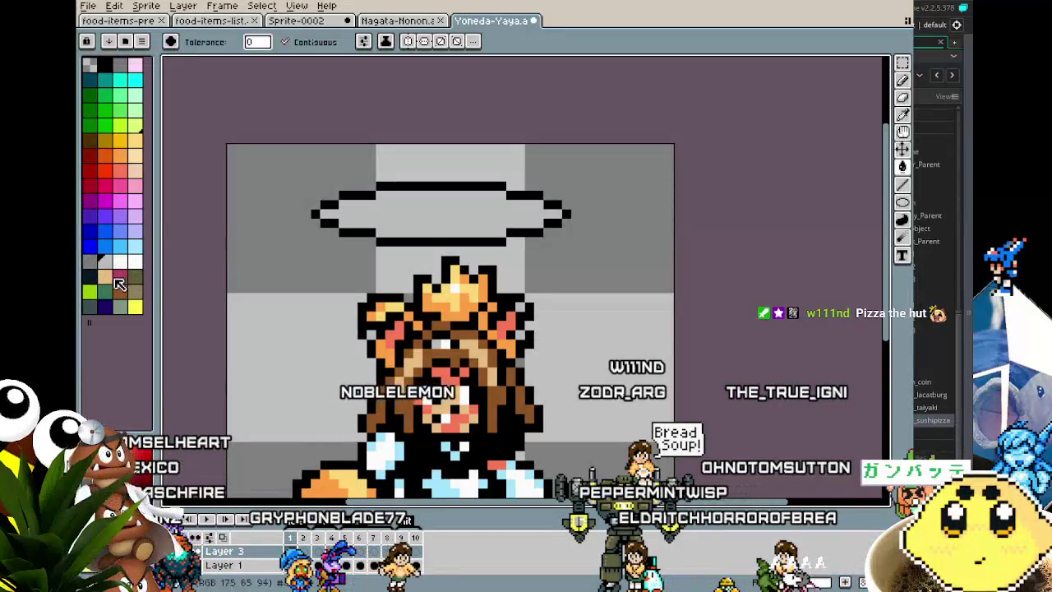
Shade the halo's bottom, ends and top row with grey pixels
click(89, 261)
key(b)
scroll(282, 245, up, 1)
mouse_move(281, 246)
mouse_down()
mouse_move(370, 280)
mouse_move(622, 280)
mouse_move(705, 263)
mouse_up()
click(687, 226)
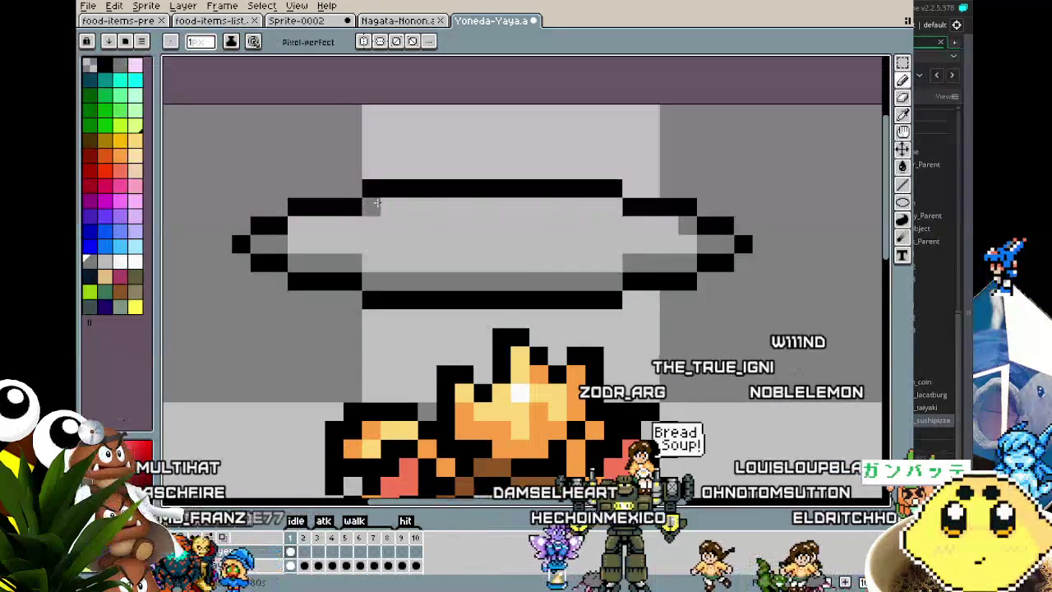
click(297, 226)
click(370, 207)
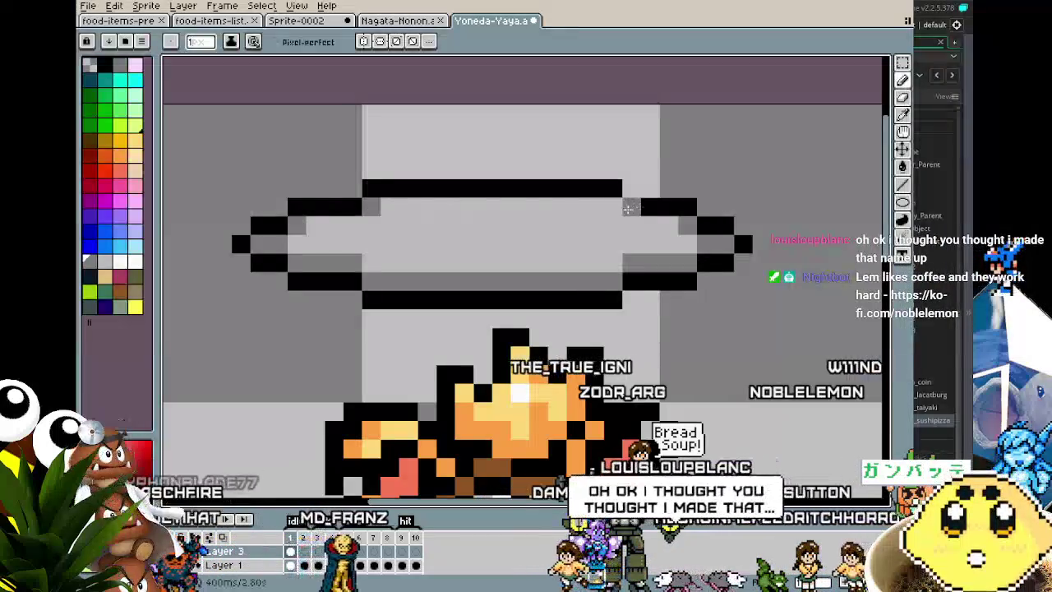
click(613, 207)
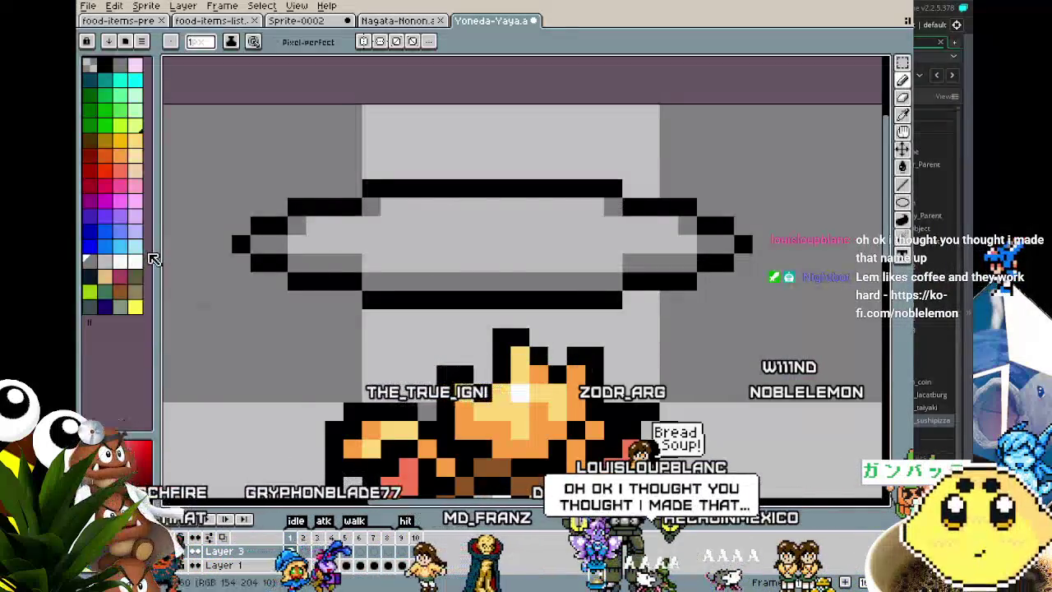
Fill the halo's grey pixels with light cyan and its pale interior with white
click(135, 245)
key(g)
click(278, 244)
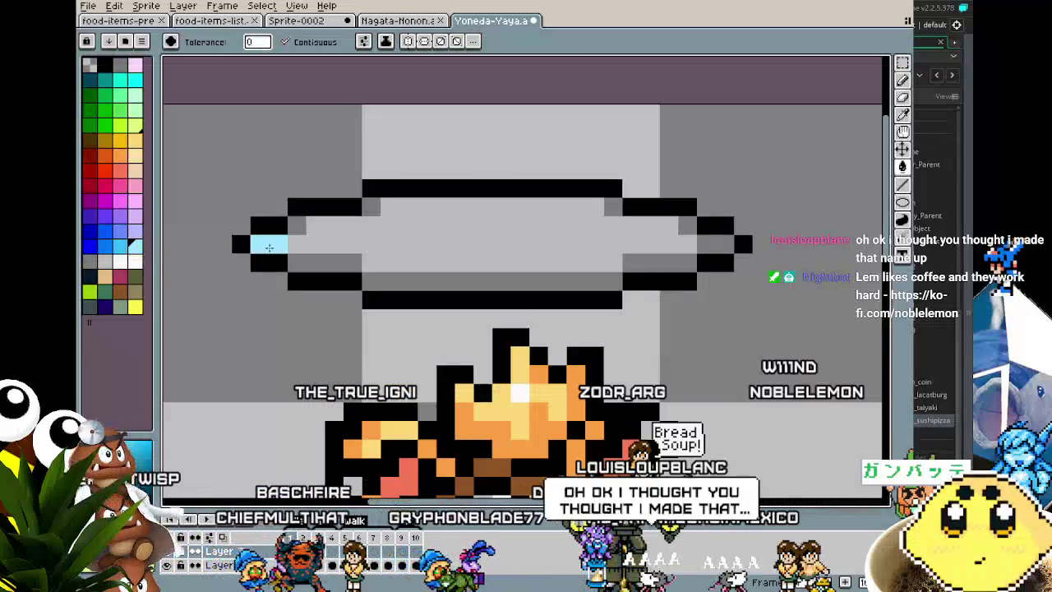
key(ctrl+z)
key(v)
key(g)
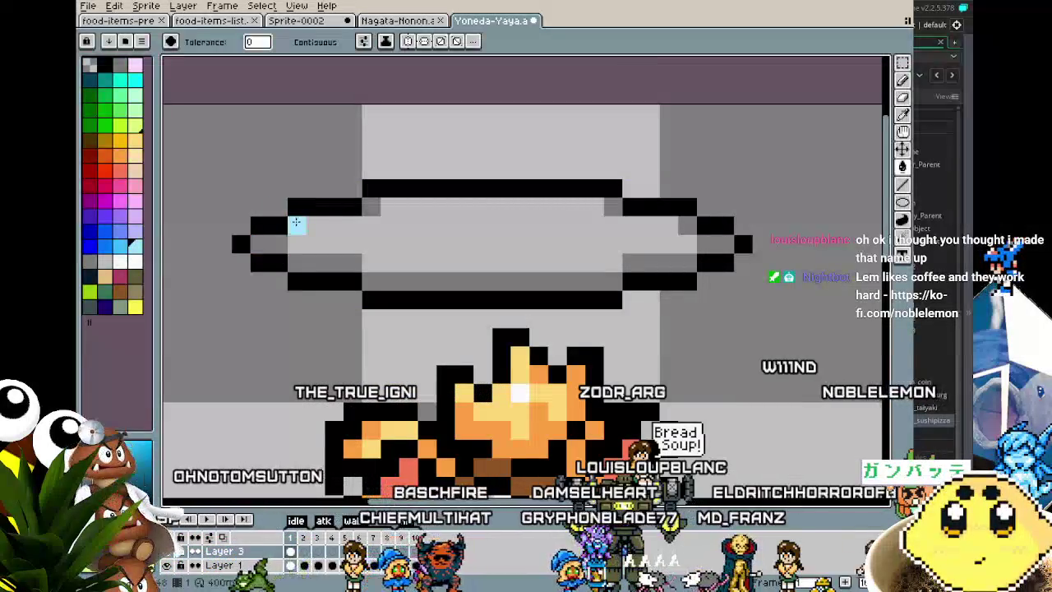
click(297, 225)
click(135, 261)
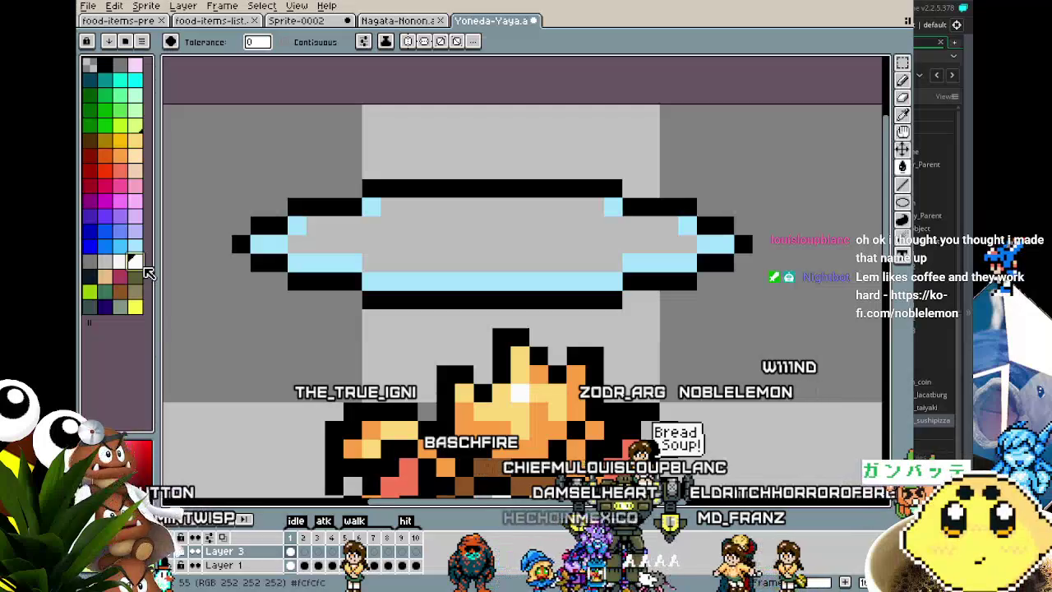
click(441, 251)
Fill the halo's pale cyan edges with a darker blue
scroll(400, 341, down, 3)
scroll(400, 345, up, 3)
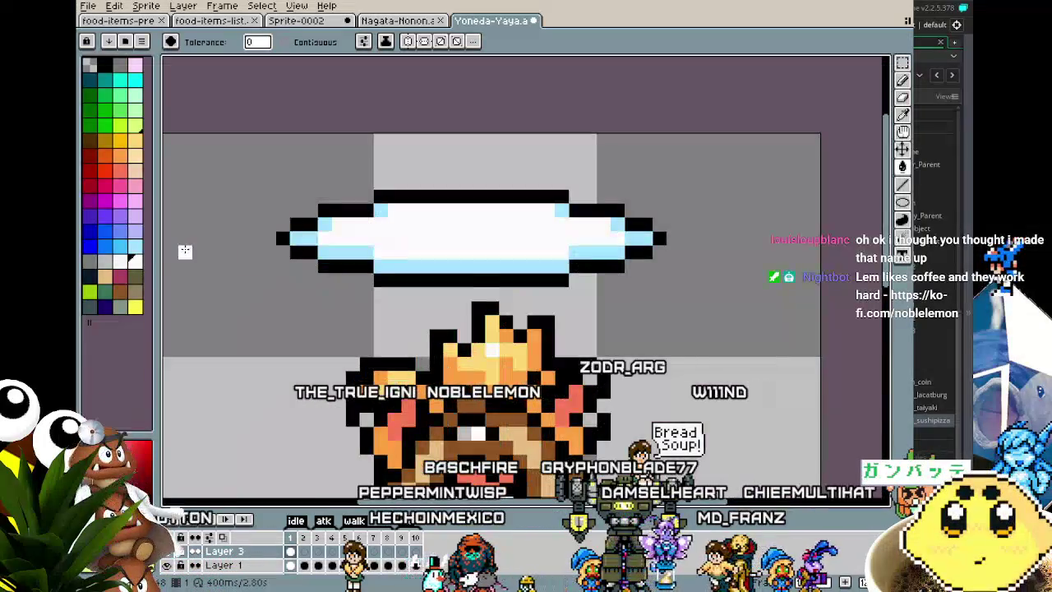
click(120, 245)
click(324, 243)
scroll(316, 354, down, 4)
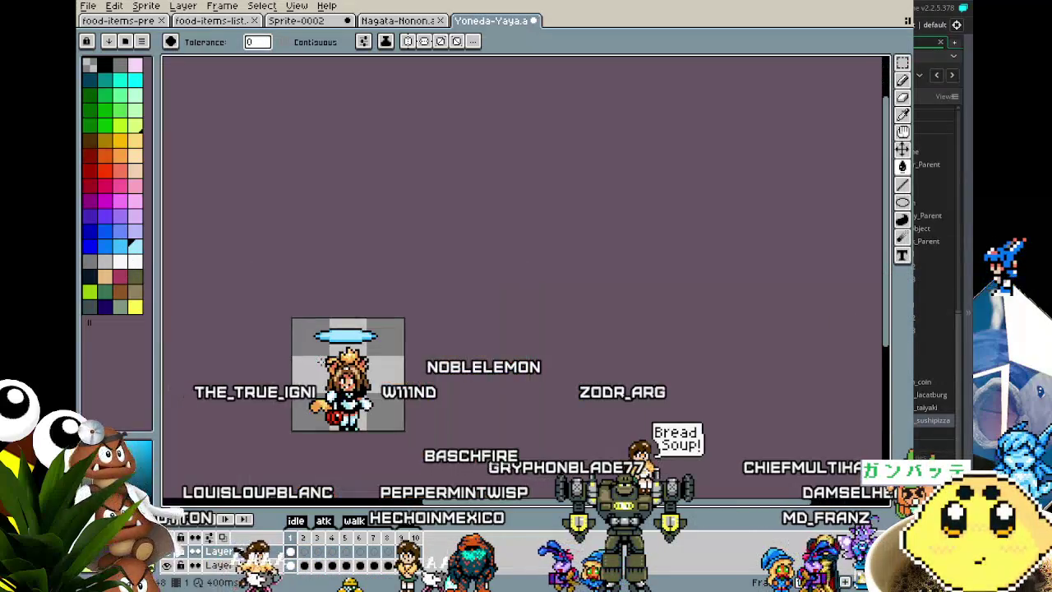
scroll(347, 334, up, 3)
scroll(346, 334, up, 2)
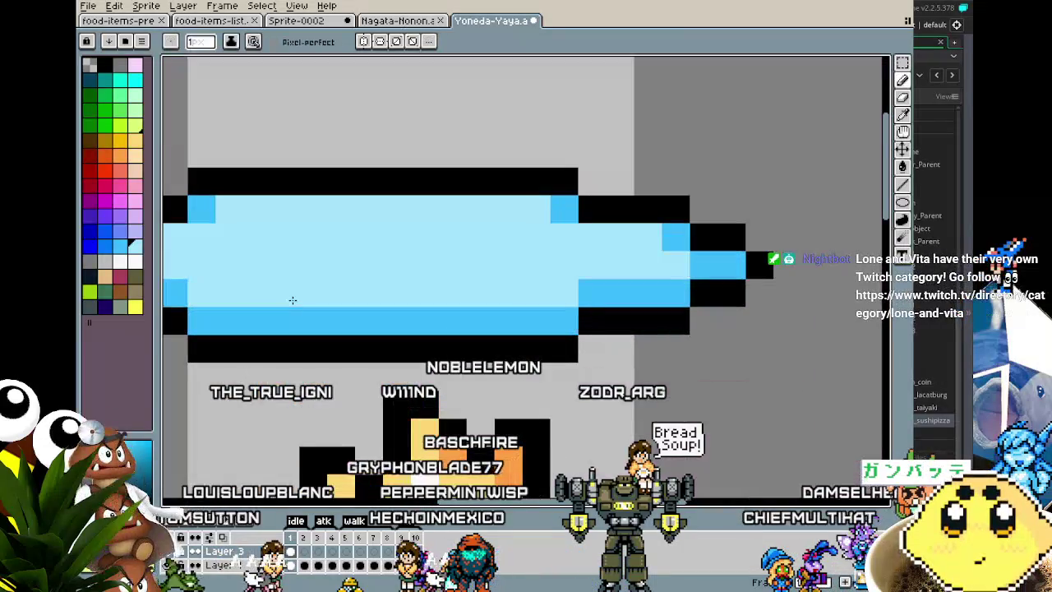
scroll(362, 325, down, 1)
scroll(364, 321, up, 1)
Add blue shading strokes across the halo's middle, undoing the last stroke
key(i)
key(b)
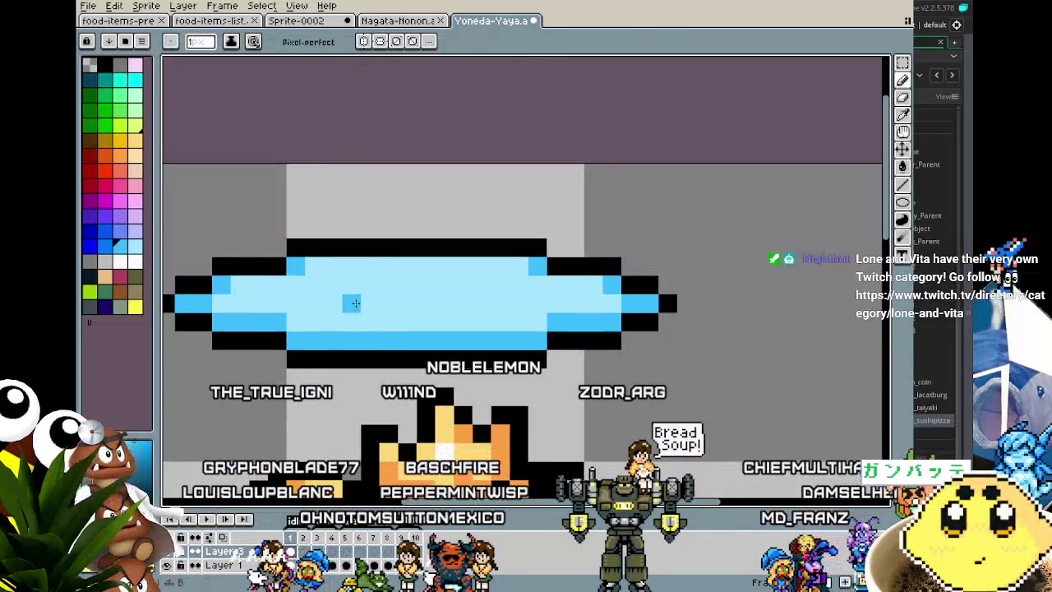
drag(329, 284, 435, 304)
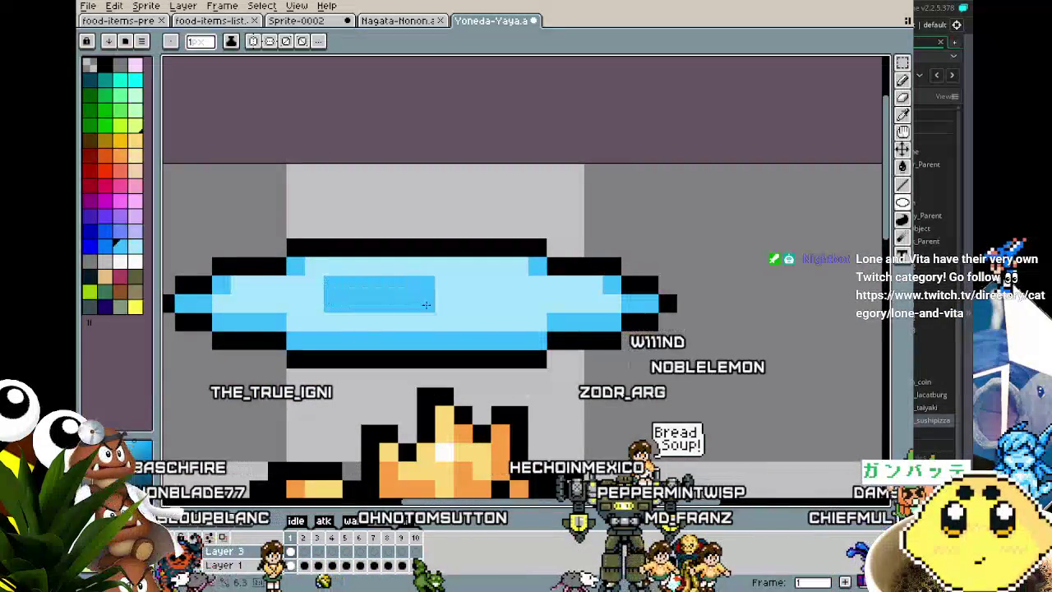
drag(328, 304, 475, 322)
drag(327, 323, 499, 331)
key(ctrl+z)
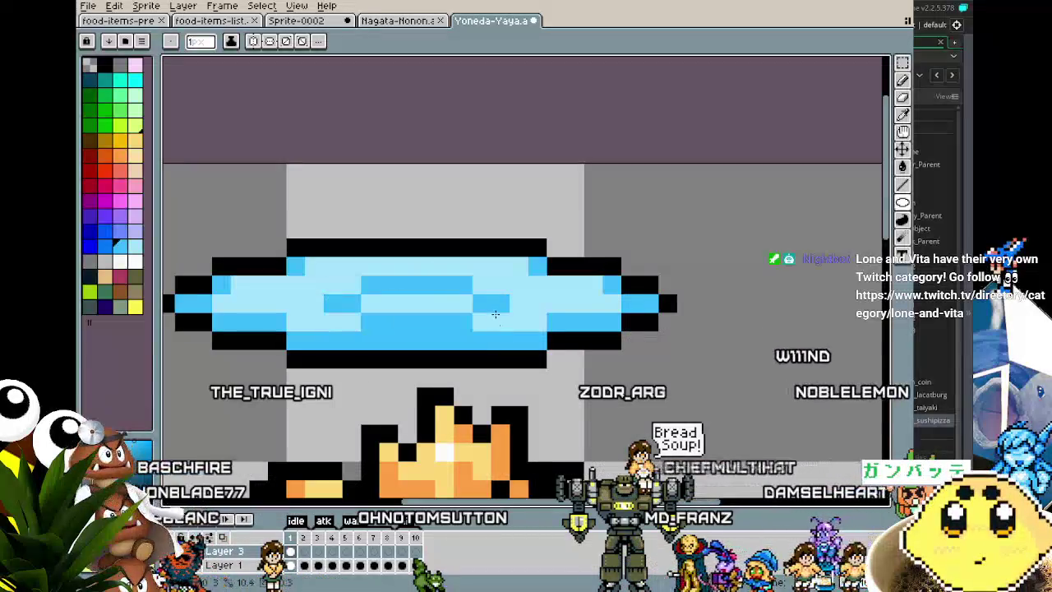
scroll(482, 335, down, 6)
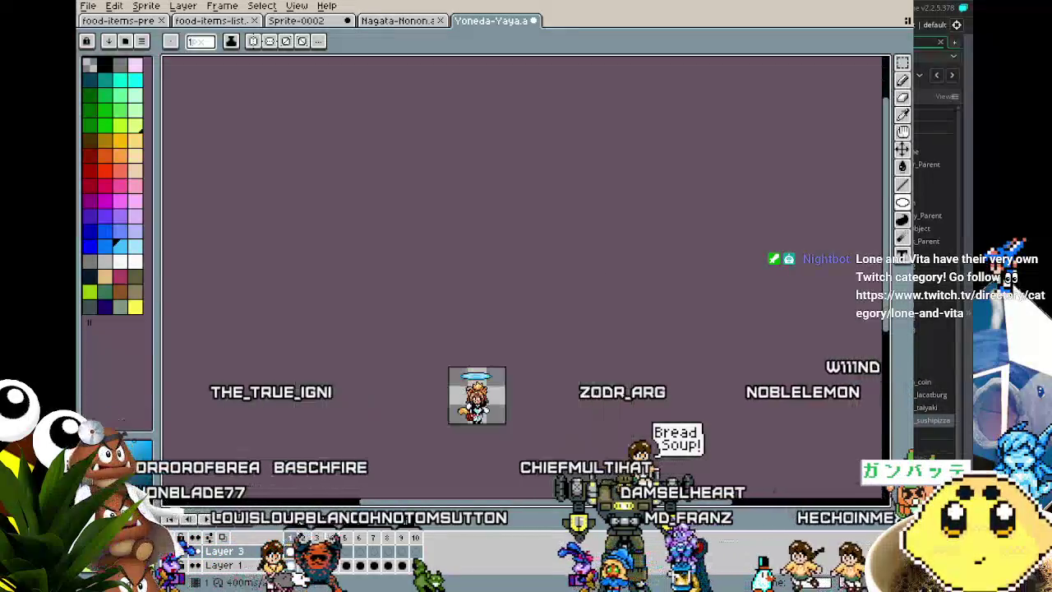
scroll(482, 335, up, 2)
scroll(396, 372, up, 4)
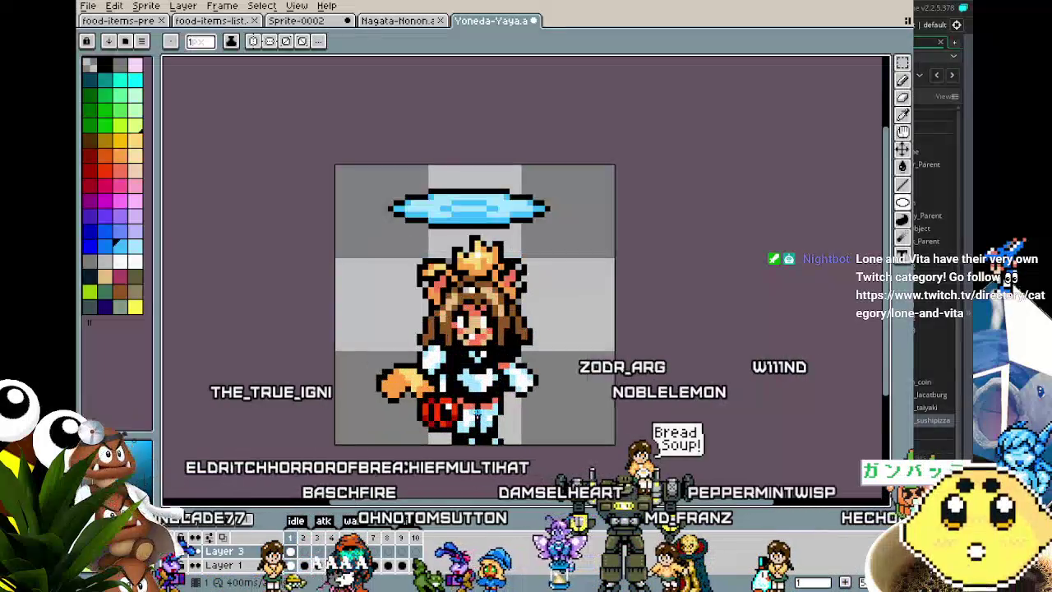
scroll(396, 371, up, 1)
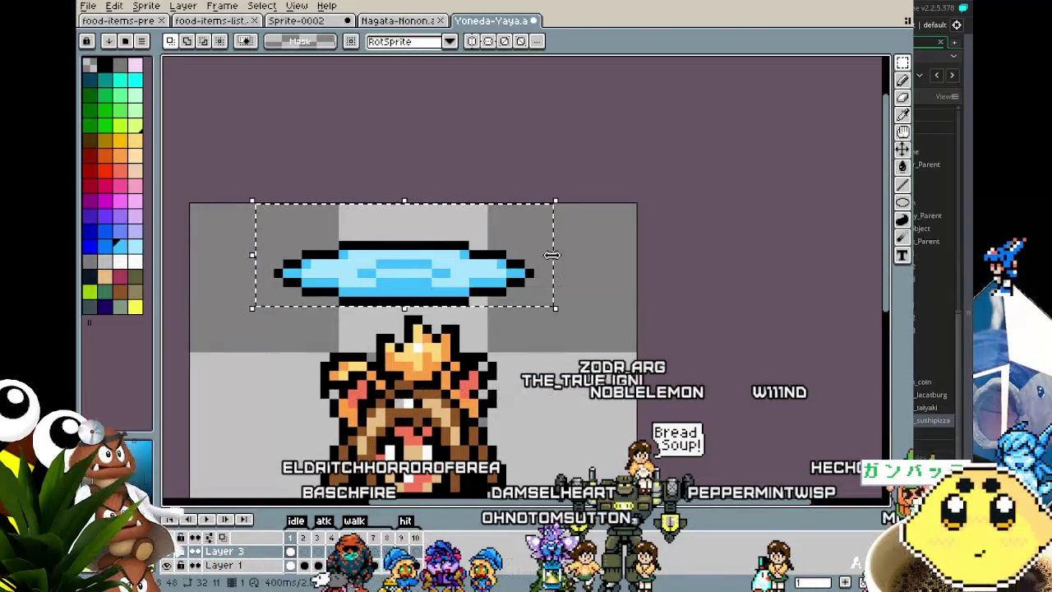
Transform the selected halo to a narrower width
click(551, 255)
mouse_move(557, 256)
mouse_down()
mouse_move(530, 259)
mouse_move(511, 233)
mouse_move(492, 234)
mouse_up()
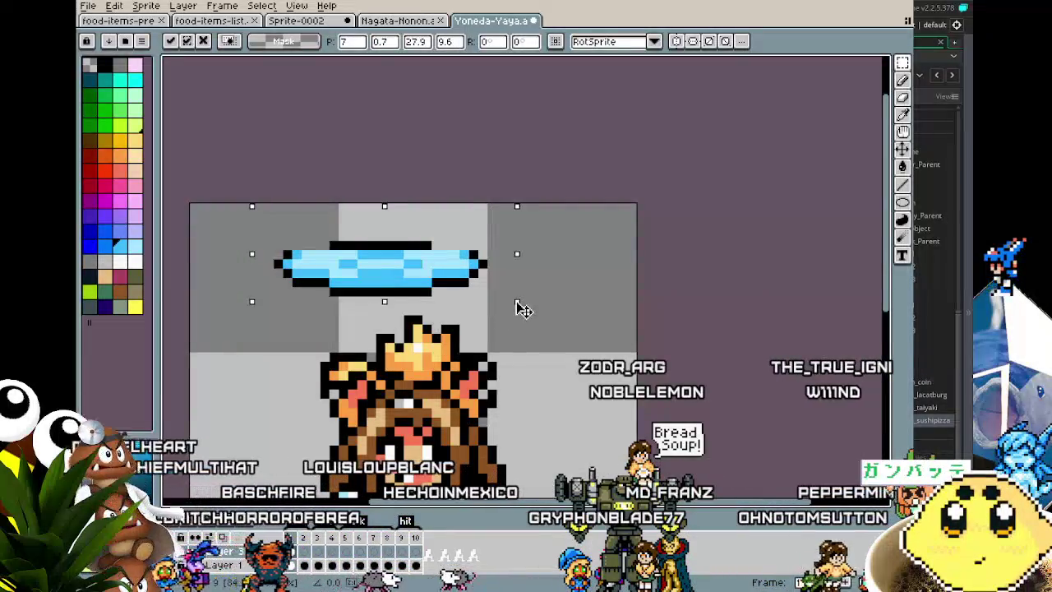
click(584, 310)
scroll(485, 205, up, 1)
scroll(485, 210, down, 5)
Extend the halo's black bottom edge by one pixel and zoom in on it
key(b)
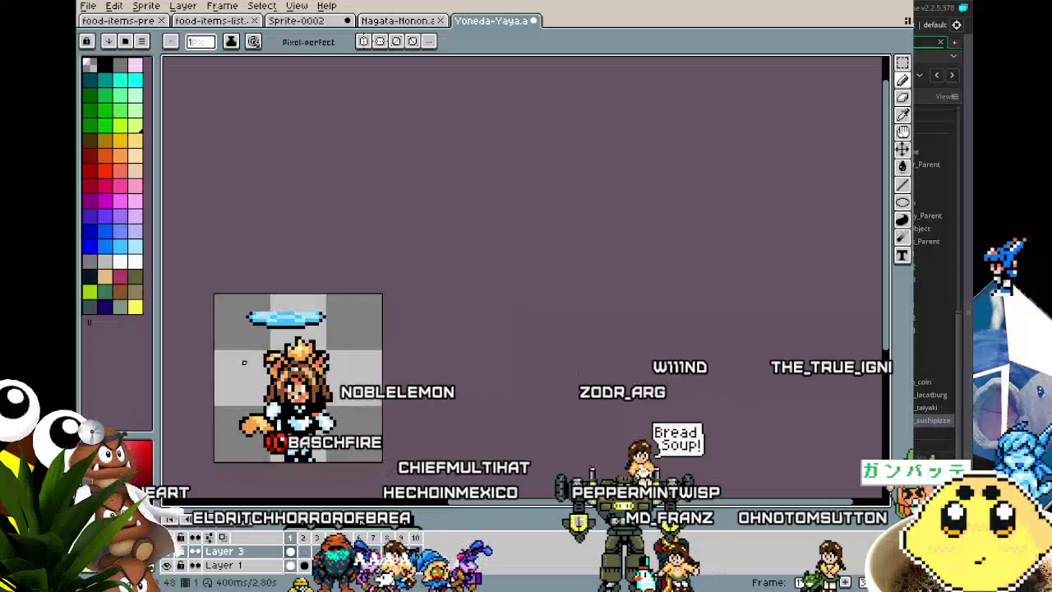
scroll(292, 283, up, 4)
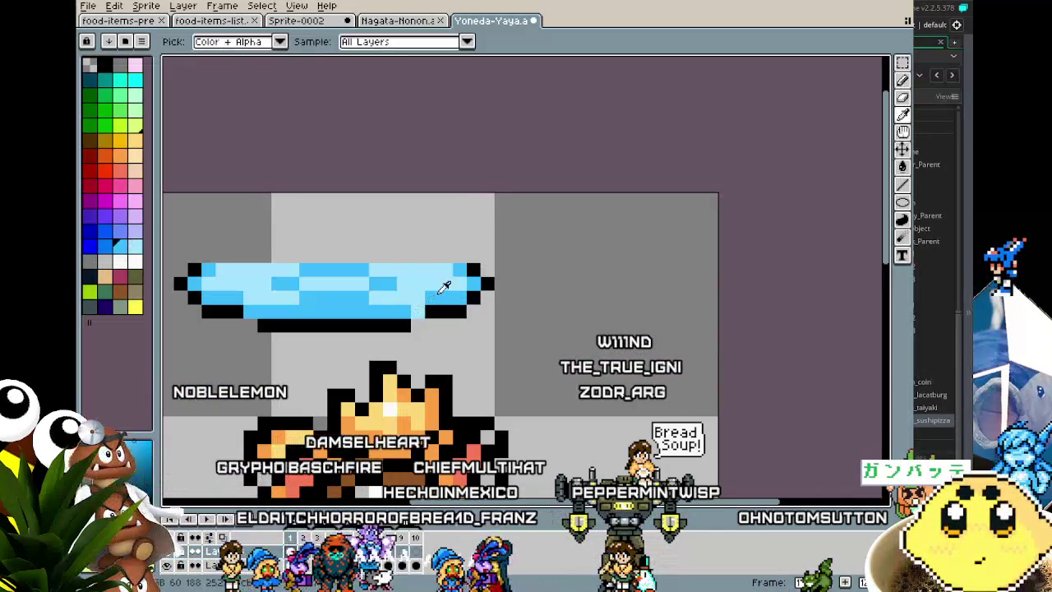
click(419, 324)
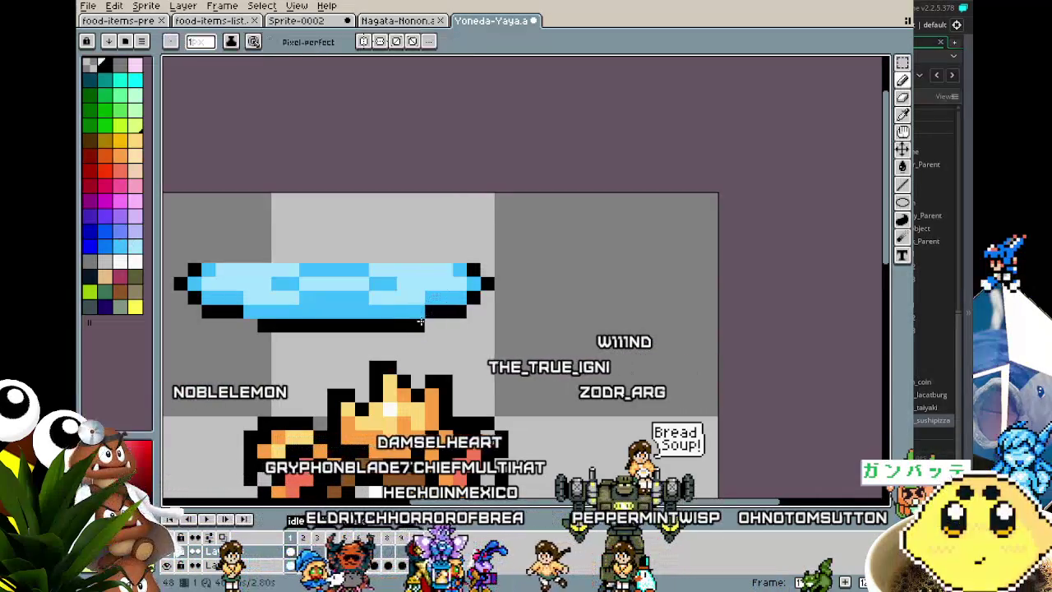
key(z)
click(252, 329)
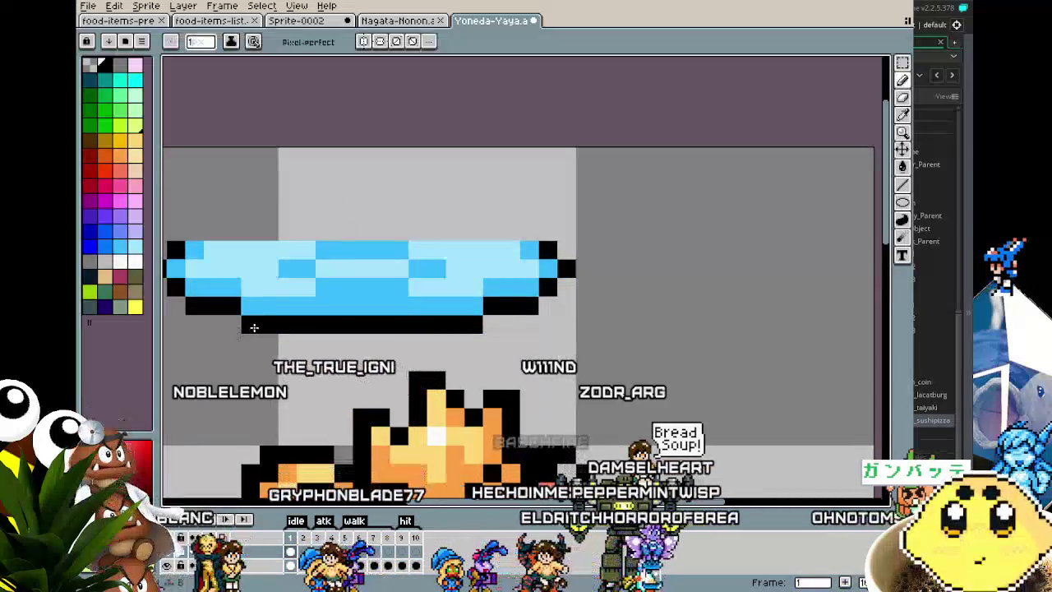
scroll(251, 330, down, 2)
scroll(249, 326, up, 1)
key(b)
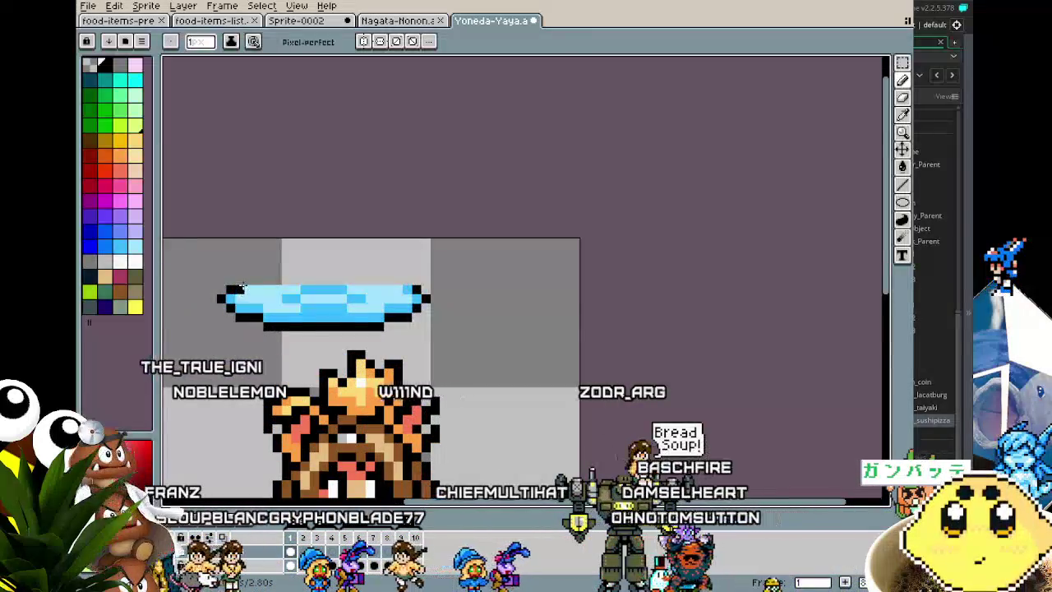
Redraw the halo's top edge: light blue top row with a black outline segment above
drag(248, 281, 402, 279)
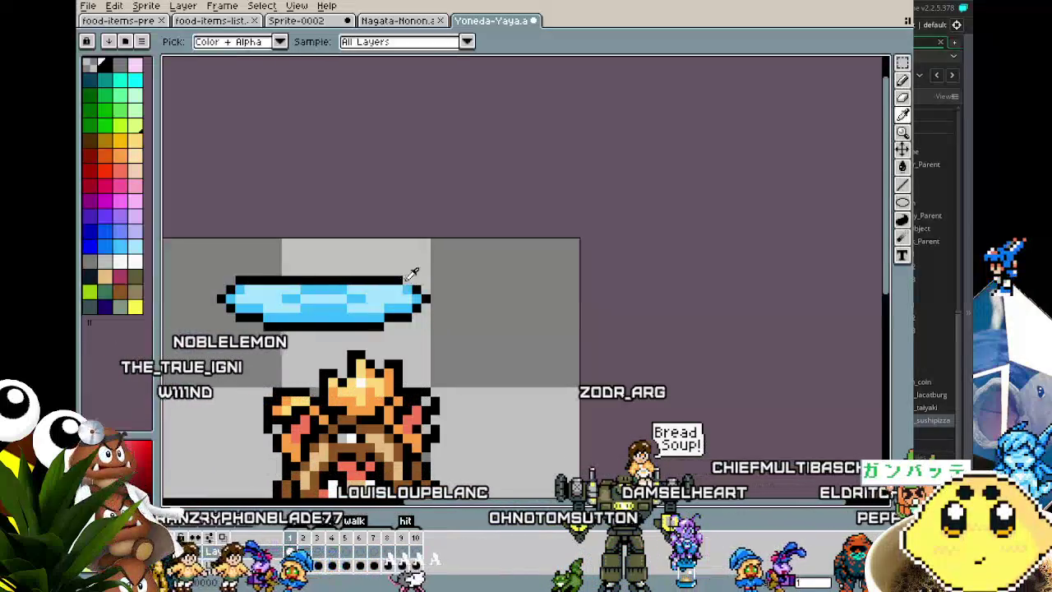
alt+click(387, 280)
drag(237, 280, 402, 280)
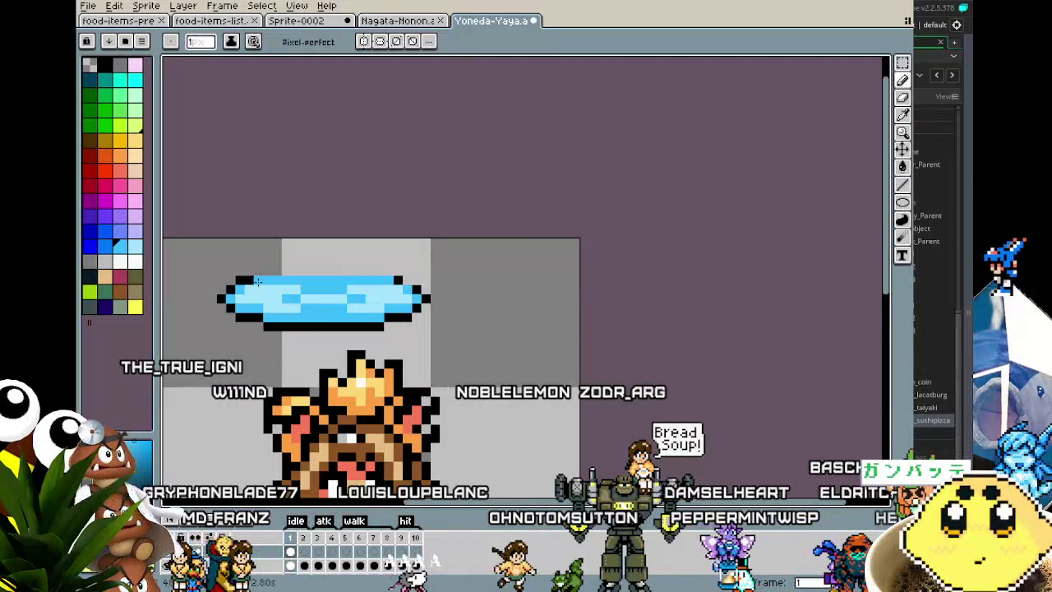
alt+click(288, 327)
drag(255, 269, 312, 270)
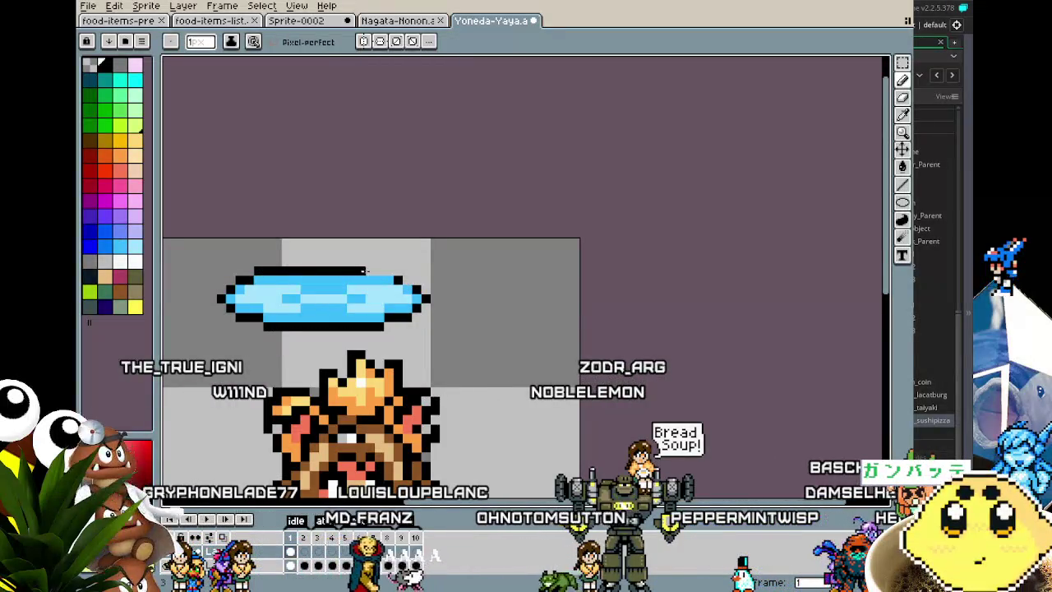
scroll(336, 403, down, 3)
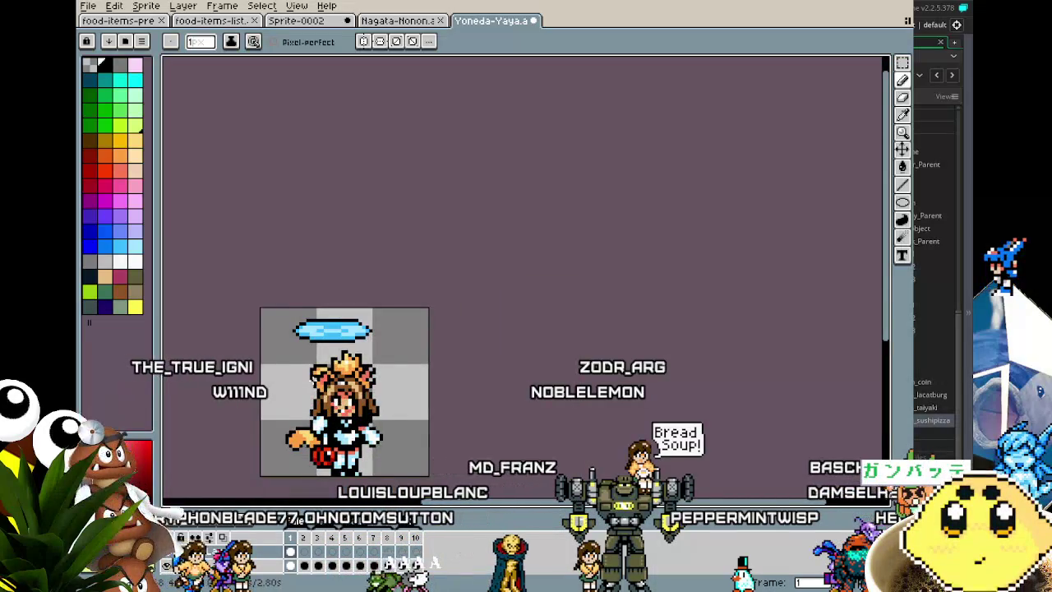
Paint sampled light blue pixels into the halo's middle strip and right side
scroll(301, 358, up, 2)
scroll(301, 359, up, 3)
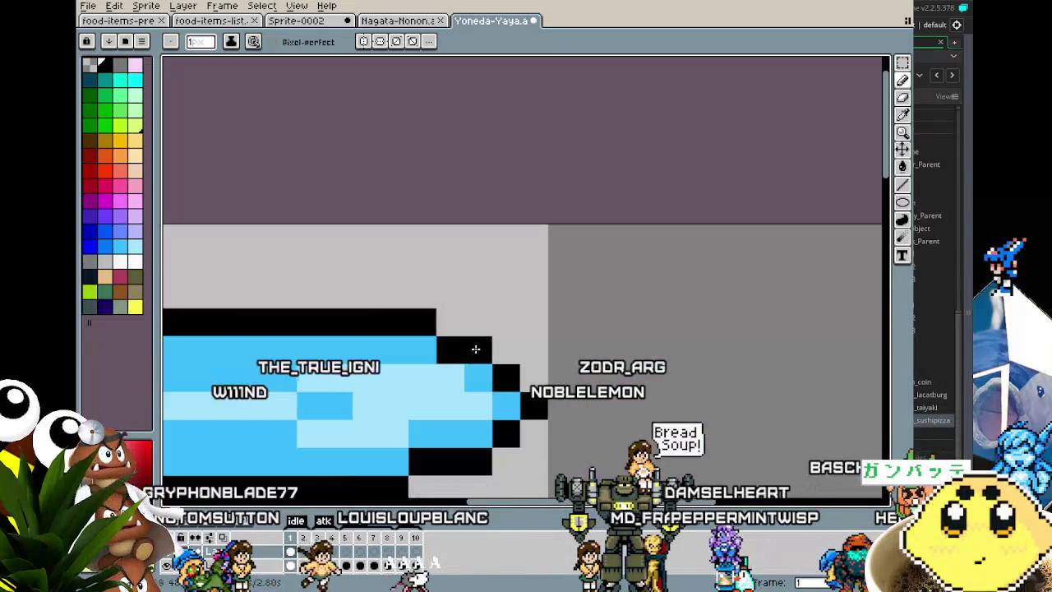
scroll(472, 348, down, 3)
scroll(390, 343, up, 1)
scroll(390, 343, up, 3)
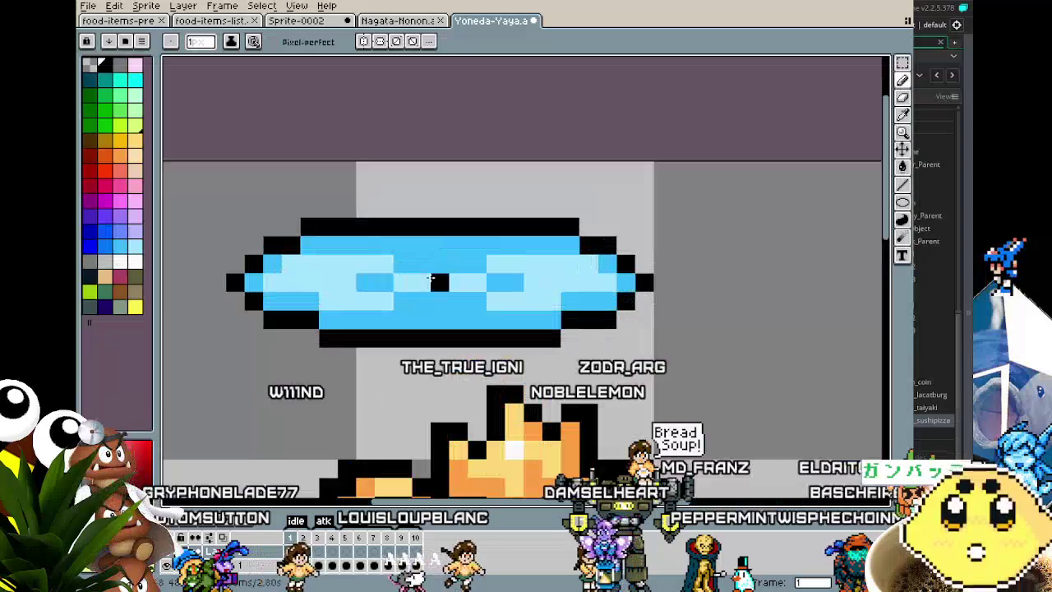
alt+click(444, 304)
drag(469, 282, 410, 281)
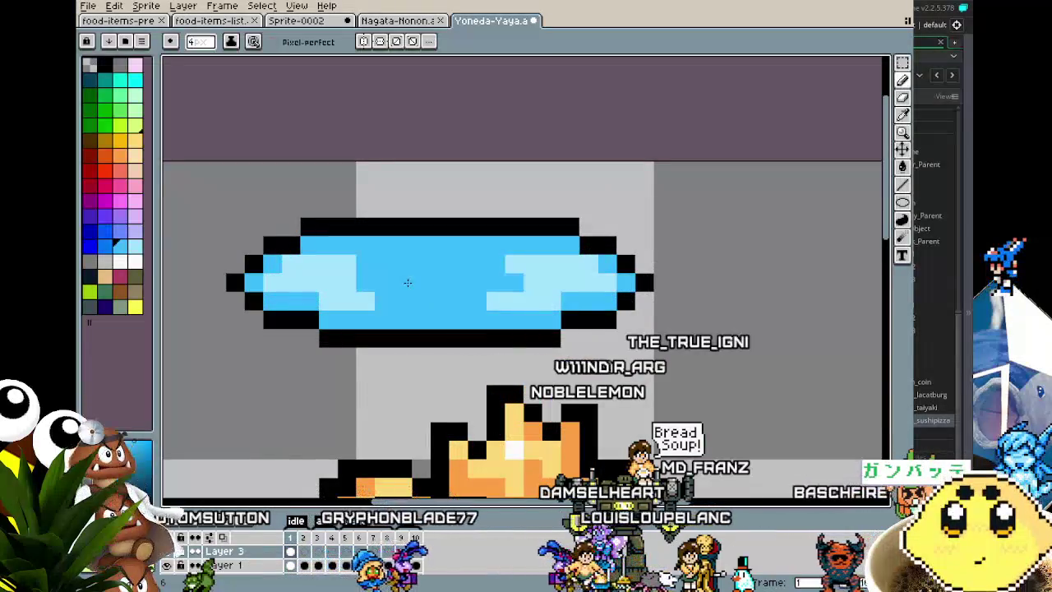
alt+click(546, 274)
key(ctrl)
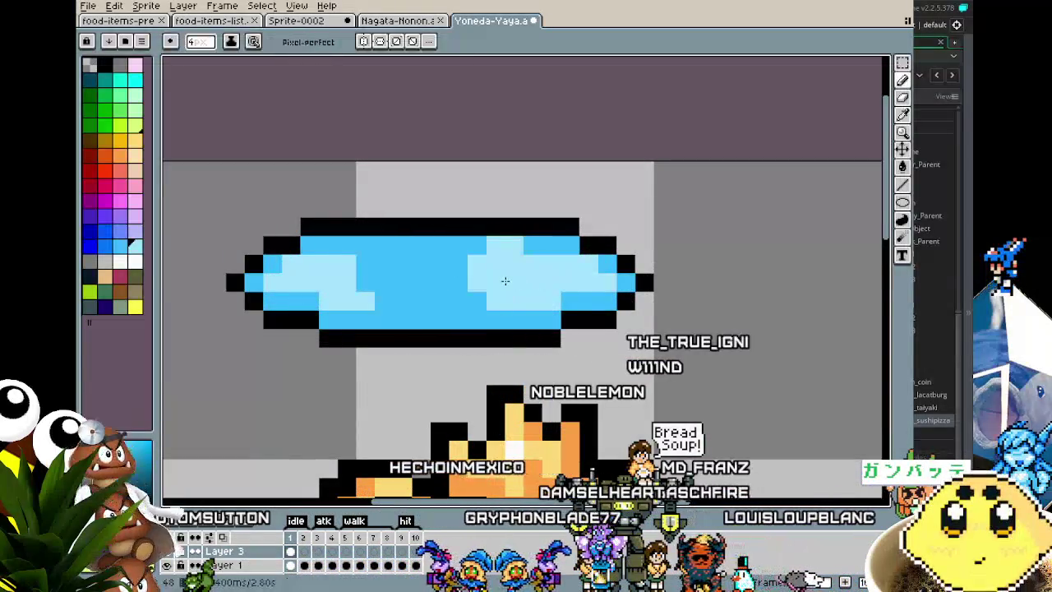
drag(528, 293, 376, 281)
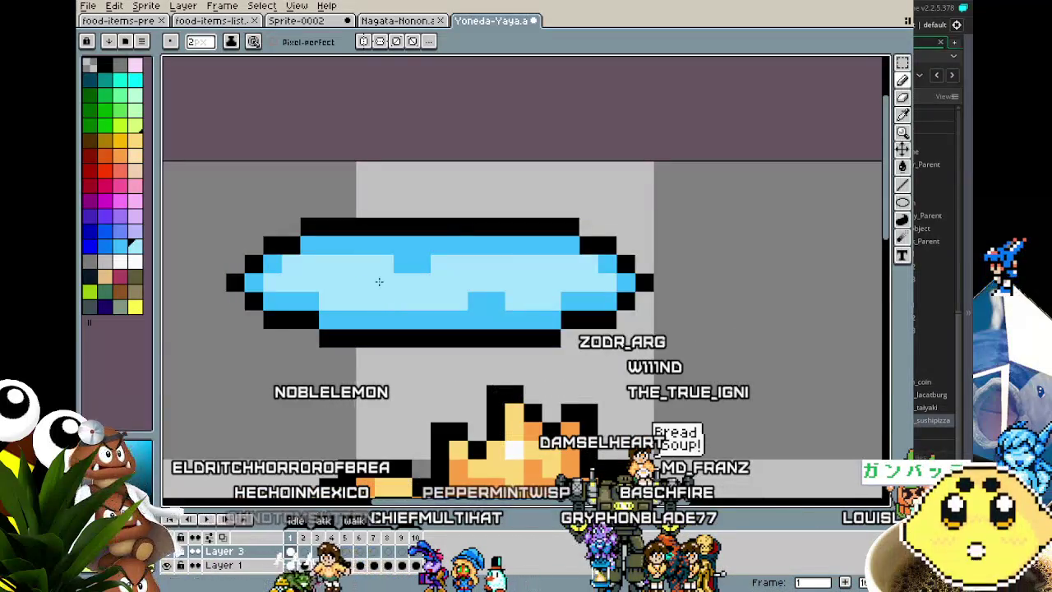
With a 2-pixel brush, paint light blue over the halo's dark bands and add a mid-blue pixel
key(minus)
click(460, 261)
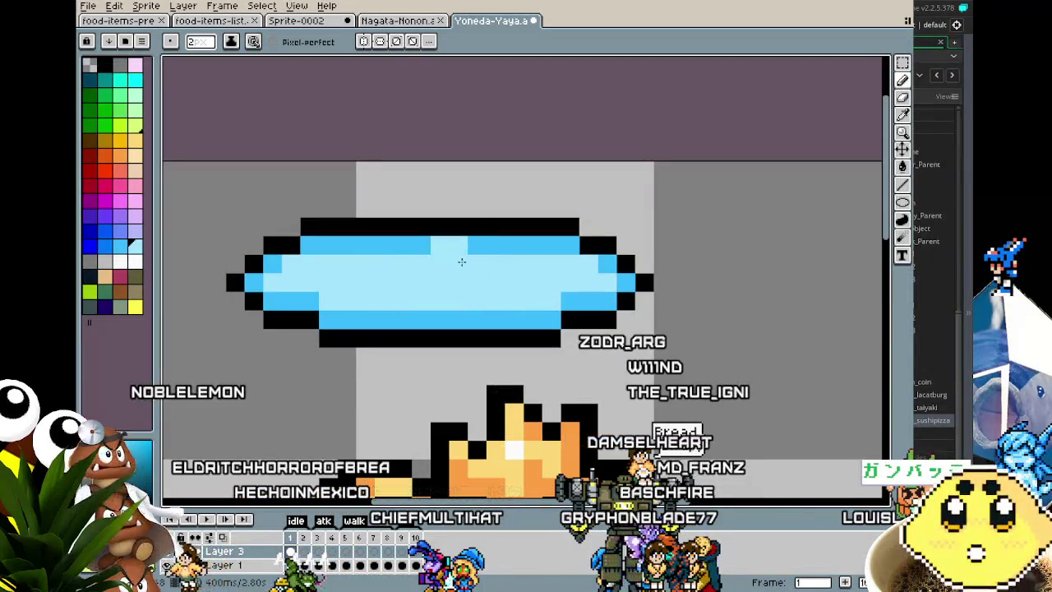
click(480, 263)
mouse_move(472, 300)
mouse_down()
mouse_move(460, 312)
mouse_move(420, 311)
mouse_move(469, 313)
mouse_up()
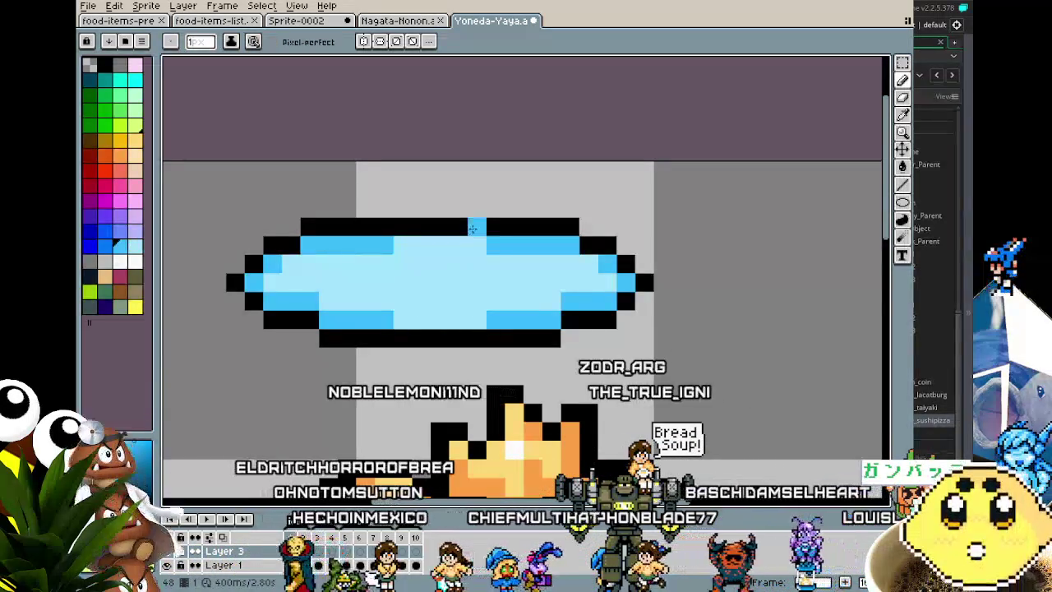
drag(403, 235, 476, 234)
key(minus)
alt+click(378, 301)
click(402, 301)
scroll(411, 310, down, 5)
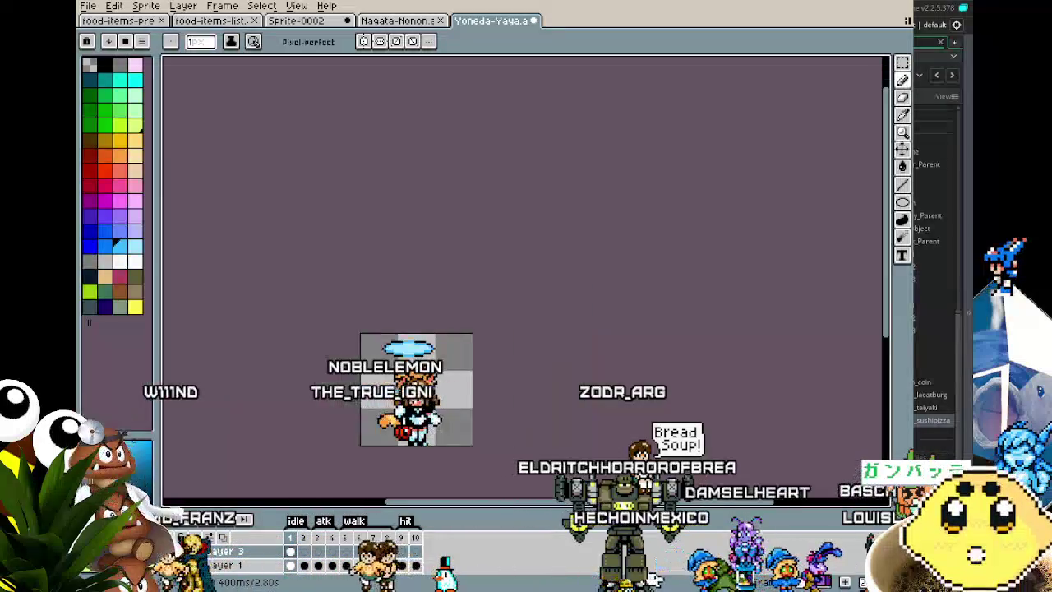
scroll(366, 322, up, 4)
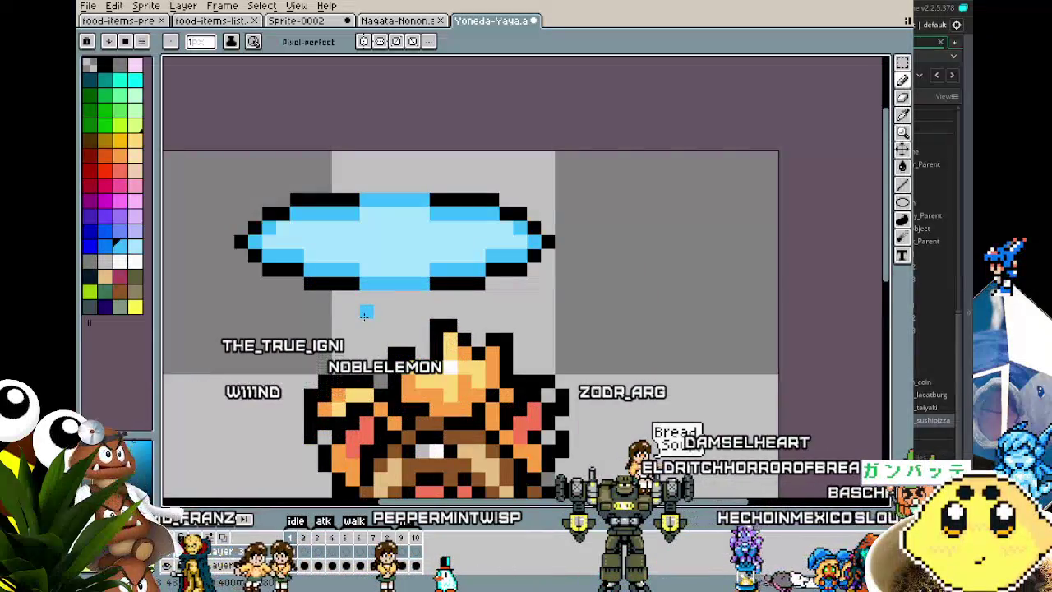
Remove the old halo and draw a flattened black ellipse in its place
key(ctrl+v)
key(ctrl+z)
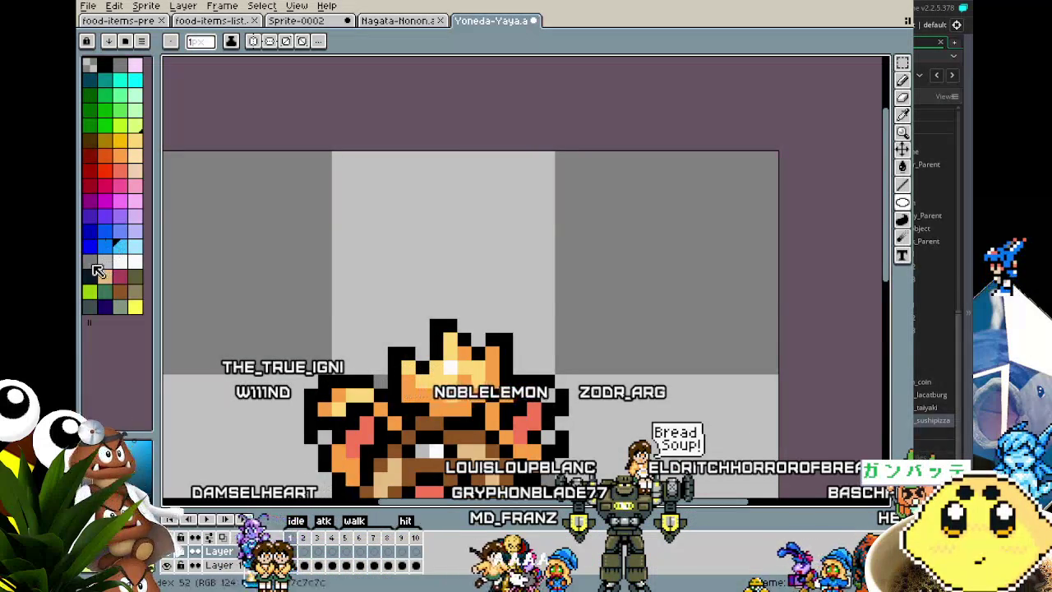
key(x)
mouse_move(318, 222)
mouse_down()
mouse_move(398, 247)
mouse_move(569, 259)
mouse_move(572, 292)
mouse_up()
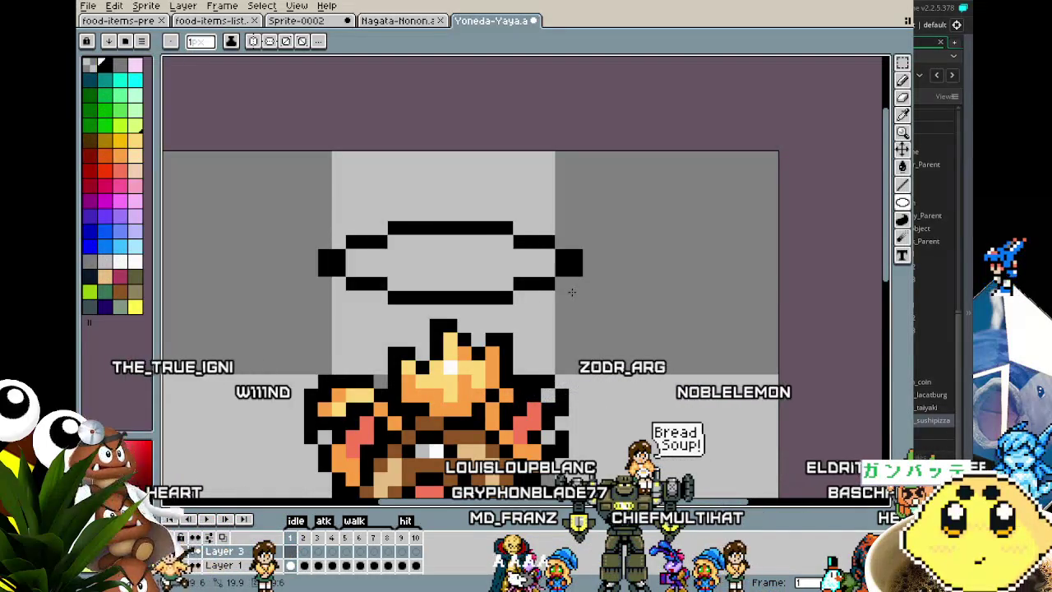
Fill the new ellipse's inside with light blue
key(x)
key(g)
click(418, 293)
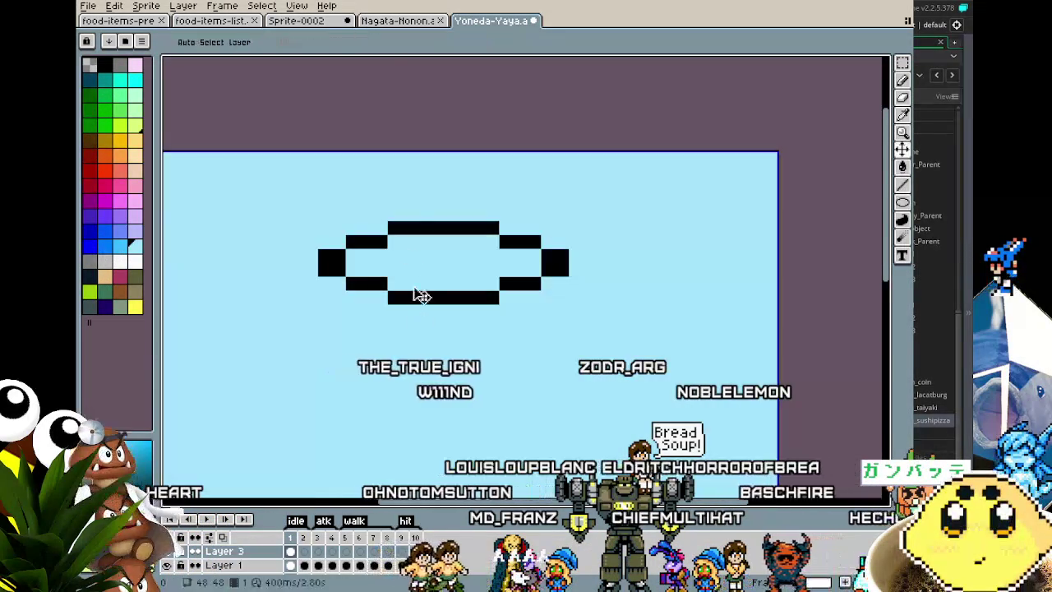
key(ctrl+z)
click(406, 271)
scroll(347, 451, down, 5)
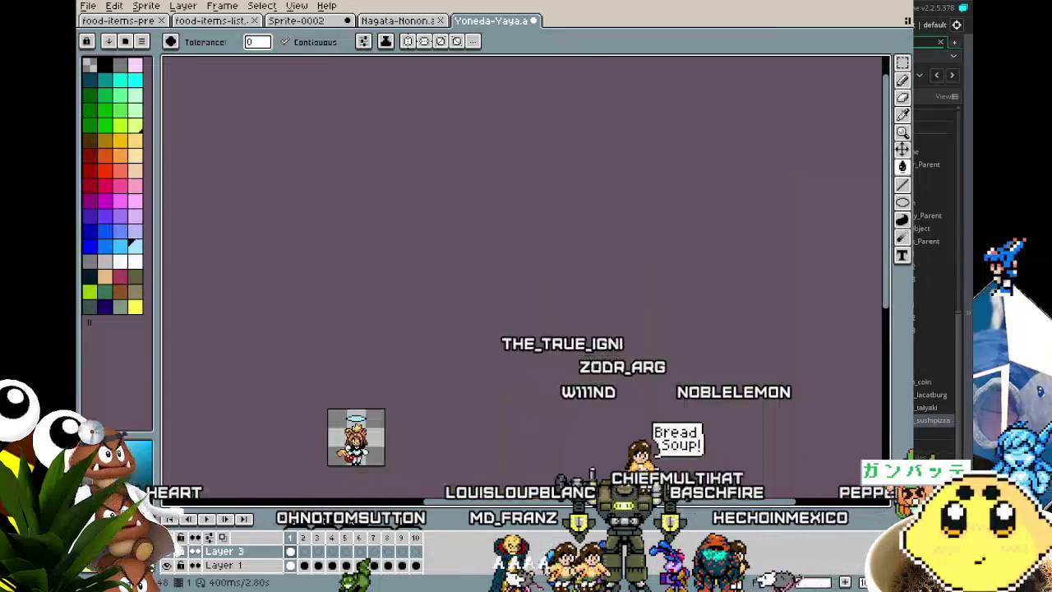
Erase the extra pixel at the halo's right end so it is symmetric
scroll(370, 436, up, 4)
scroll(370, 353, up, 2)
key(b)
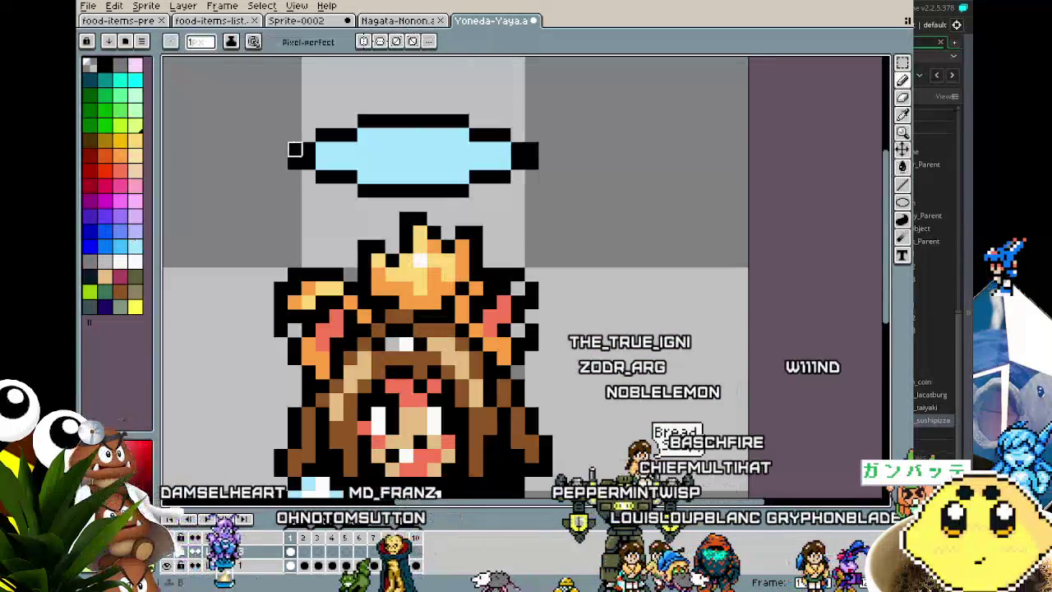
right_click(531, 154)
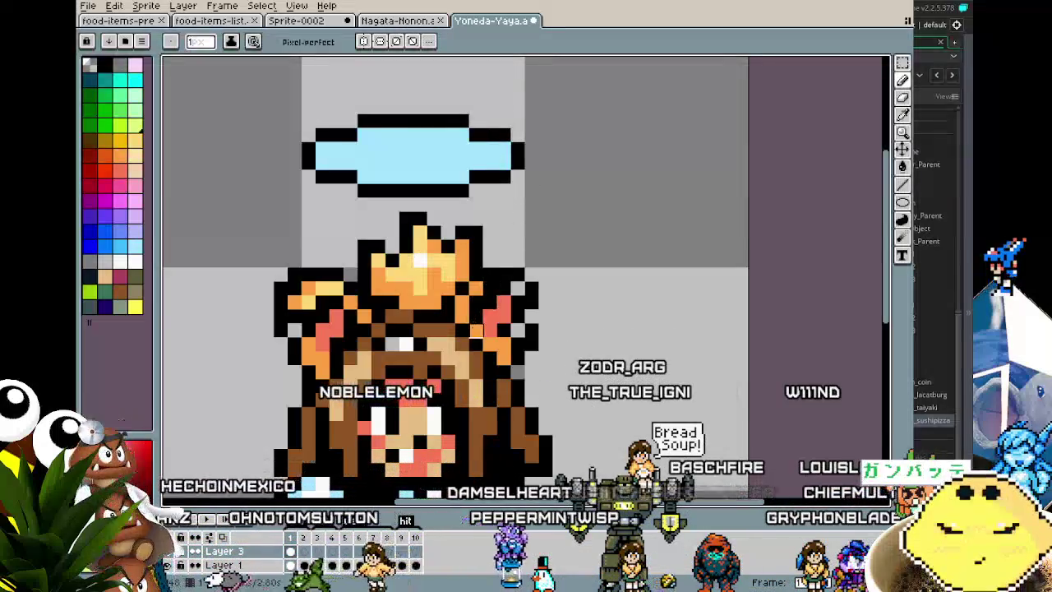
scroll(473, 326, down, 2)
scroll(468, 276, up, 2)
scroll(461, 258, up, 1)
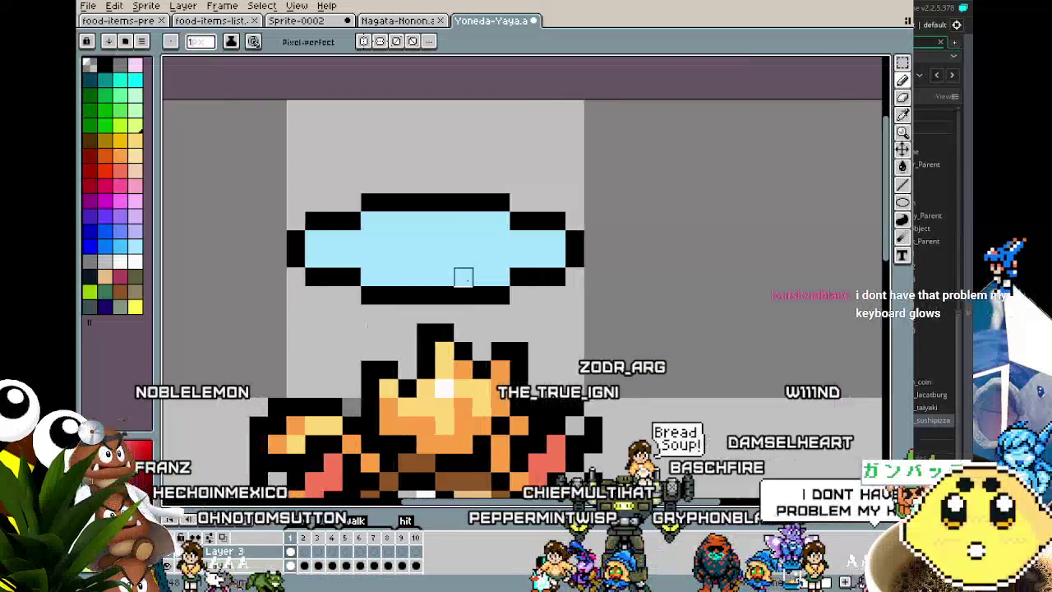
drag(463, 277, 446, 282)
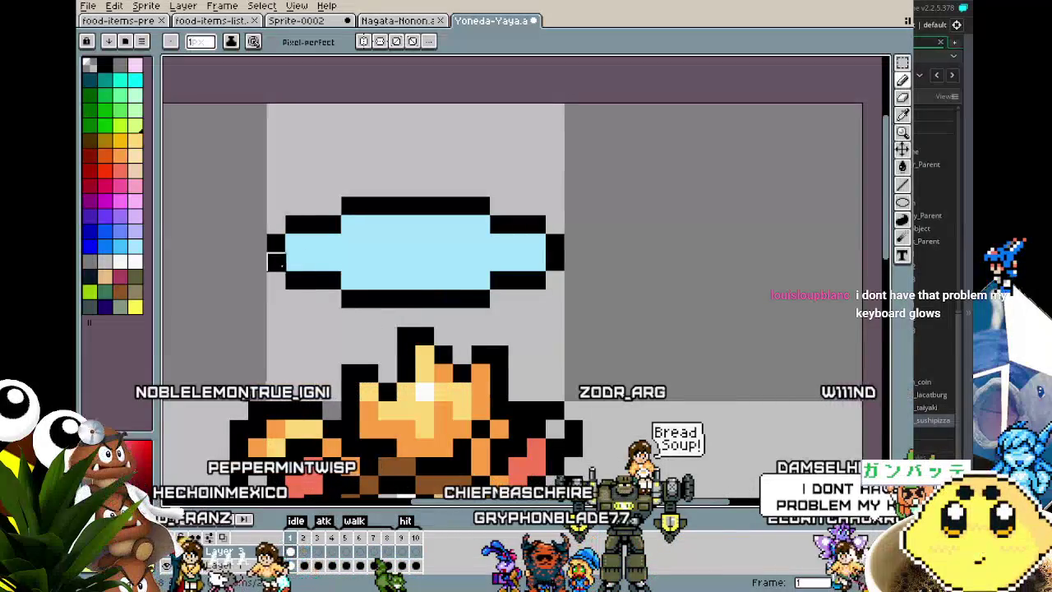
Shade the halo's corner and edge pixels with darker blue
click(120, 245)
click(294, 243)
click(332, 224)
click(350, 225)
click(480, 224)
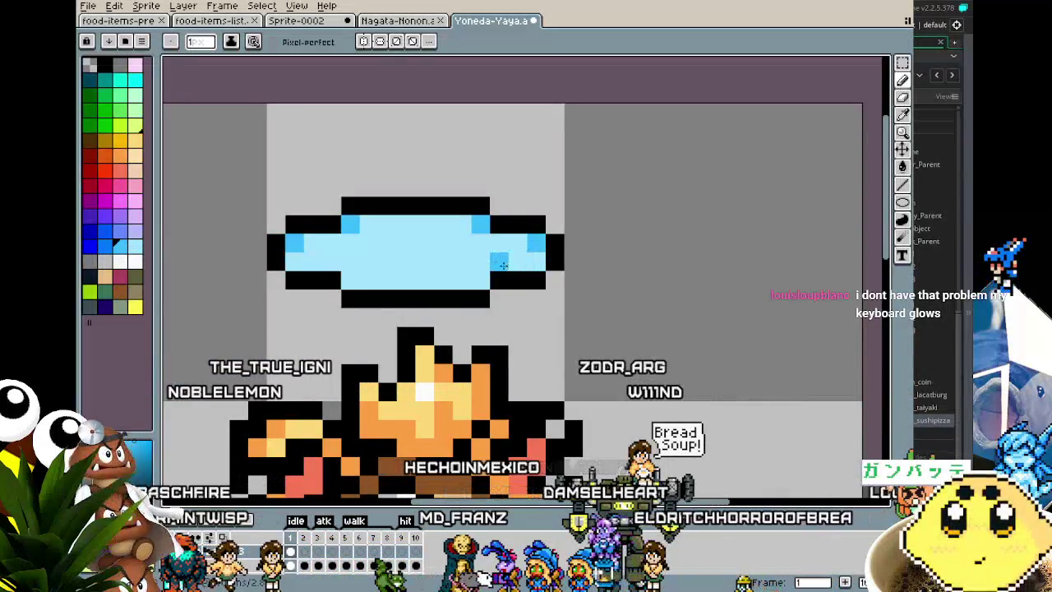
drag(535, 243, 536, 262)
click(480, 280)
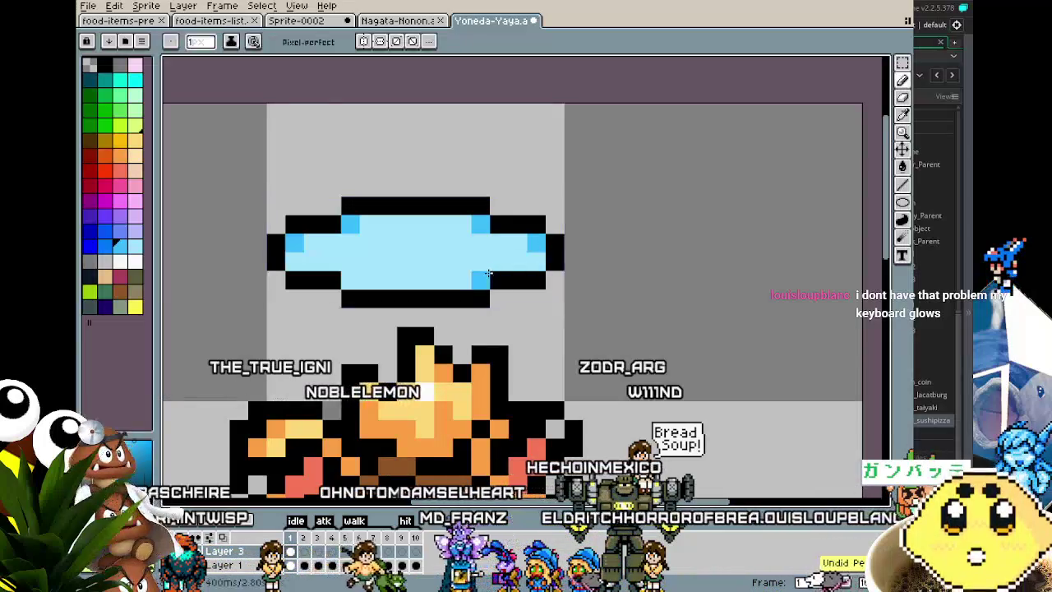
click(350, 280)
scroll(346, 280, down, 4)
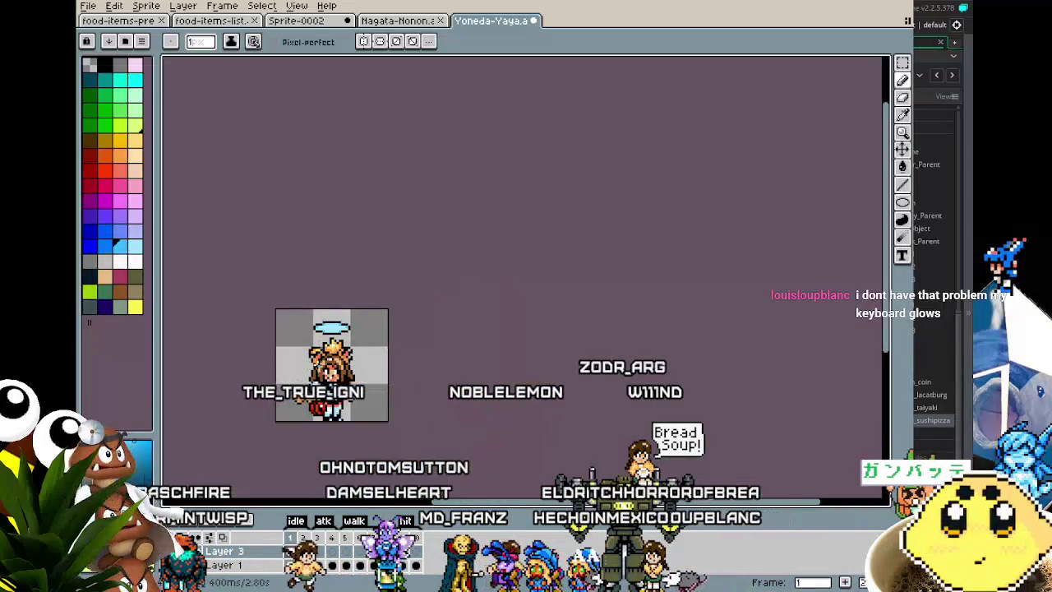
scroll(304, 326, up, 3)
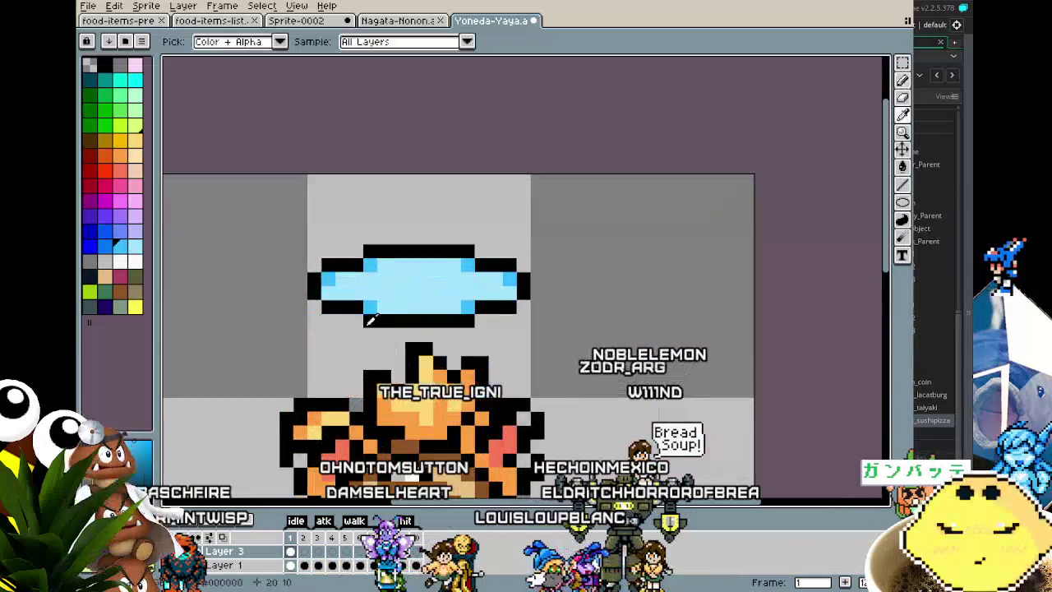
scroll(338, 351, down, 3)
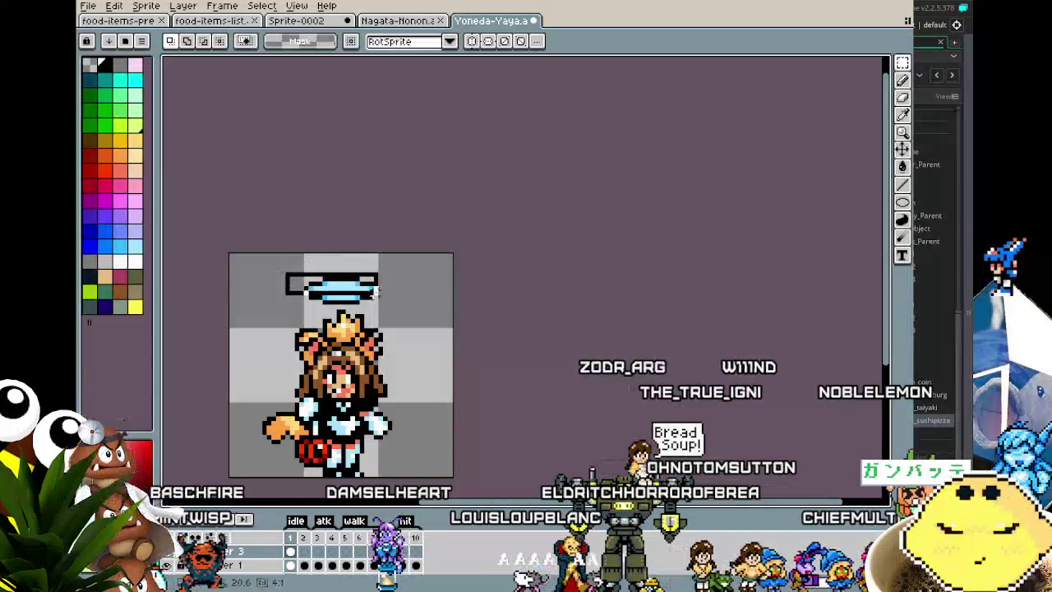
mouse_move(337, 287)
mouse_down()
mouse_move(431, 399)
mouse_move(429, 425)
mouse_up()
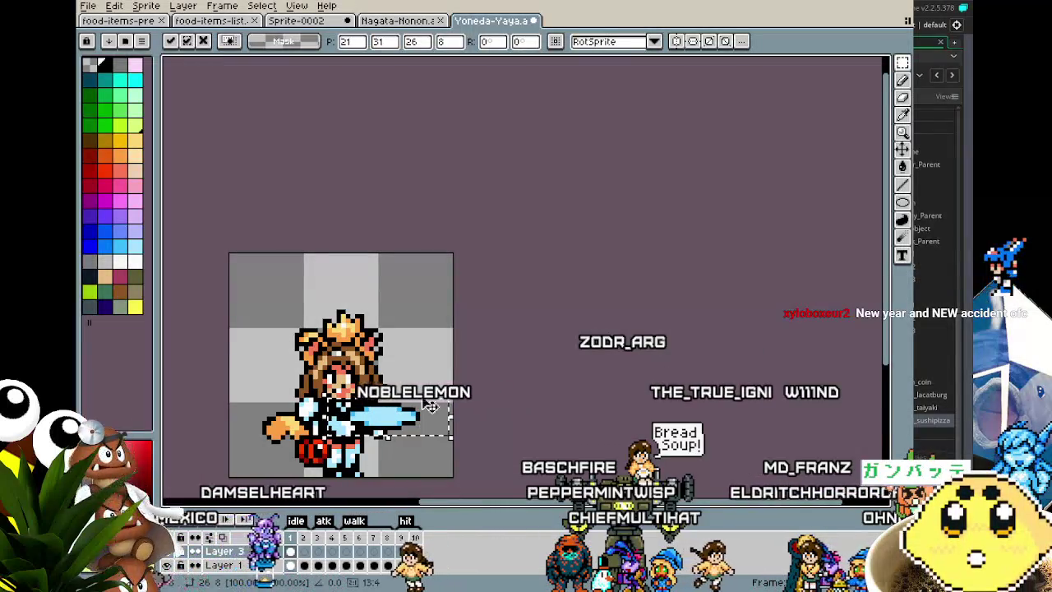
key(Return)
mouse_move(420, 314)
mouse_down()
mouse_move(398, 241)
mouse_move(414, 176)
mouse_up()
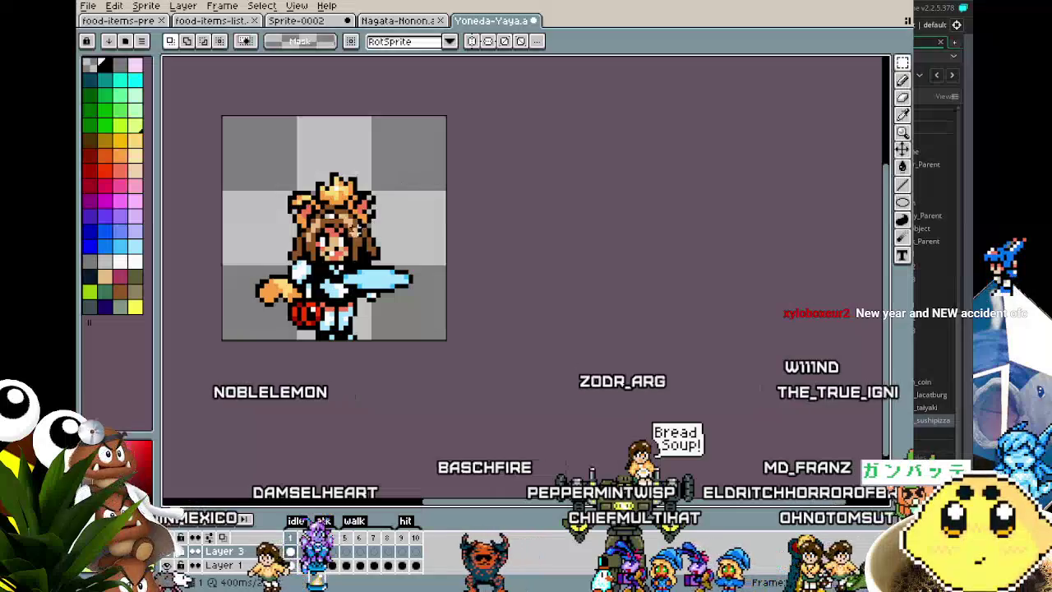
drag(307, 246, 444, 333)
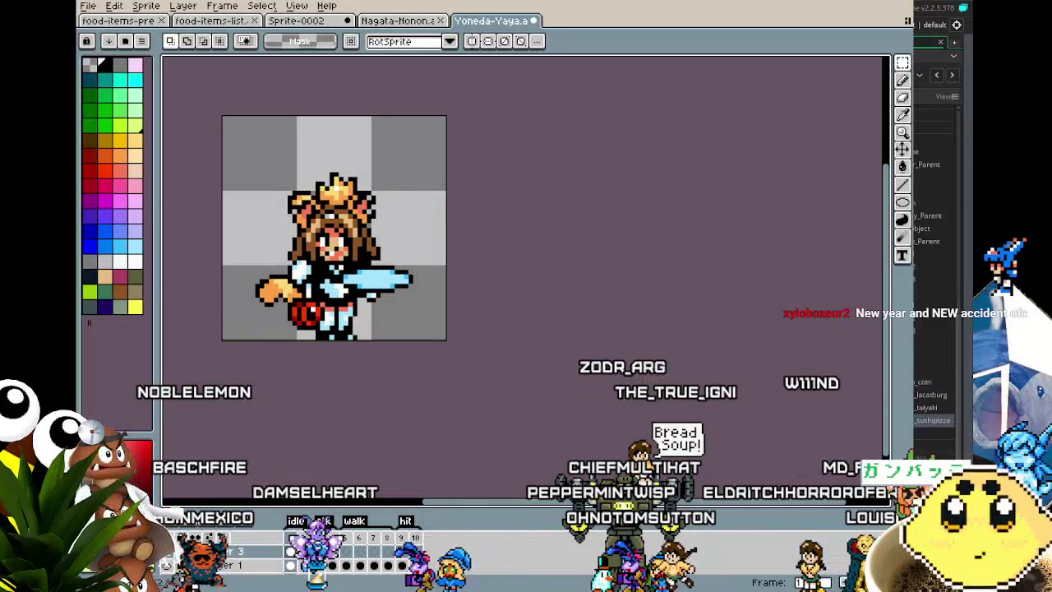
key(period)
key(ctrl+t)
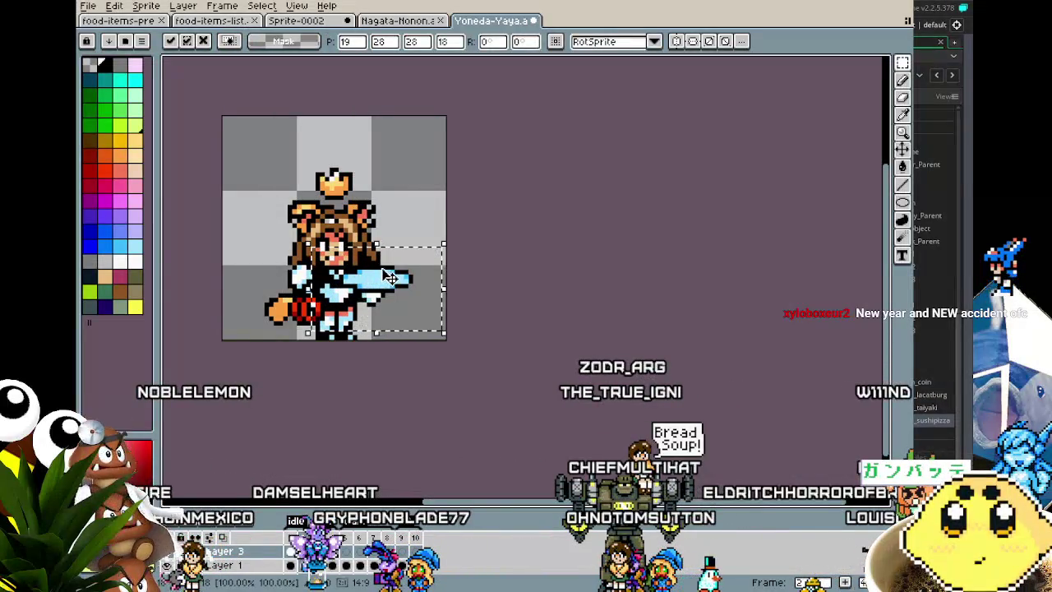
drag(389, 280, 388, 290)
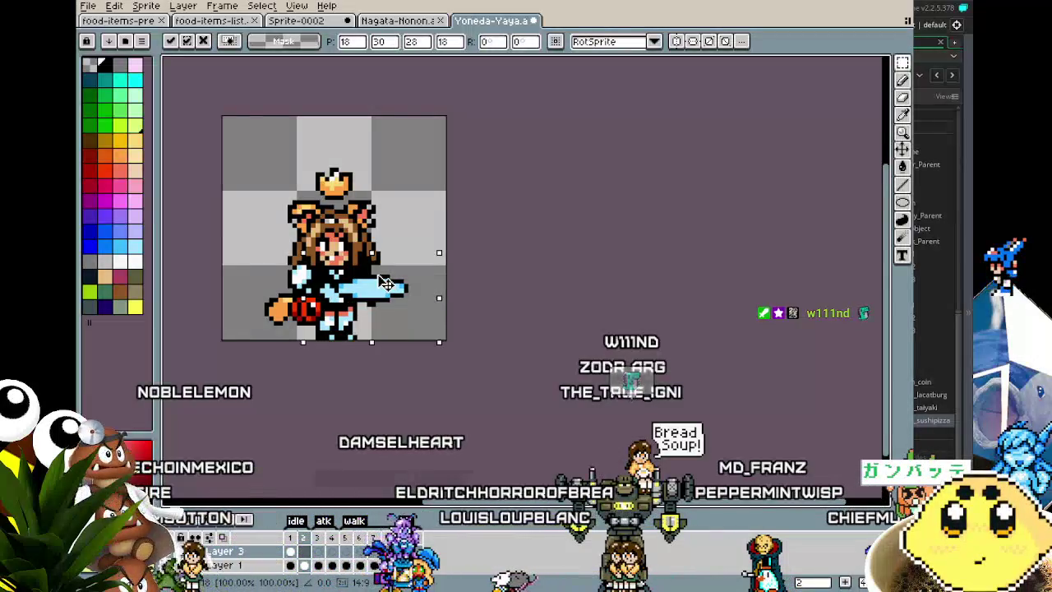
key(Return)
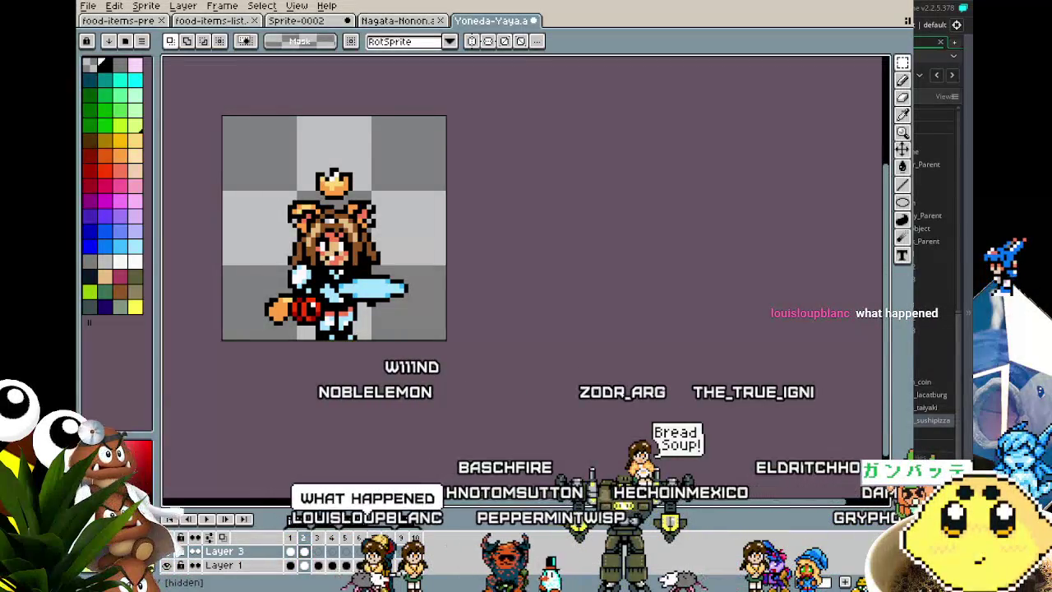
scroll(367, 286, up, 1)
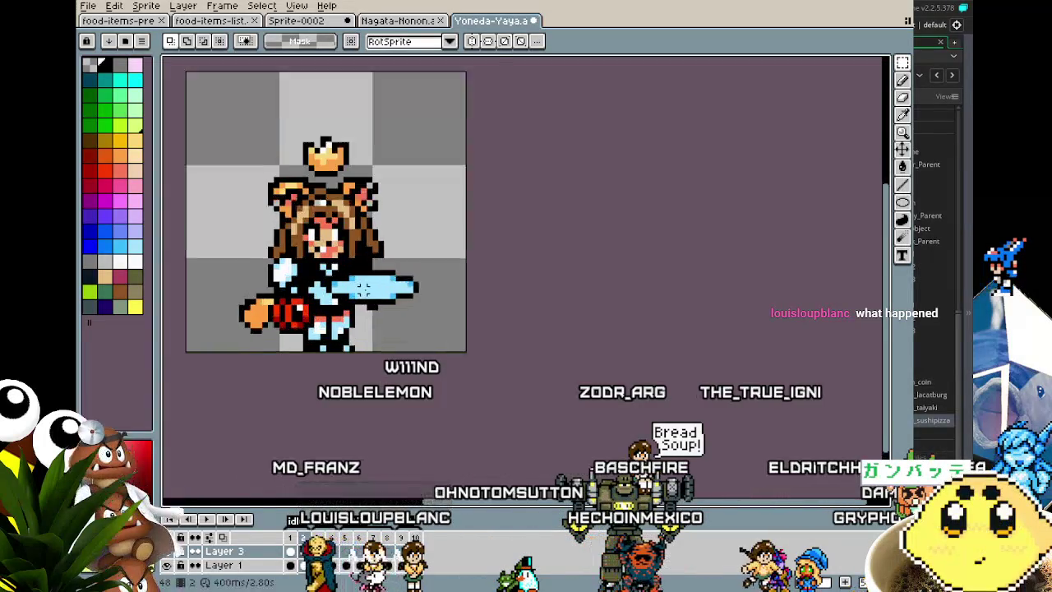
scroll(367, 287, up, 1)
key(i)
mouse_move(370, 260)
mouse_down()
mouse_move(444, 259)
mouse_move(498, 274)
mouse_up()
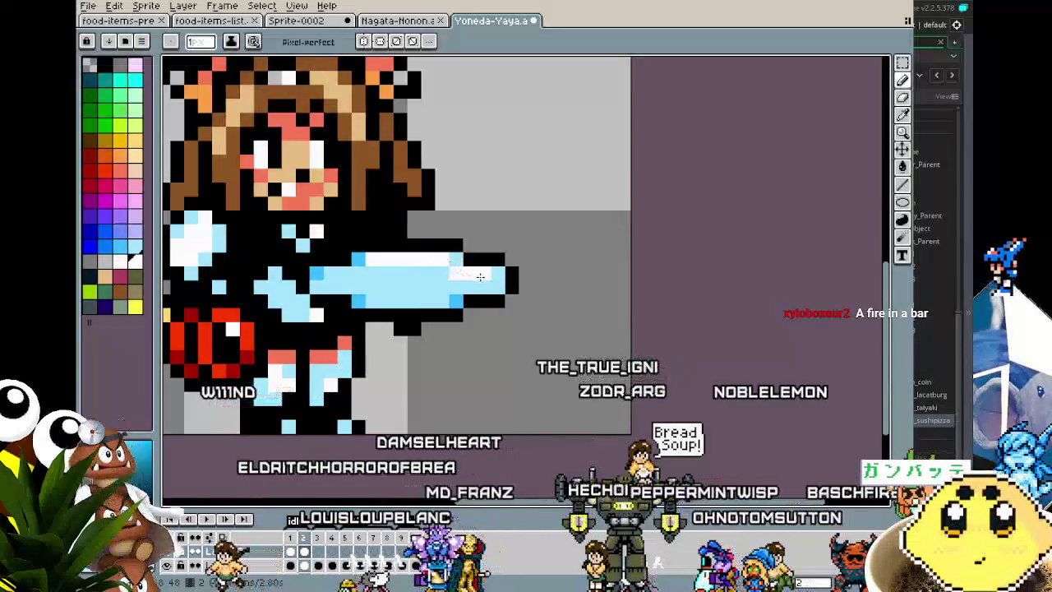
click(356, 260)
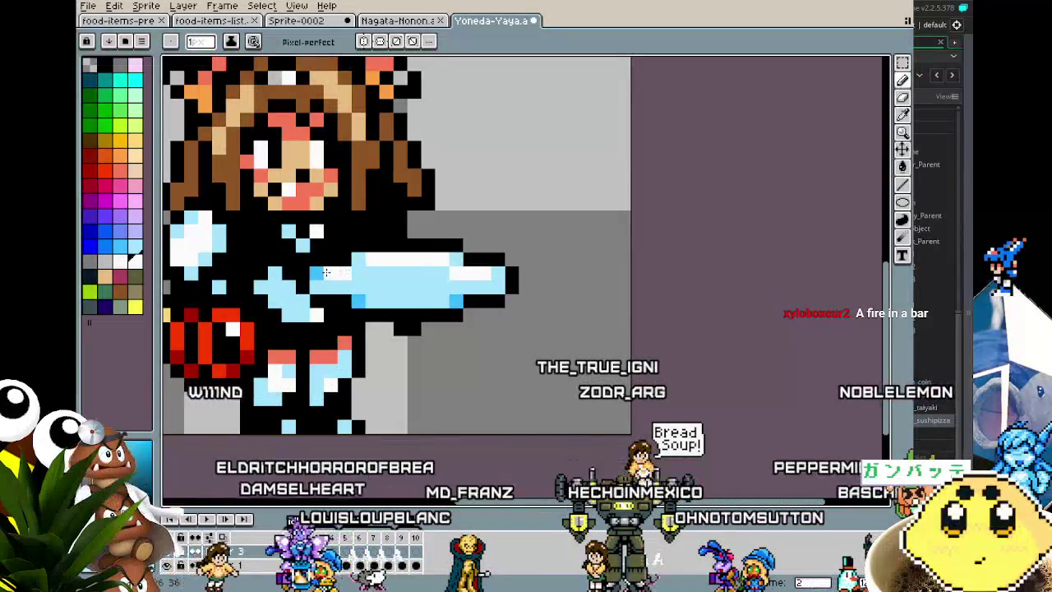
drag(311, 274, 345, 274)
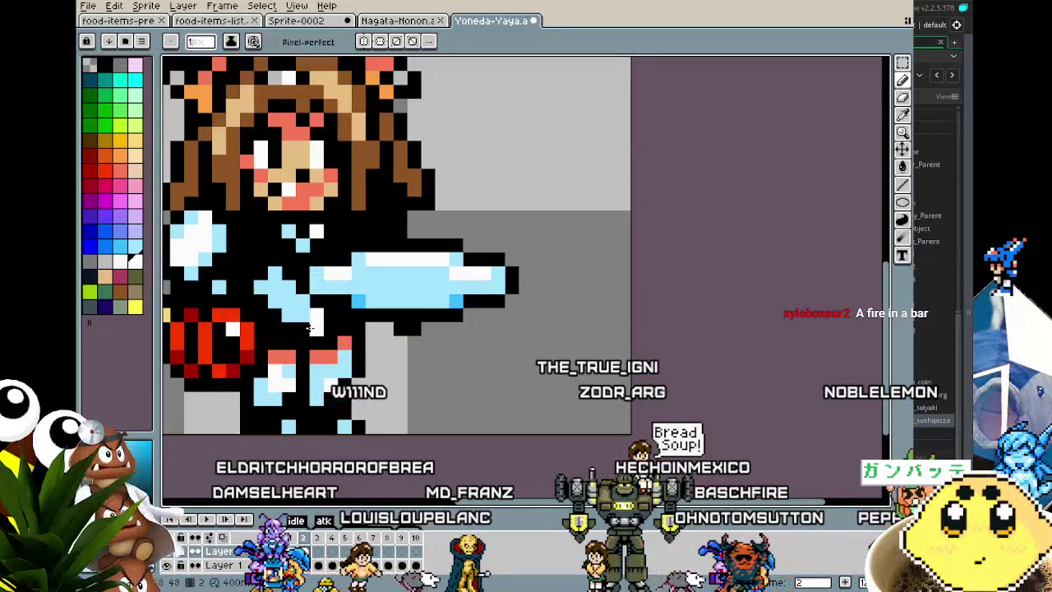
alt+click(364, 294)
scroll(417, 444, down, 5)
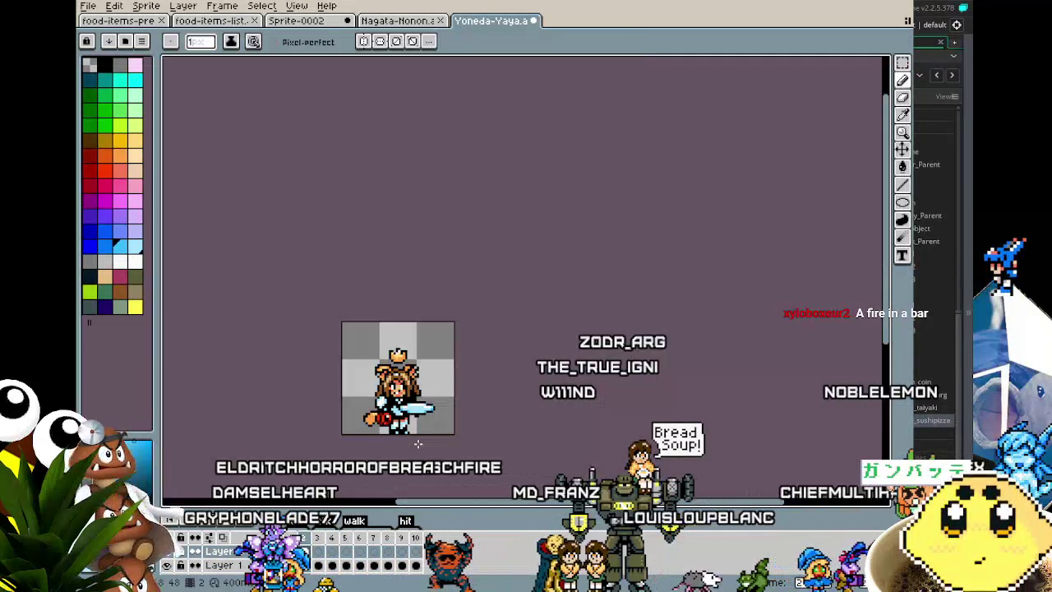
scroll(417, 444, up, 4)
scroll(417, 444, down, 2)
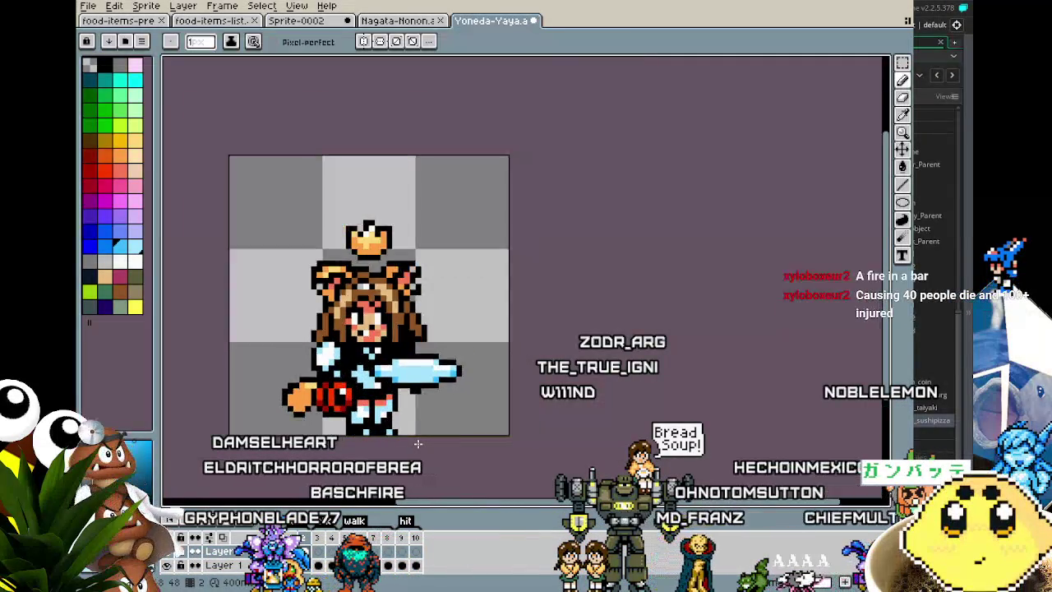
scroll(417, 444, down, 1)
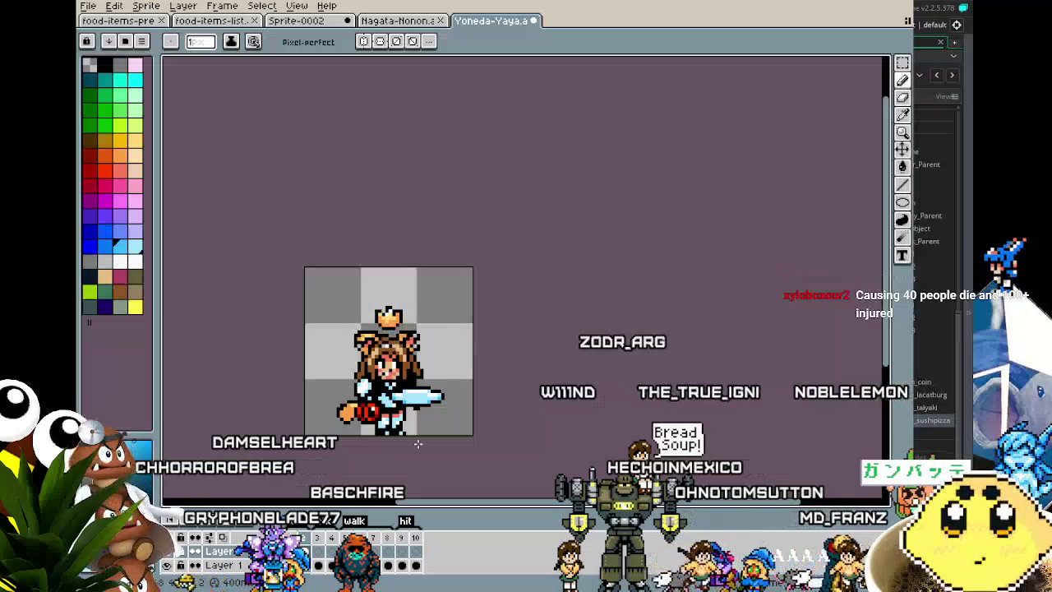
scroll(417, 444, up, 2)
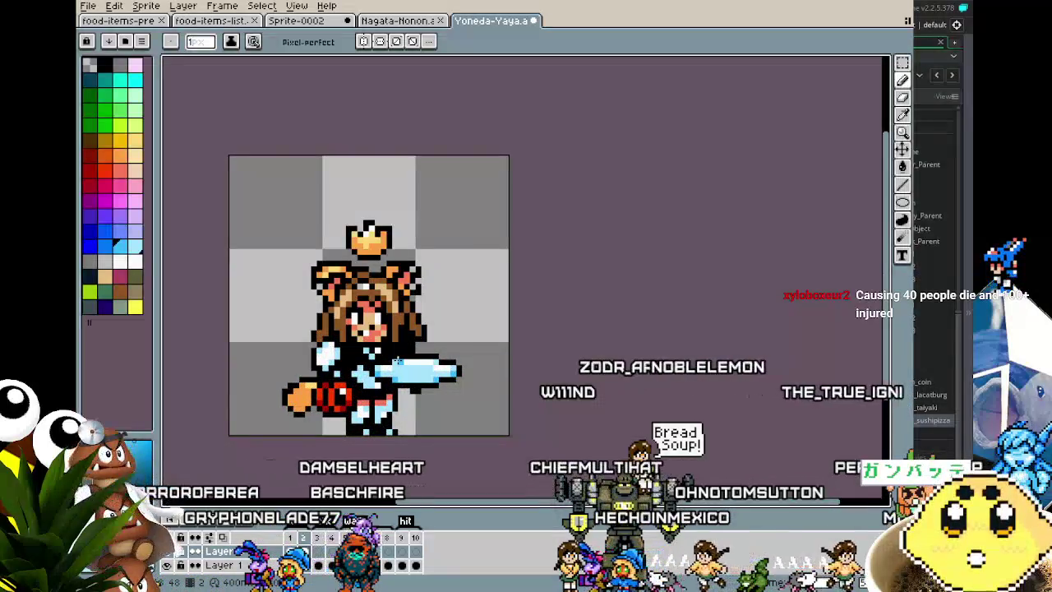
key(i)
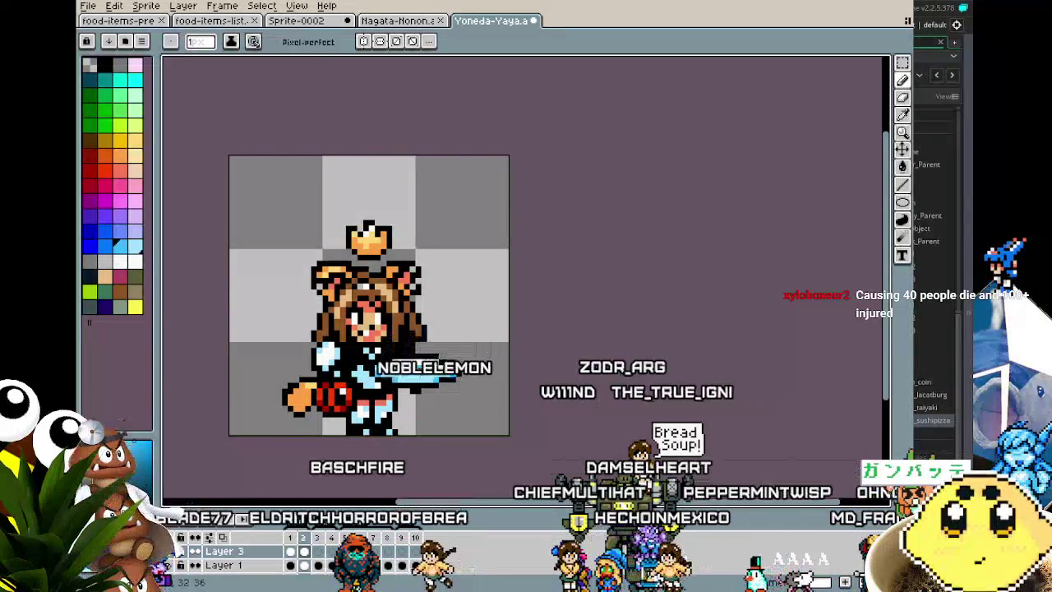
scroll(395, 437, down, 3)
scroll(395, 442, up, 3)
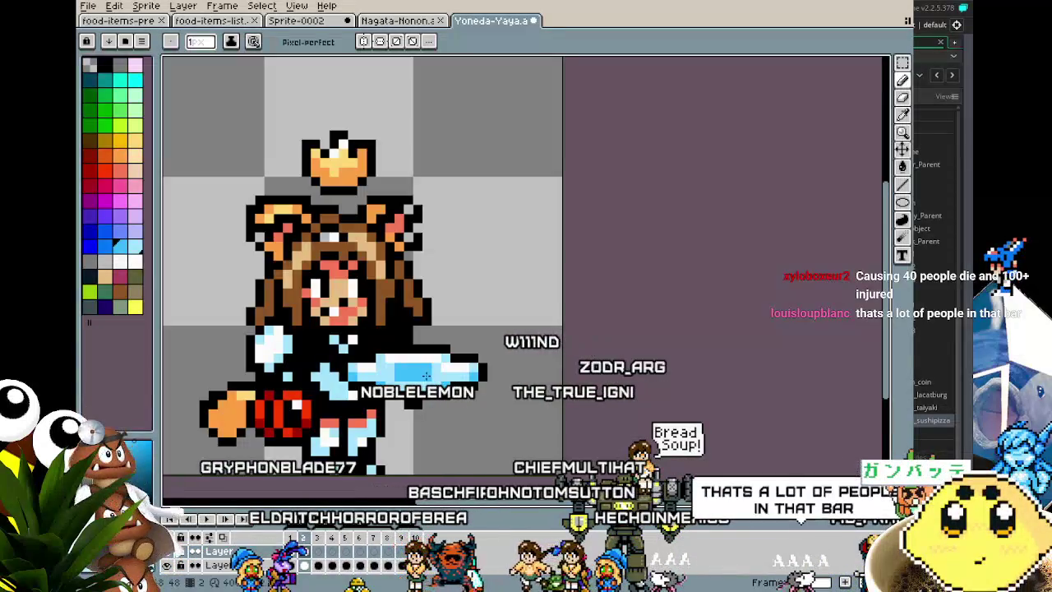
scroll(399, 433, down, 1)
scroll(399, 432, down, 1)
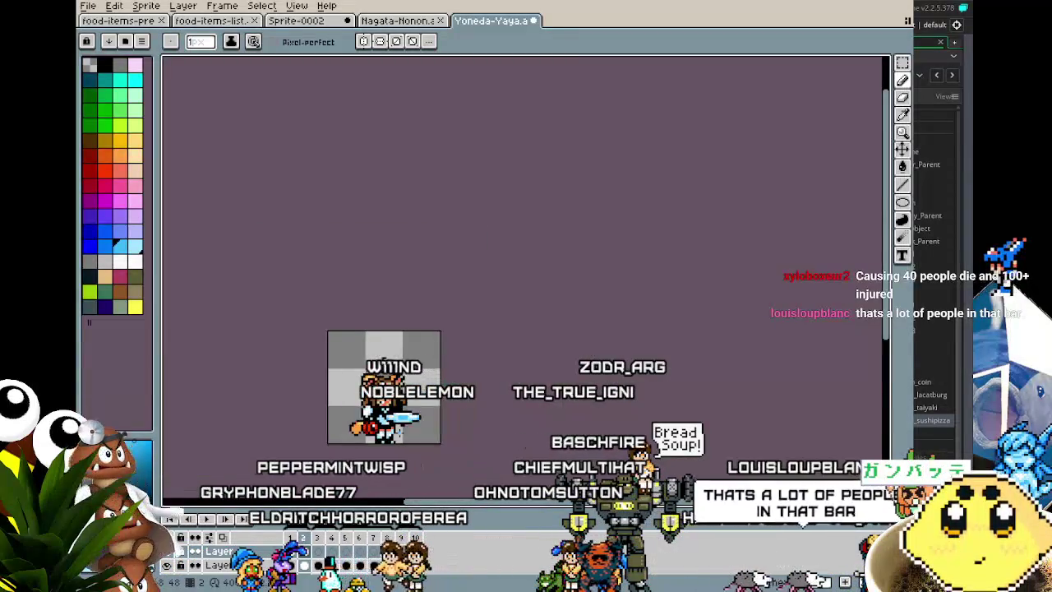
scroll(403, 420, up, 1)
scroll(402, 420, up, 1)
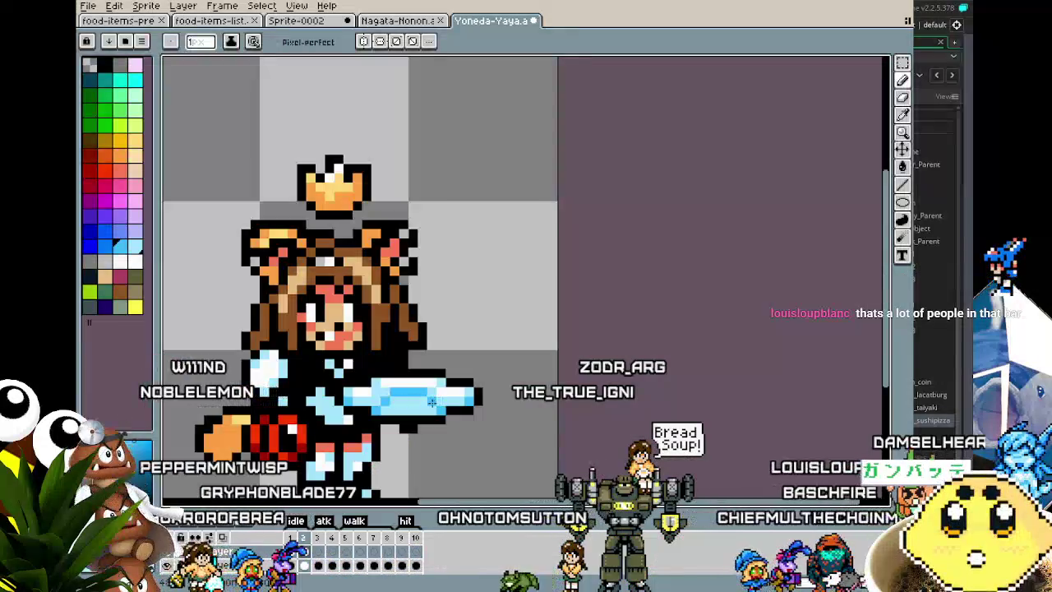
scroll(393, 406, down, 1)
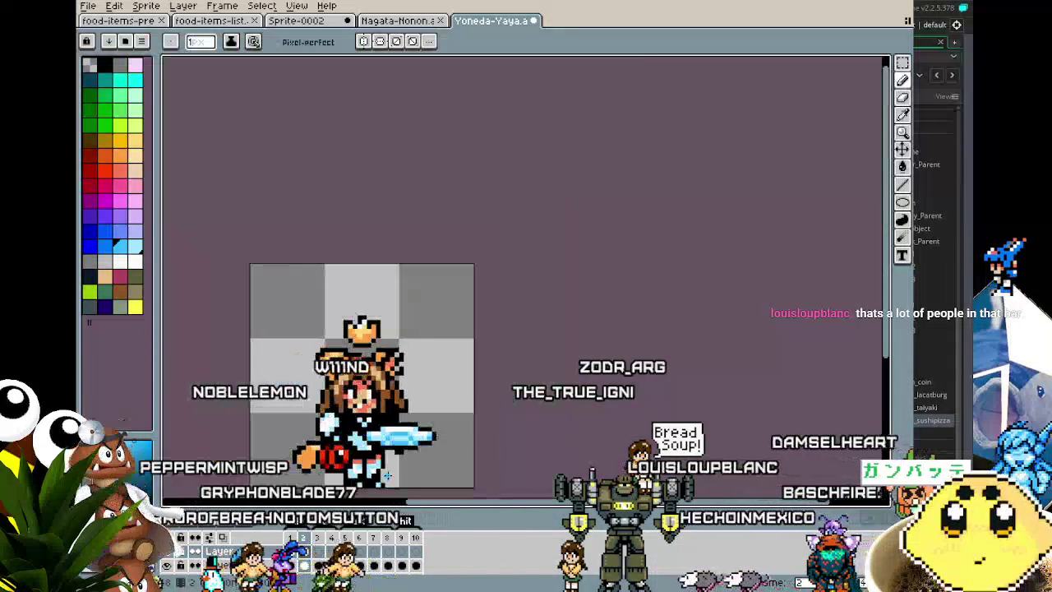
scroll(390, 464, up, 1)
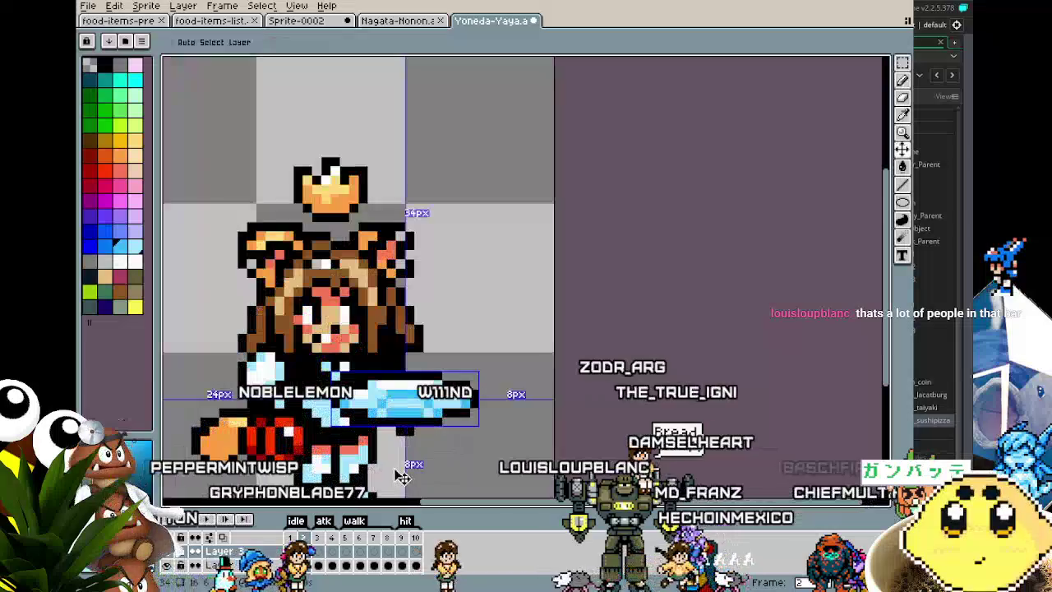
scroll(403, 403, up, 1)
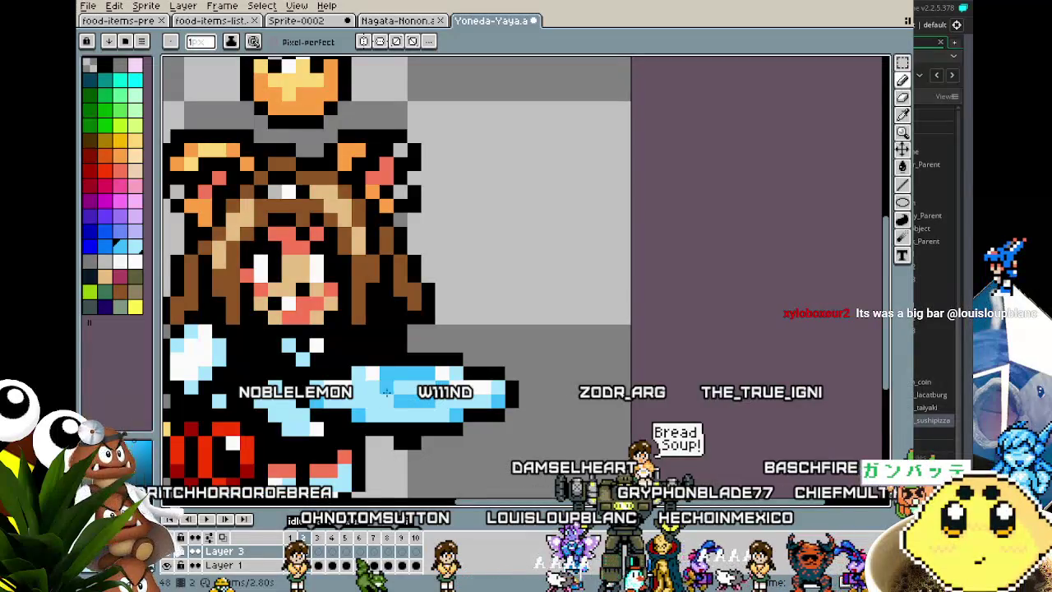
scroll(390, 399, down, 4)
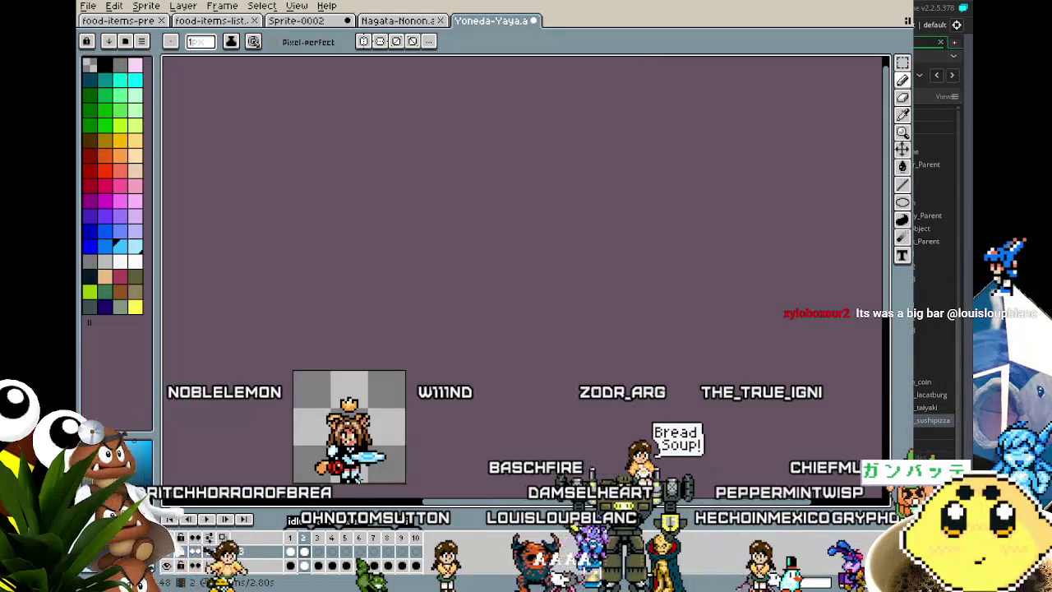
scroll(384, 423, up, 3)
key(i)
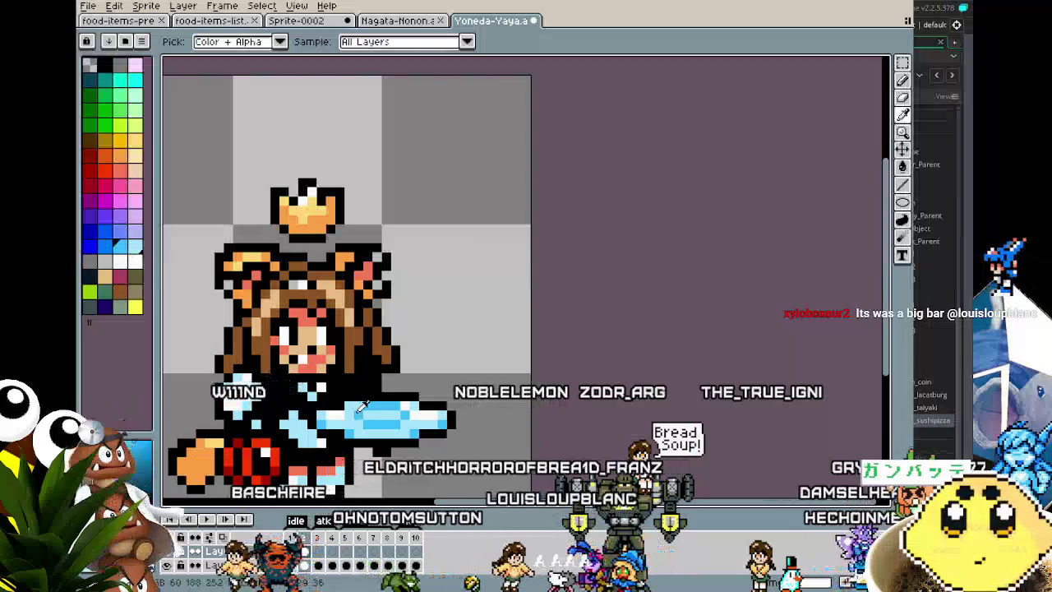
key(b)
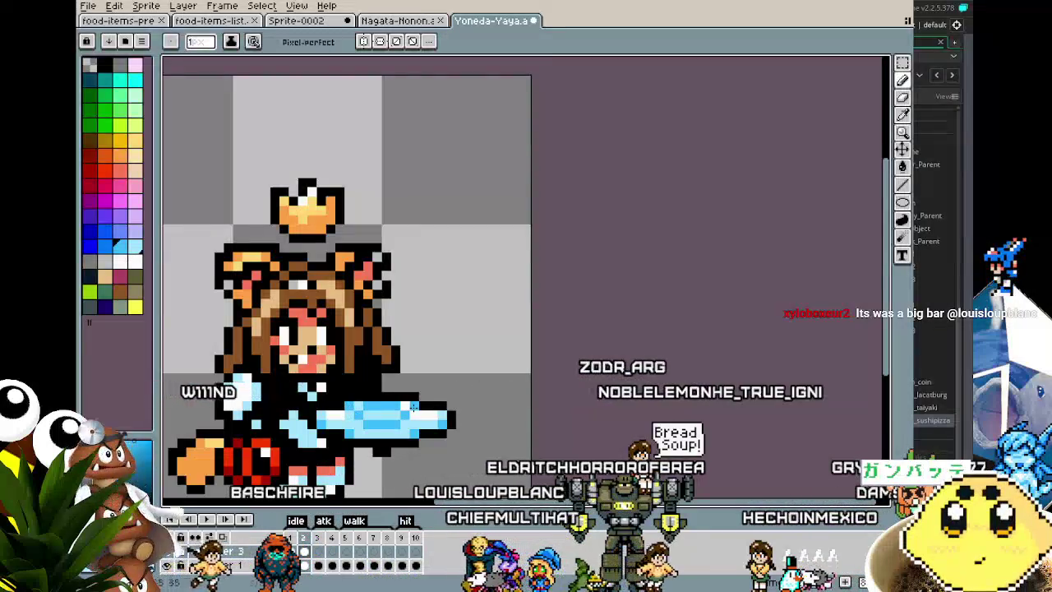
scroll(361, 493, down, 3)
scroll(370, 476, up, 2)
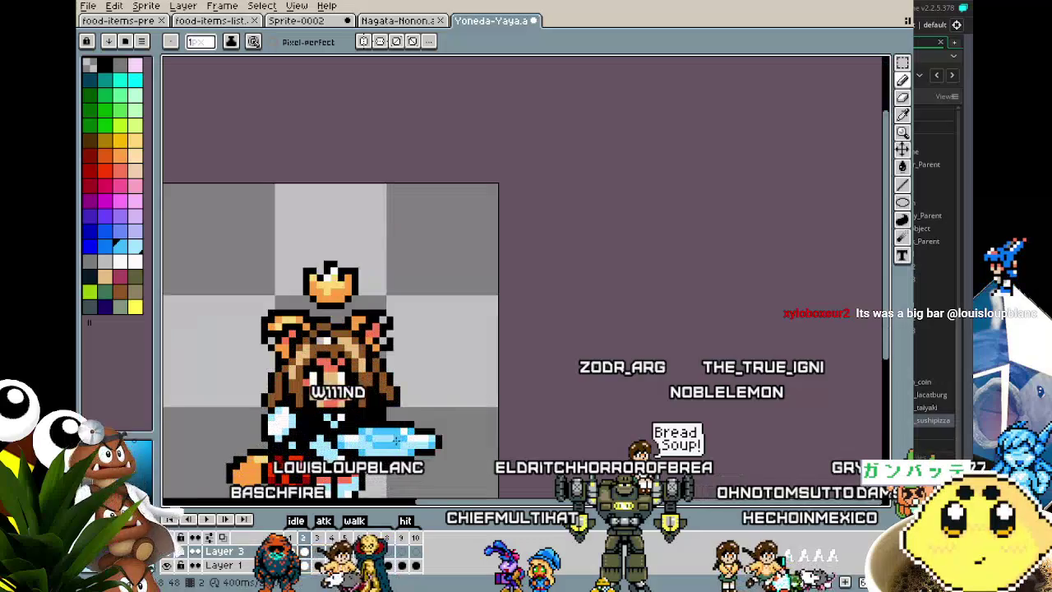
scroll(384, 478, down, 2)
scroll(389, 482, up, 1)
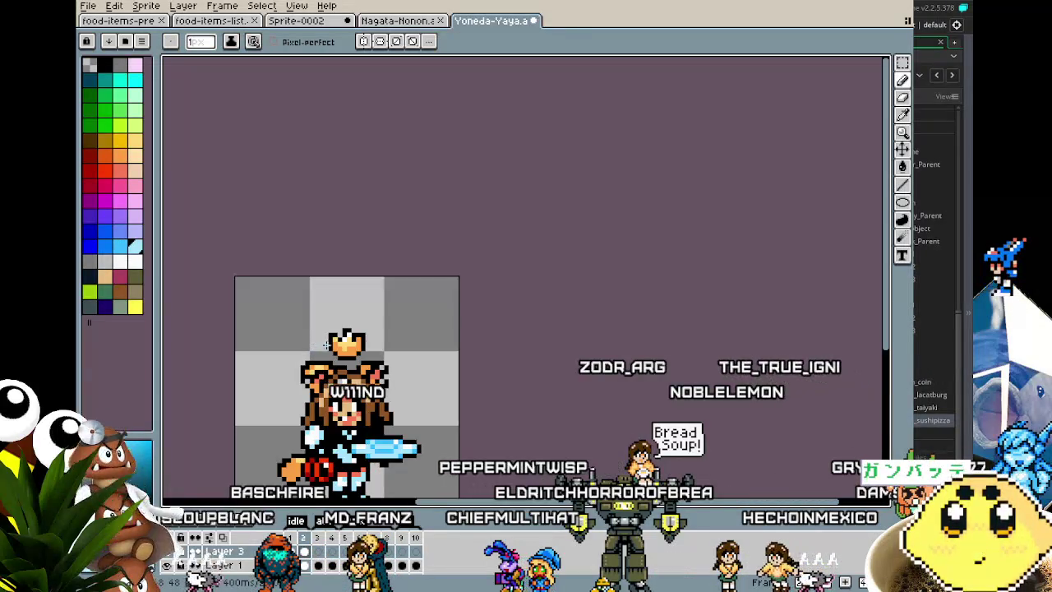
scroll(389, 483, up, 2)
scroll(338, 492, down, 1)
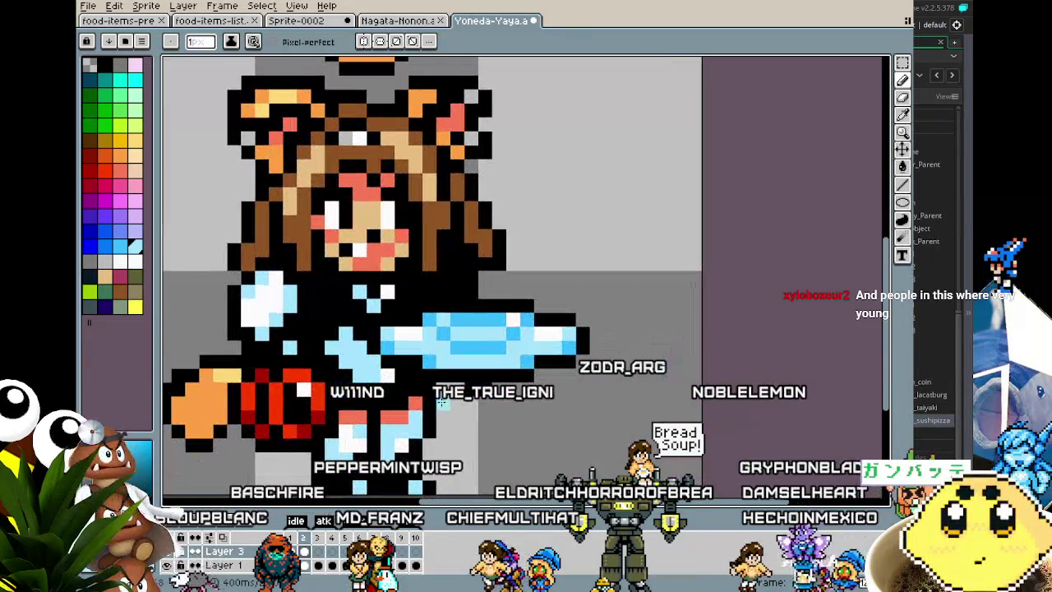
scroll(338, 491, down, 1)
scroll(339, 491, up, 2)
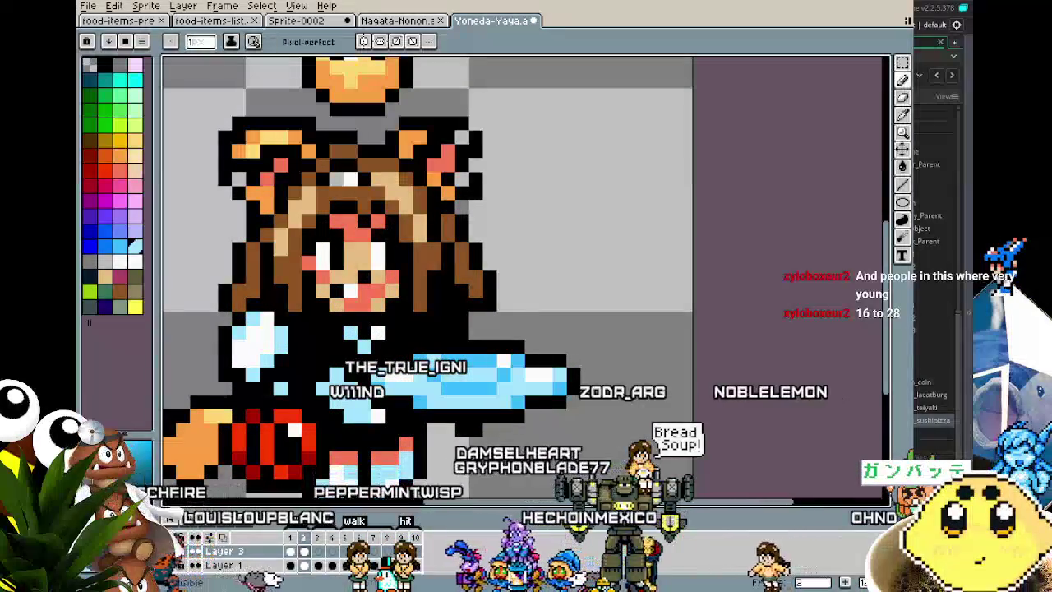
Hide Layer 1 to isolate the blade and add a black pixel at its left tip
key(ctrl+z)
key(ctrl+z)
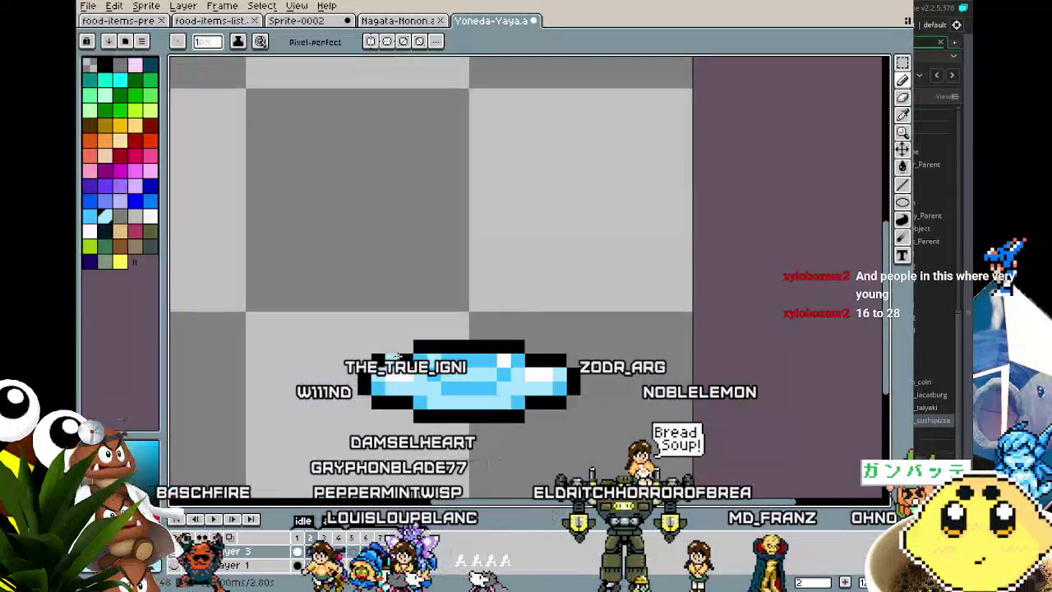
key(ctrl+z)
scroll(382, 374, down, 3)
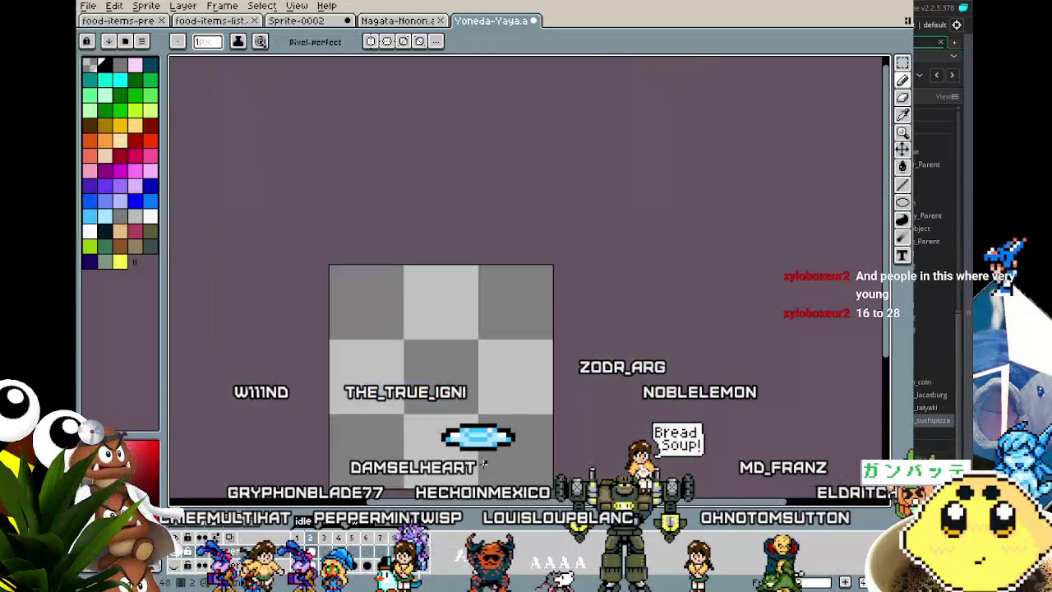
scroll(493, 379, up, 3)
Fill the blade's centre with paler light blue
key(i)
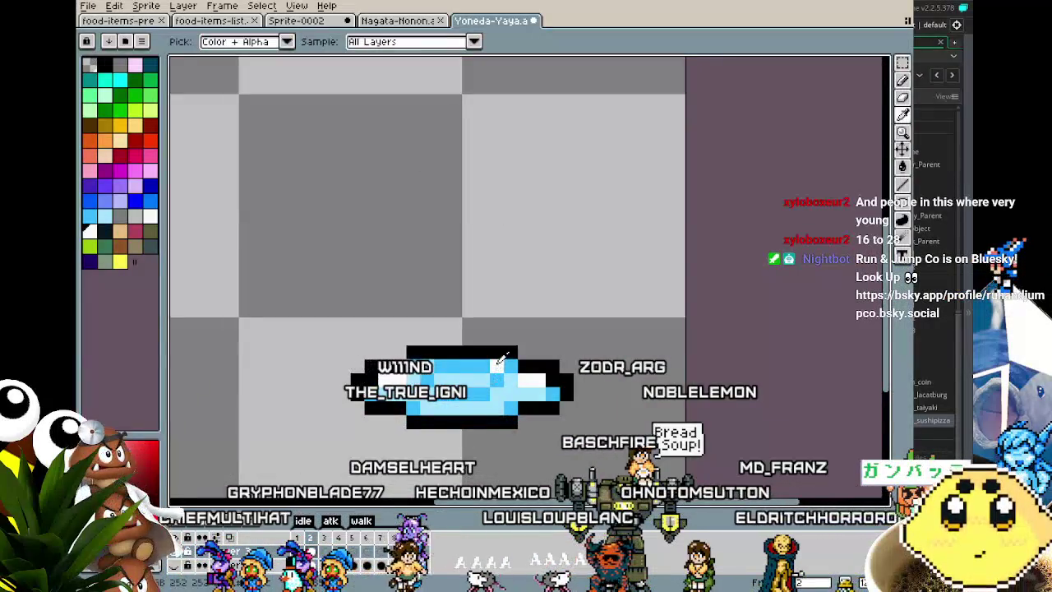
key(g)
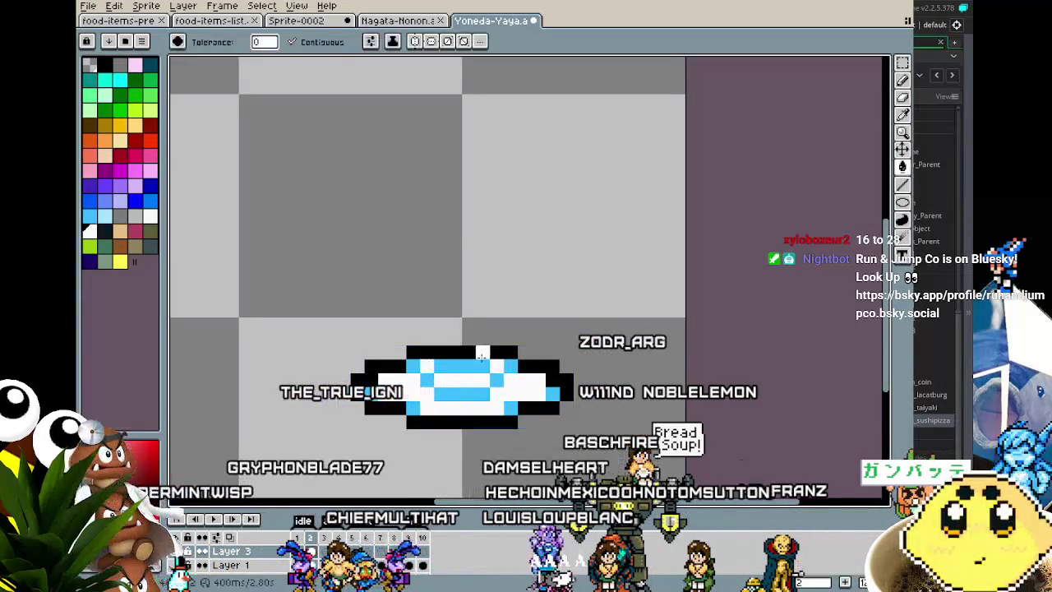
click(108, 220)
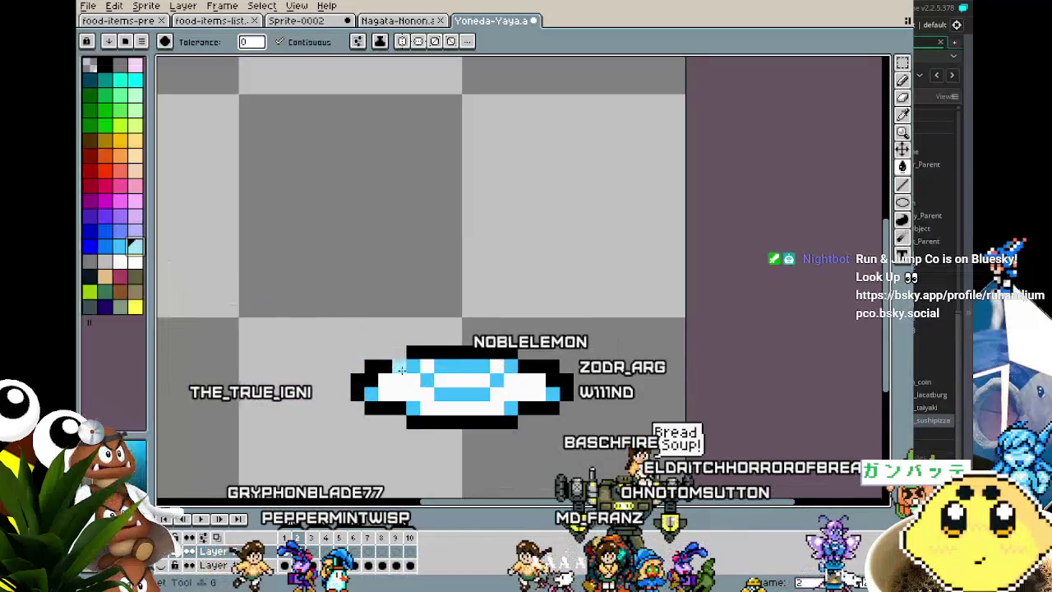
click(461, 384)
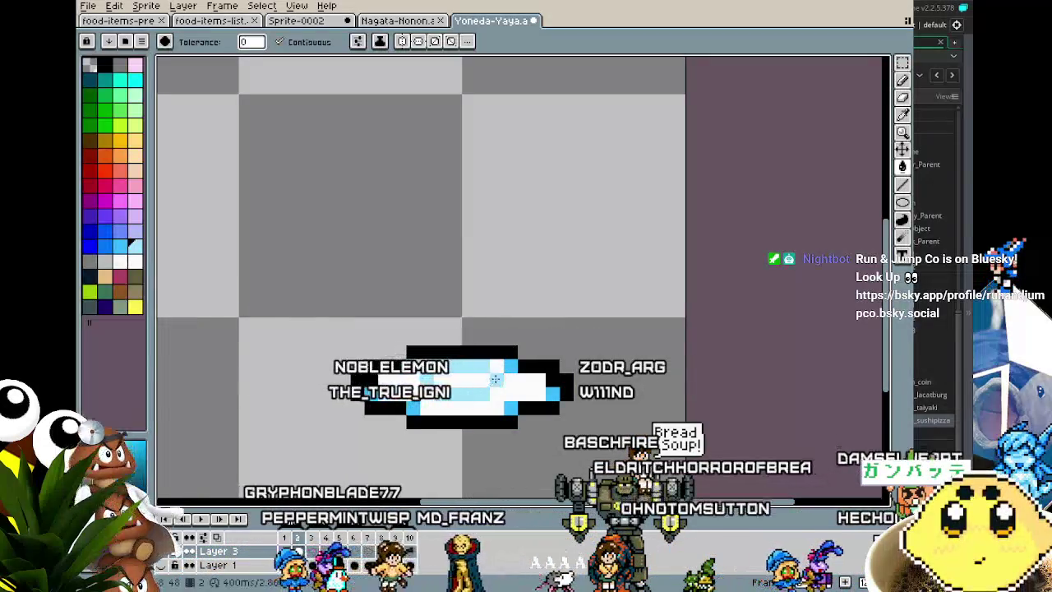
scroll(507, 408, left, 2)
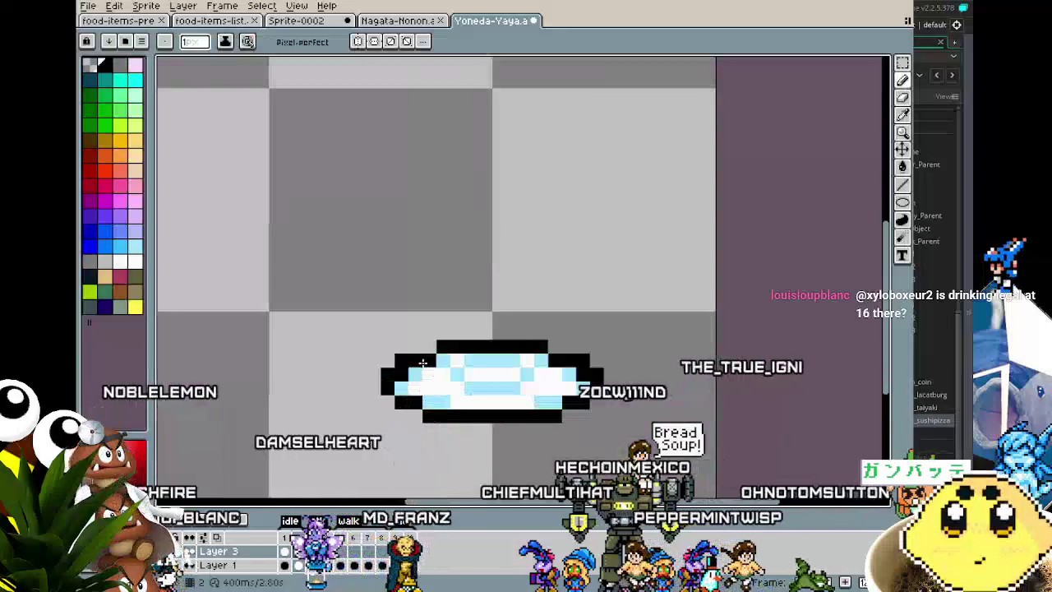
key(b)
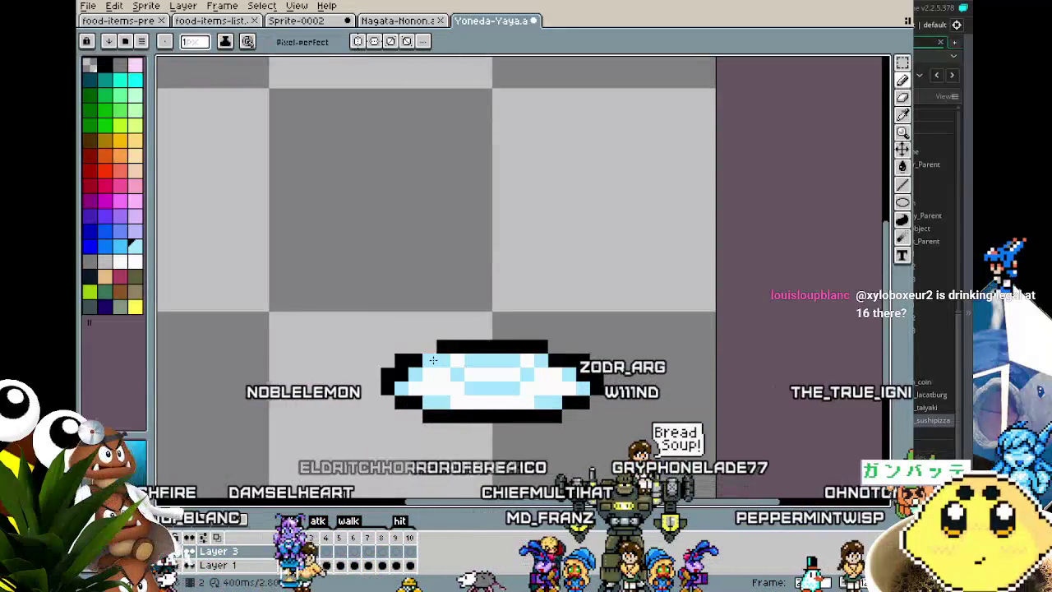
scroll(400, 432, down, 4)
key(m)
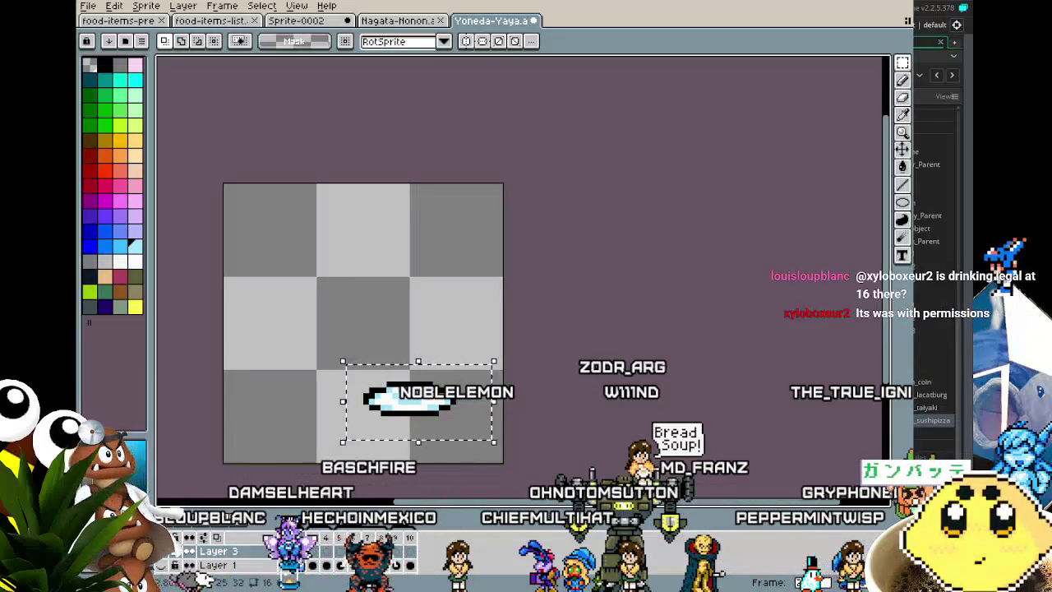
key(Right)
key(ctrl+v)
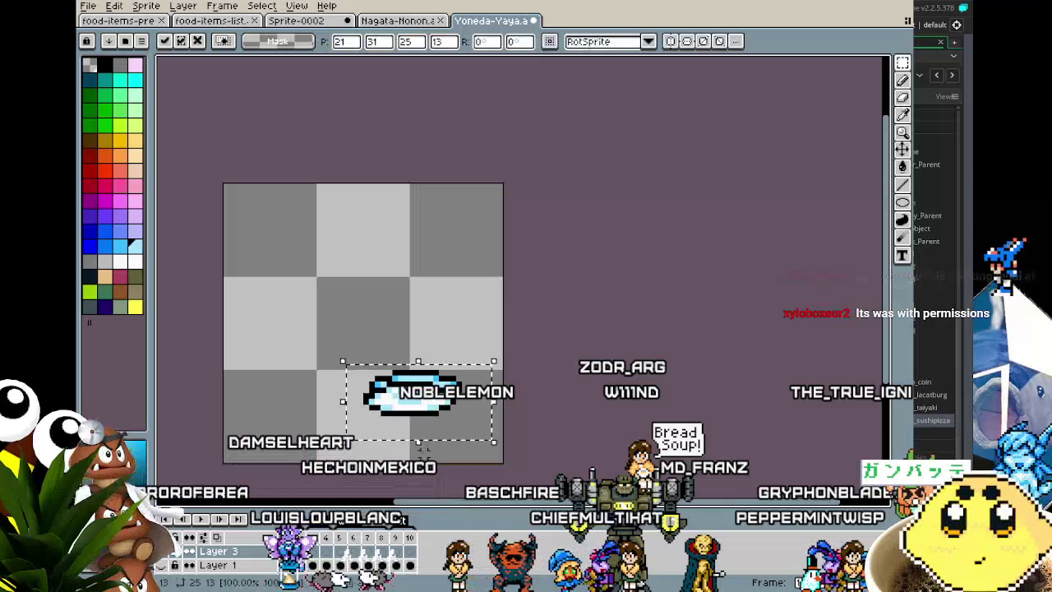
drag(441, 427, 449, 413)
key(ctrl+z)
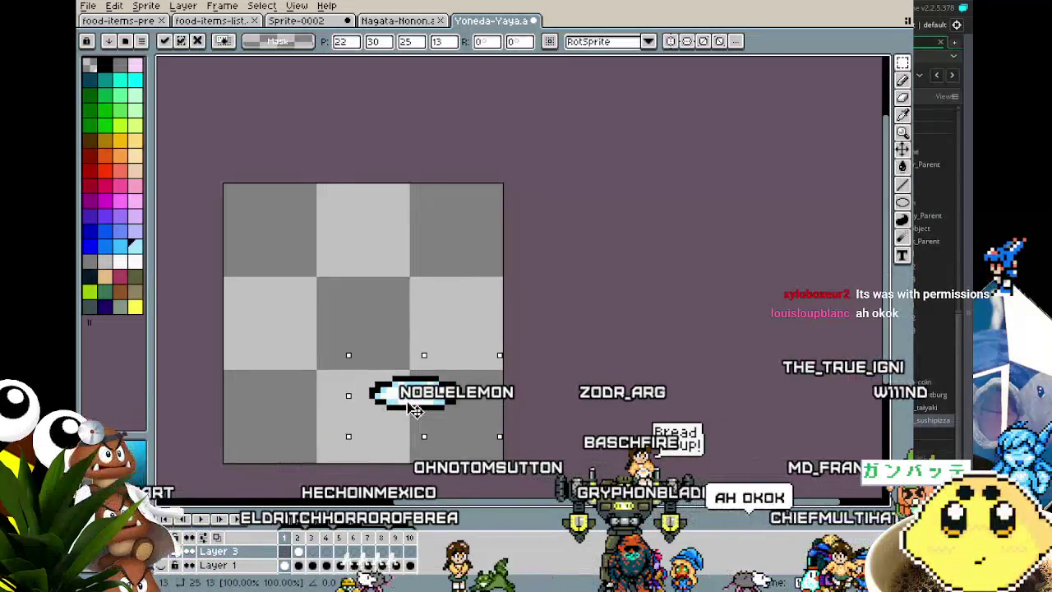
drag(415, 410, 416, 405)
click(320, 413)
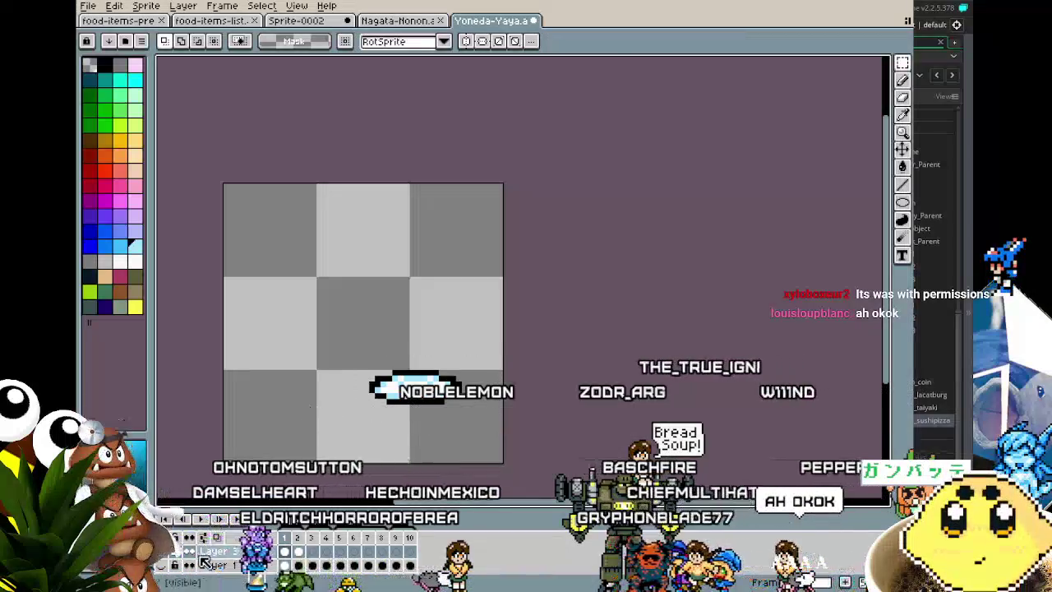
click(173, 566)
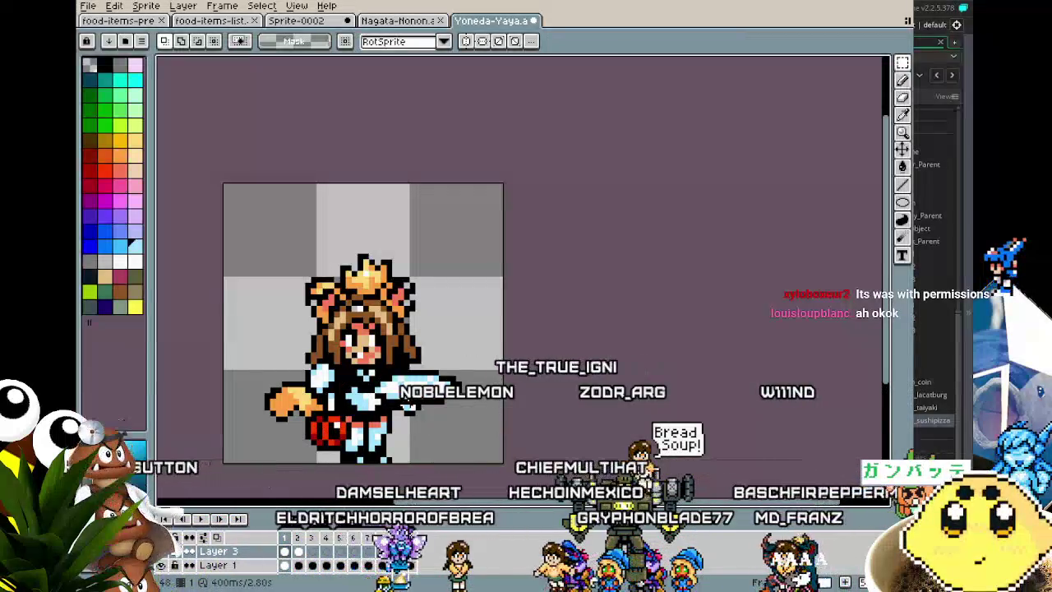
key(Right)
key(Left)
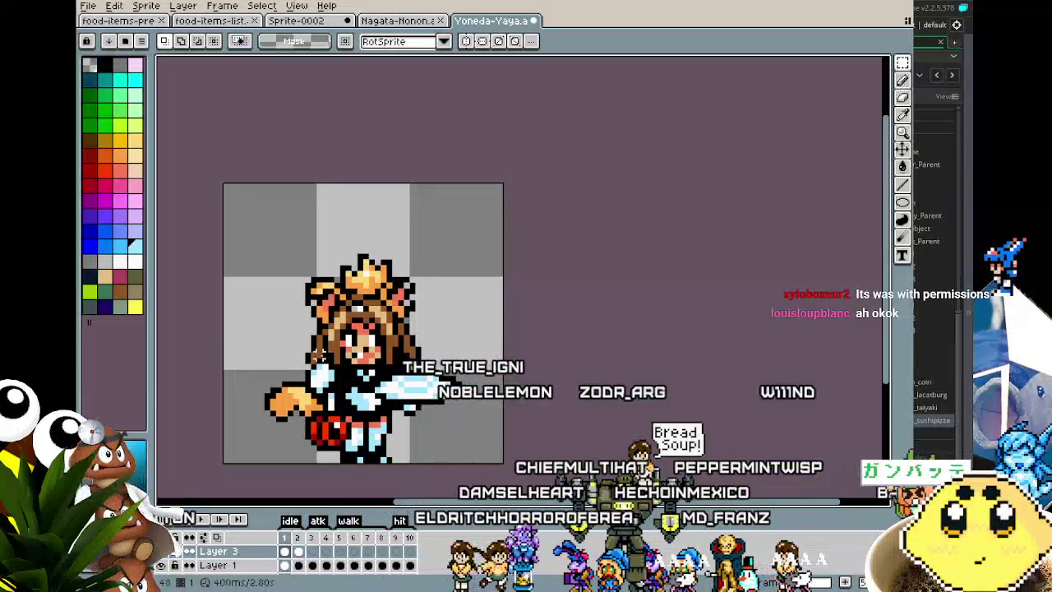
key(Right)
scroll(524, 475, down, 2)
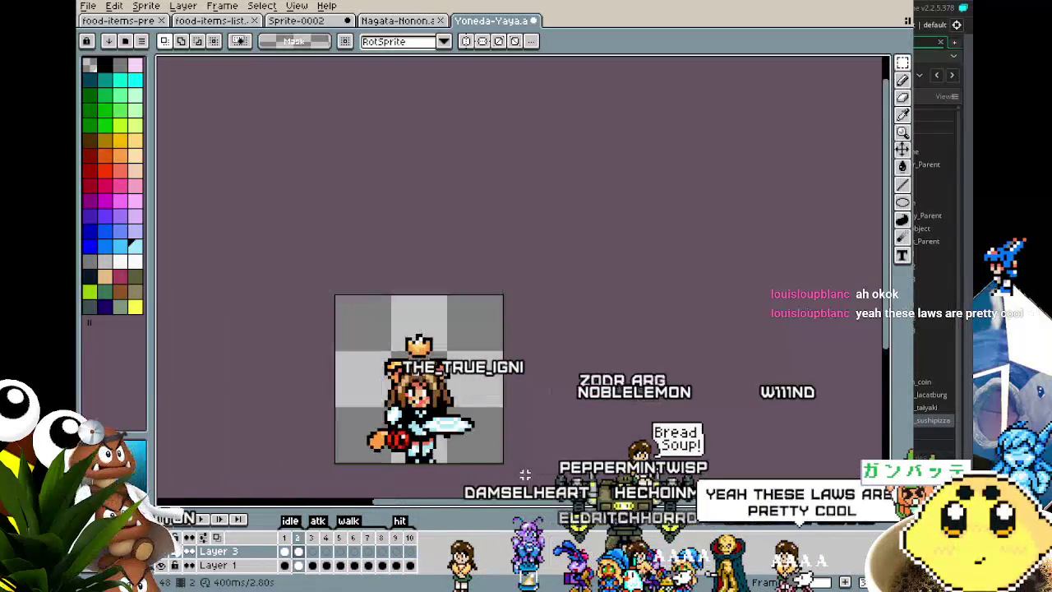
key(Right)
key(Left)
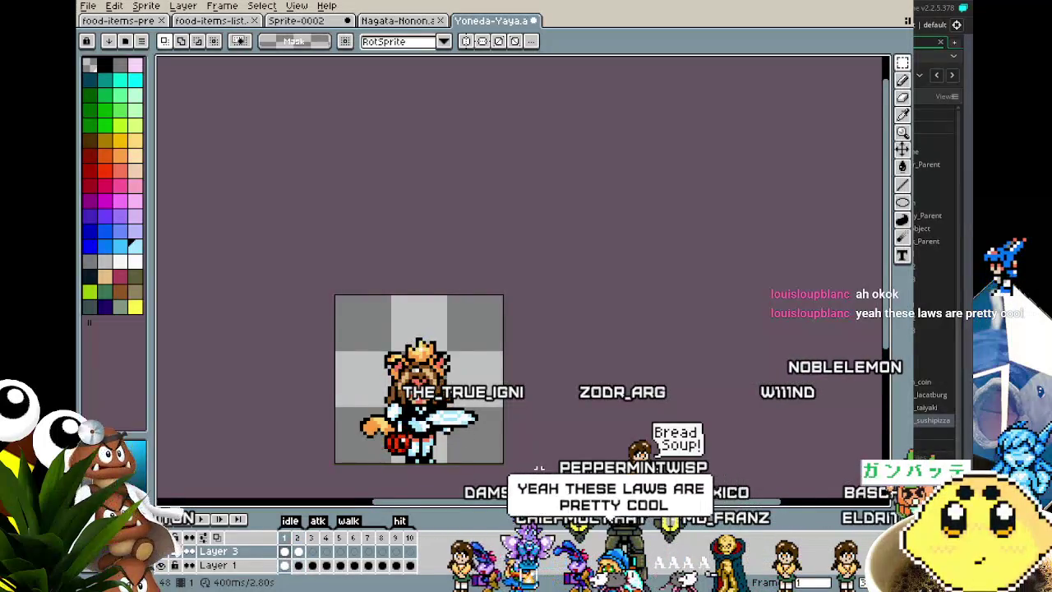
key(Right)
drag(539, 471, 458, 449)
key(Left)
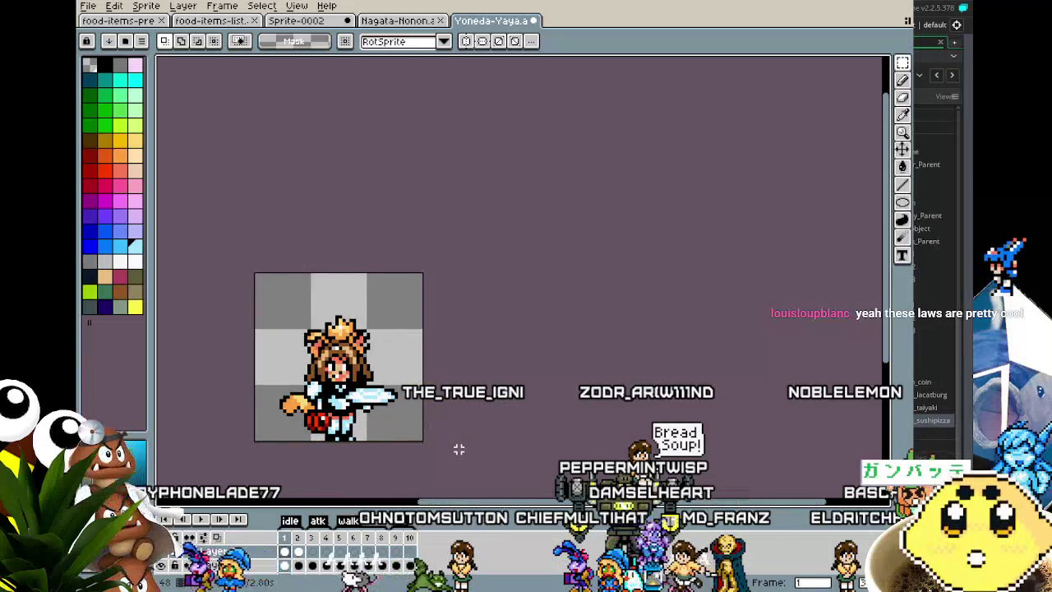
key(Right)
key(Left)
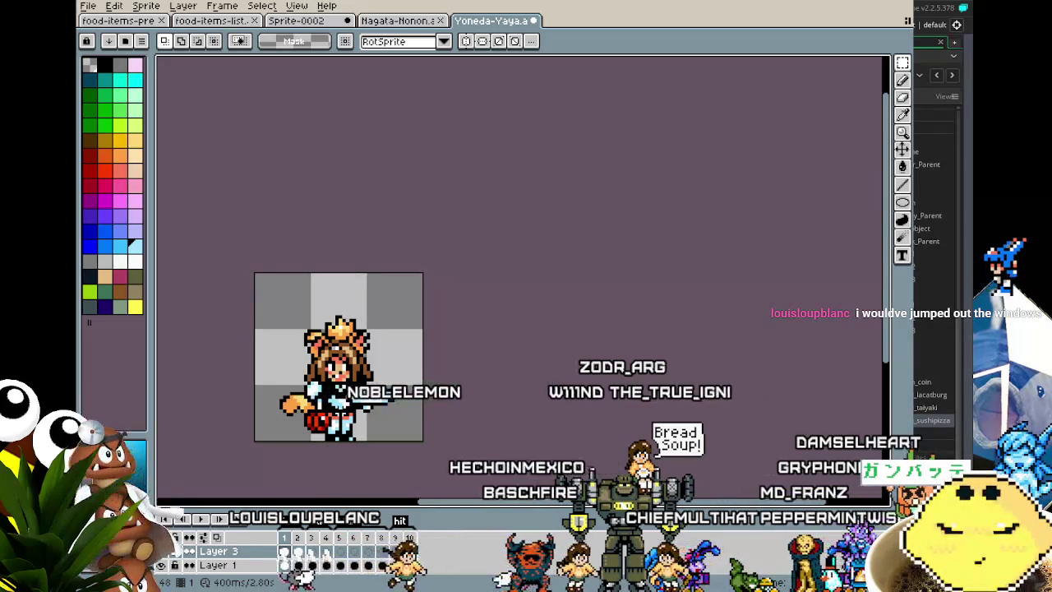
Zoom into the Yaya sprite, recentre it with a pan, then zoom out one step
scroll(230, 390, up, 3)
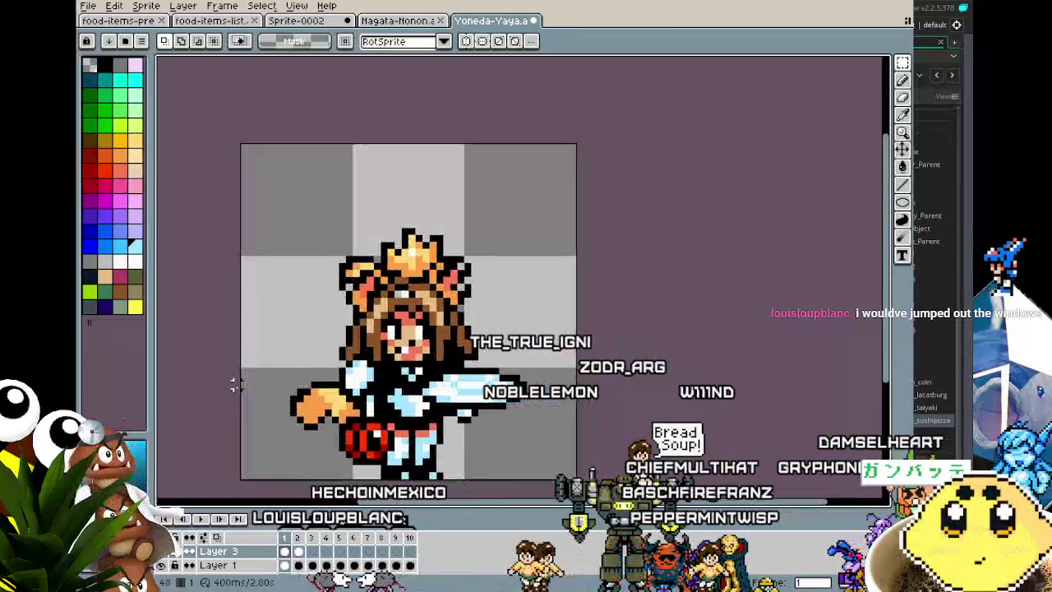
scroll(293, 356, down, 2)
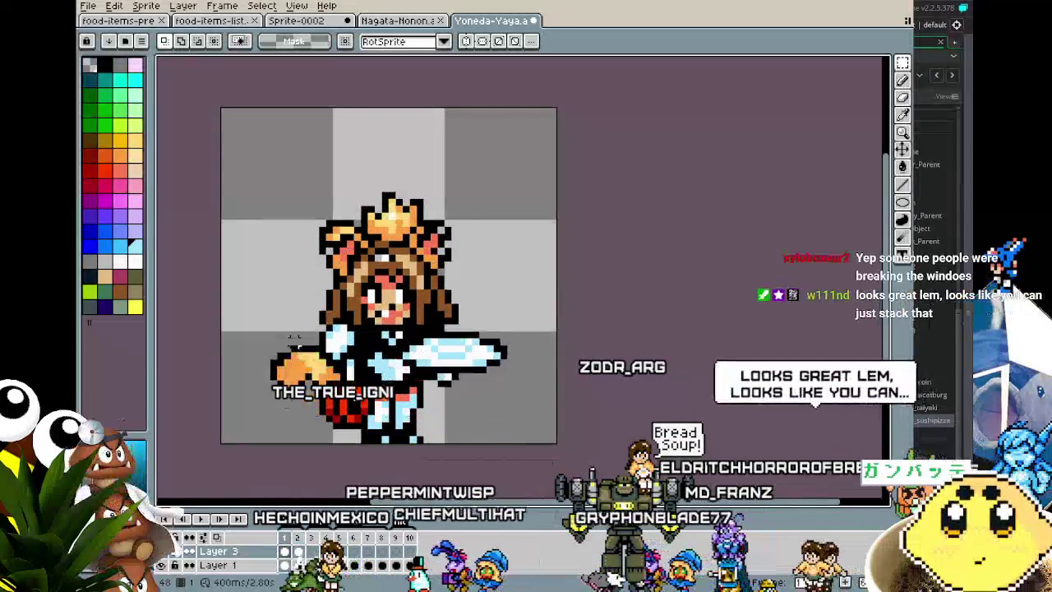
drag(293, 337, 262, 332)
scroll(264, 333, down, 1)
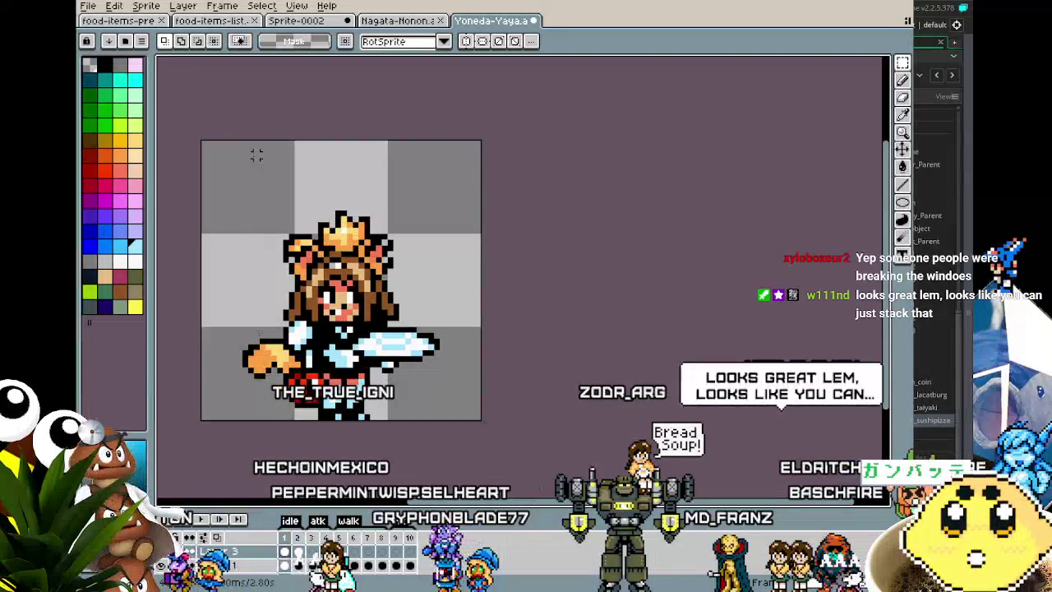
Copy the pizza slice from food-items-list and place it in Yaya's hand on frame 1
click(197, 25)
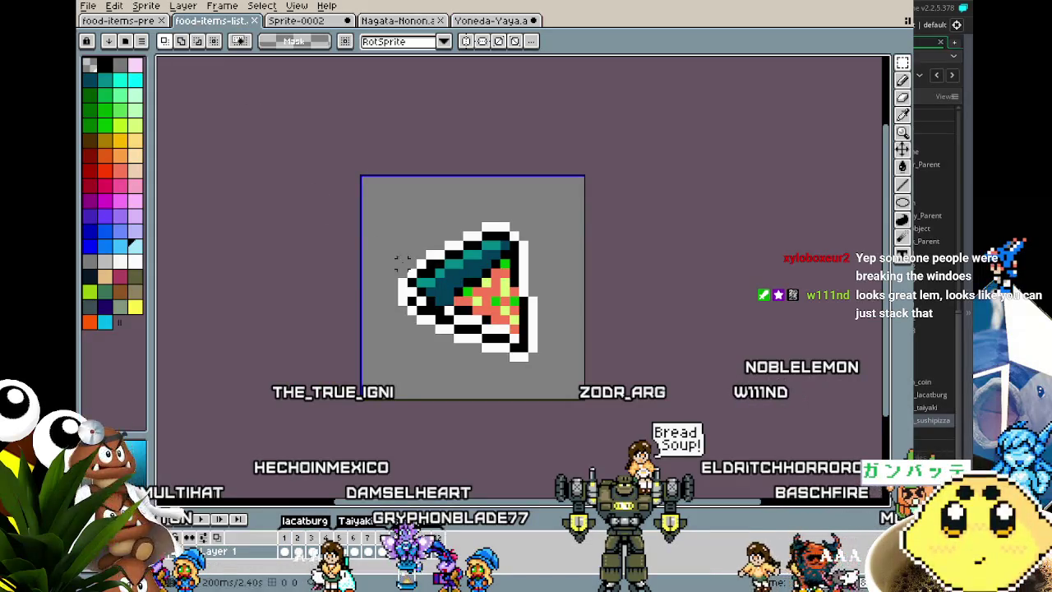
key(ctrl+a)
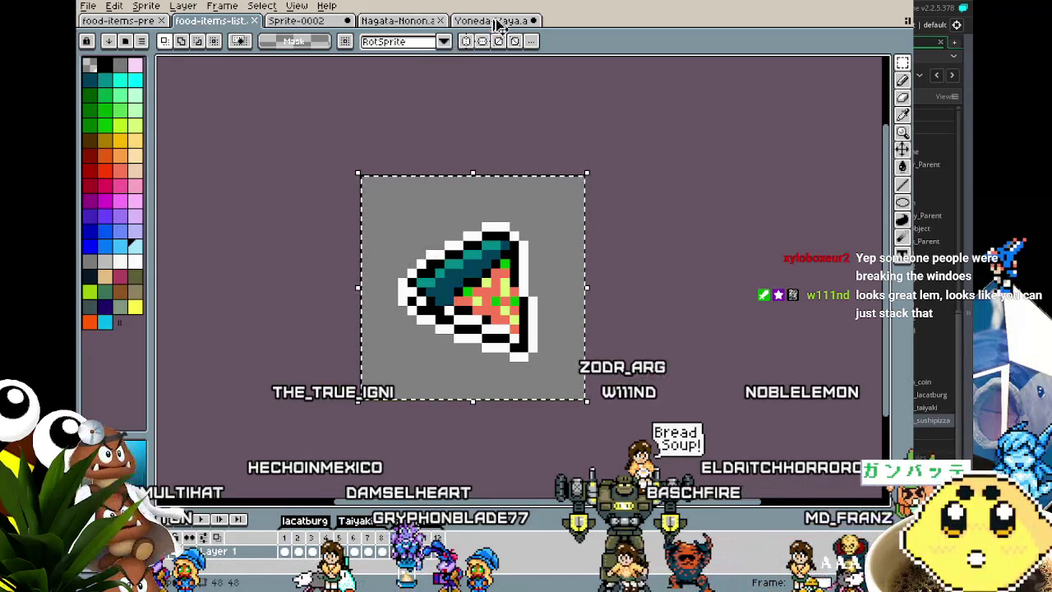
click(502, 22)
key(ctrl+v)
mouse_move(284, 223)
mouse_down()
mouse_move(395, 344)
mouse_move(398, 319)
mouse_move(412, 329)
mouse_up()
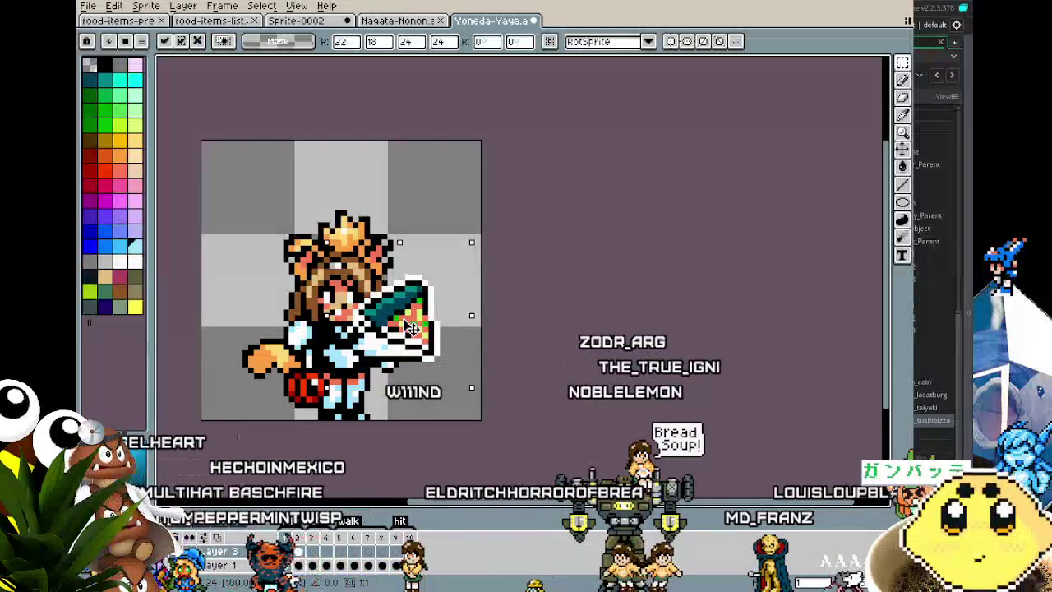
click(506, 329)
Paste the pizza slice into Yaya's hand on frame 2 as well
key(Right)
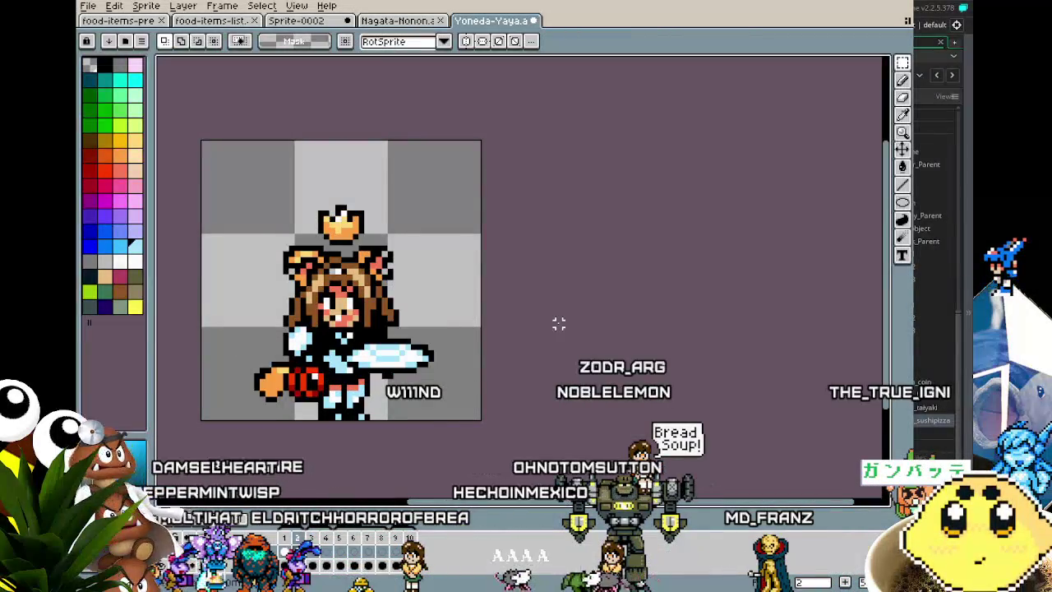
key(ctrl+v)
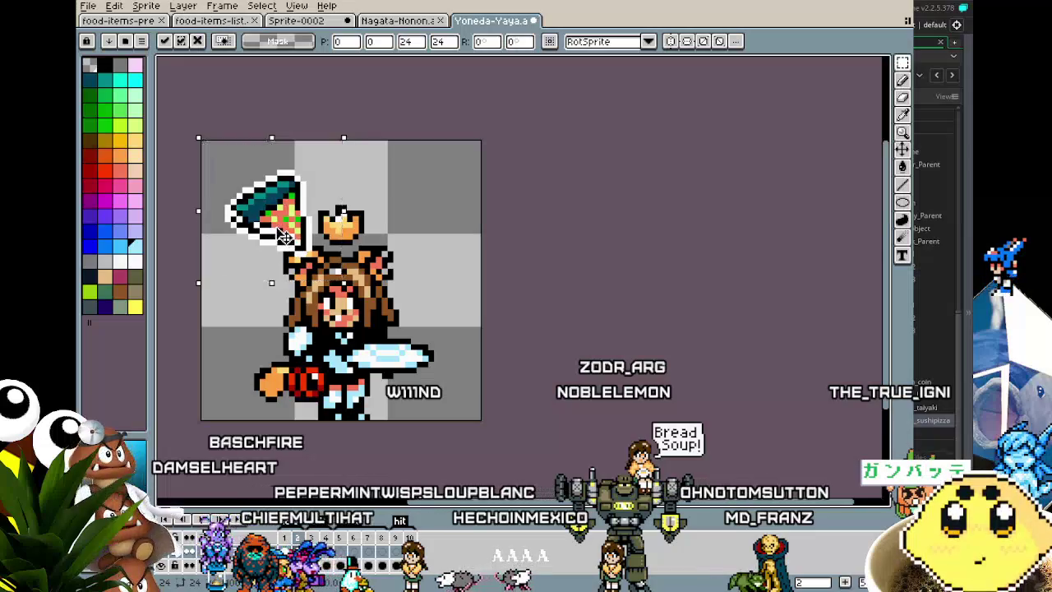
drag(283, 237, 397, 329)
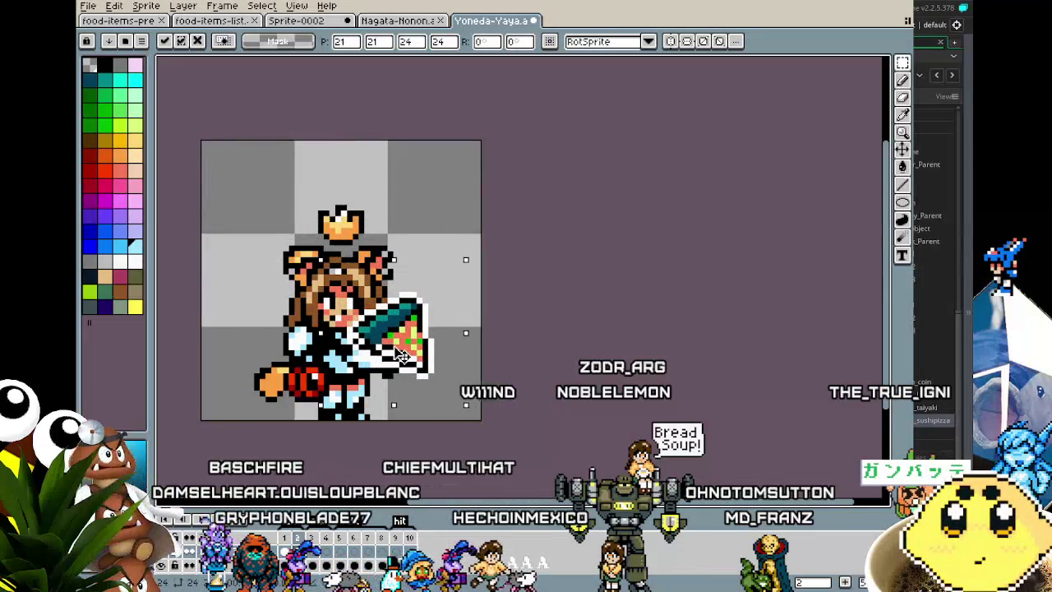
key(Return)
key(Return)
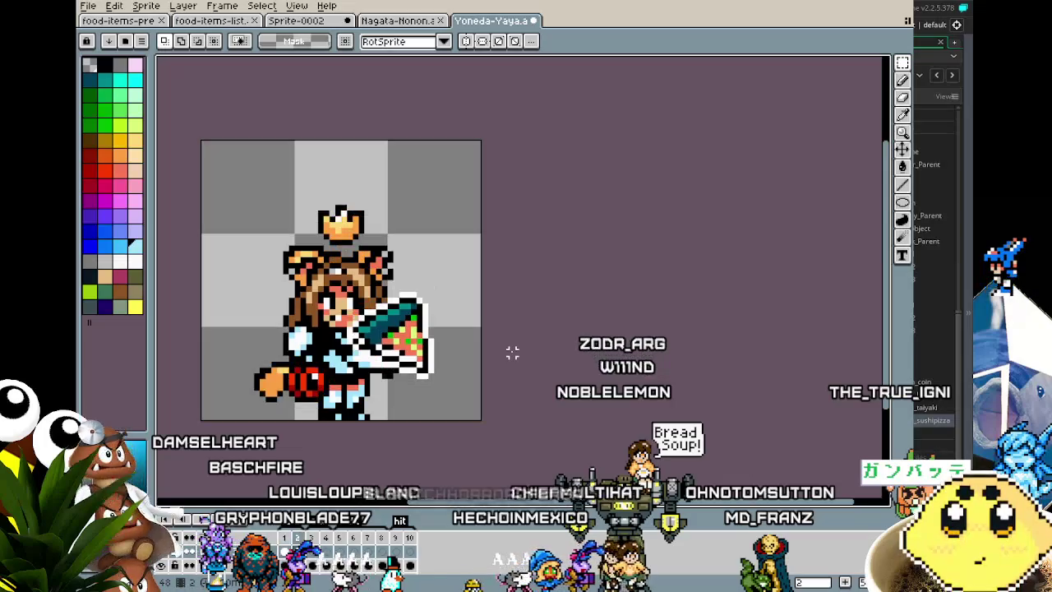
Preview the animation, step through both frames, and return to the food list
scroll(509, 353, down, 2)
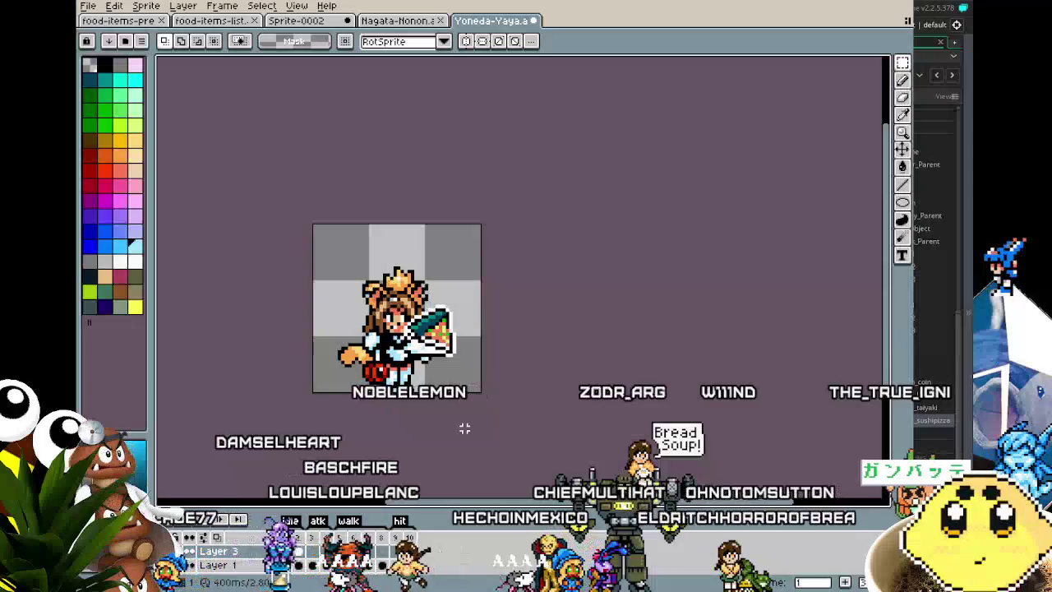
key(m)
key(Left)
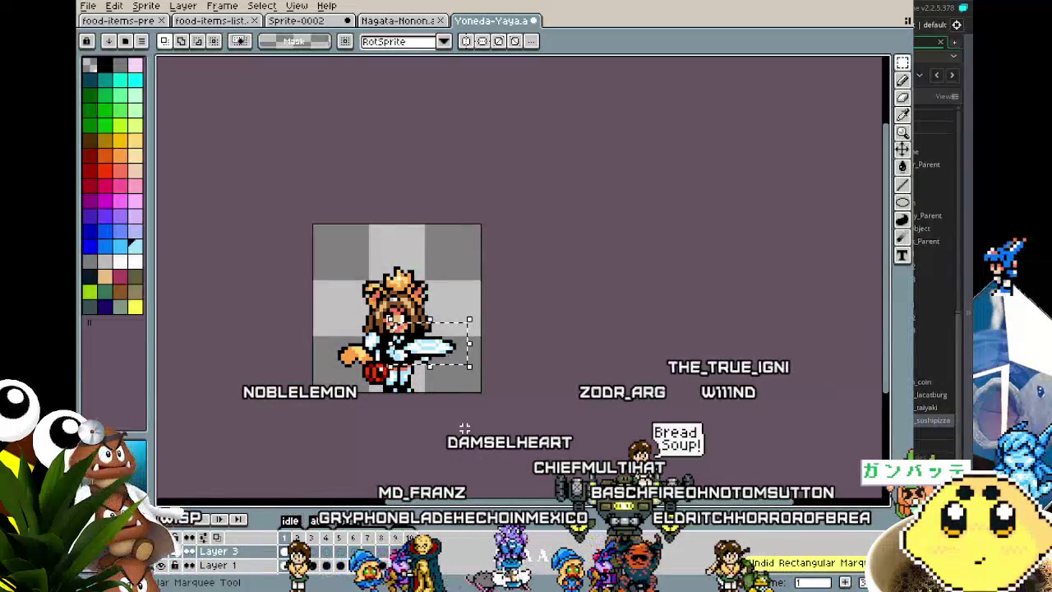
key(Right)
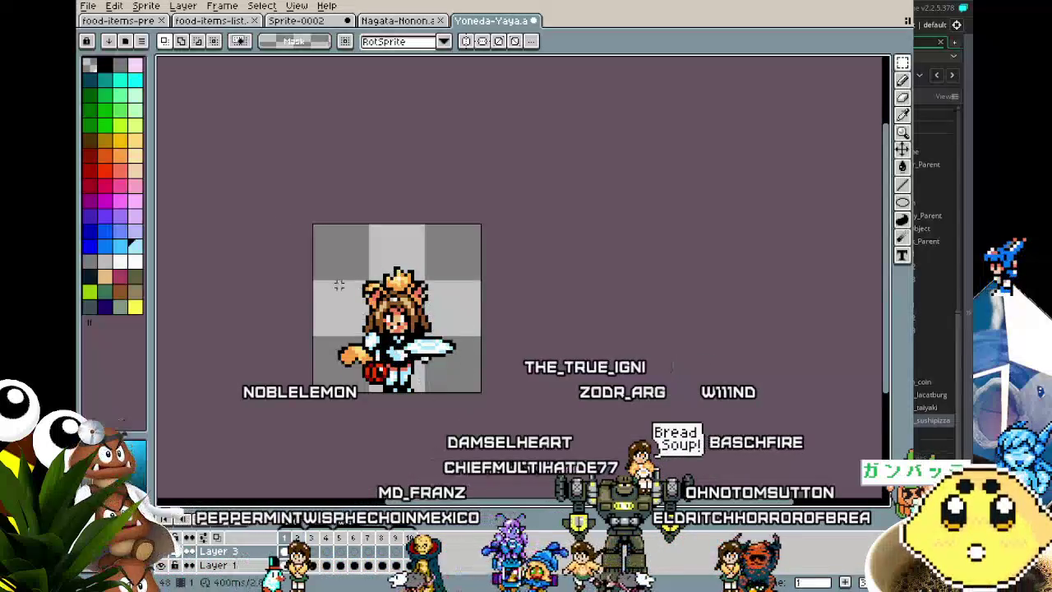
click(192, 23)
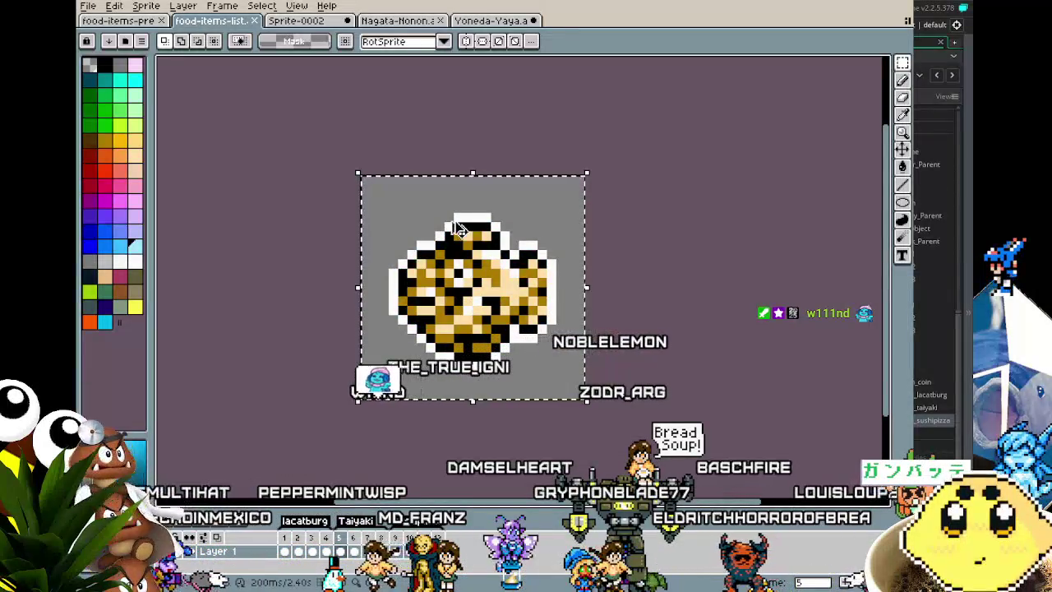
Paste the bun into the Yoneda-Yaya sprite and glance at the food-items-pre sheet
click(483, 21)
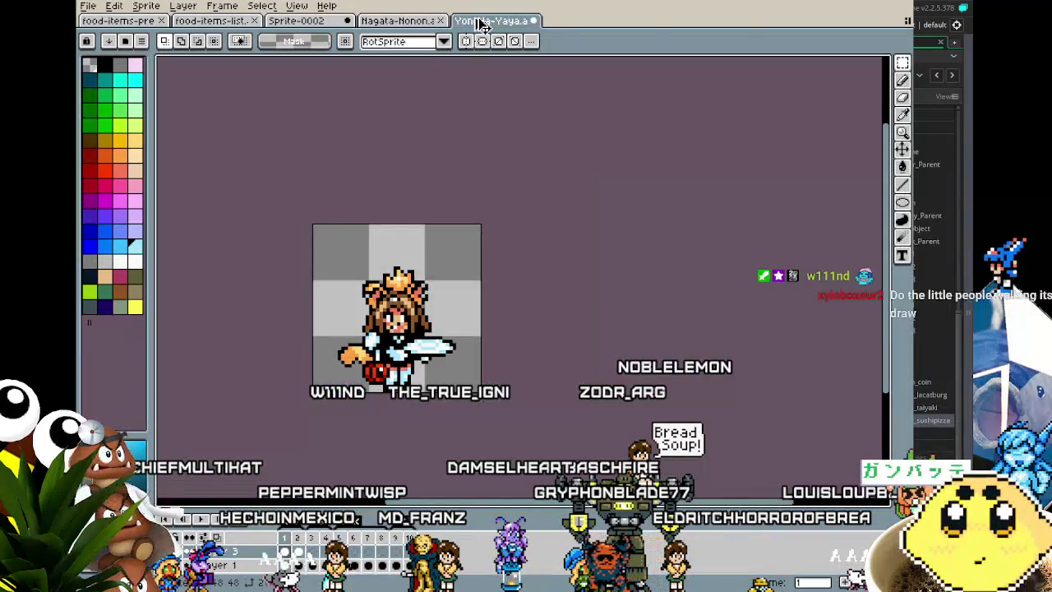
key(ctrl+v)
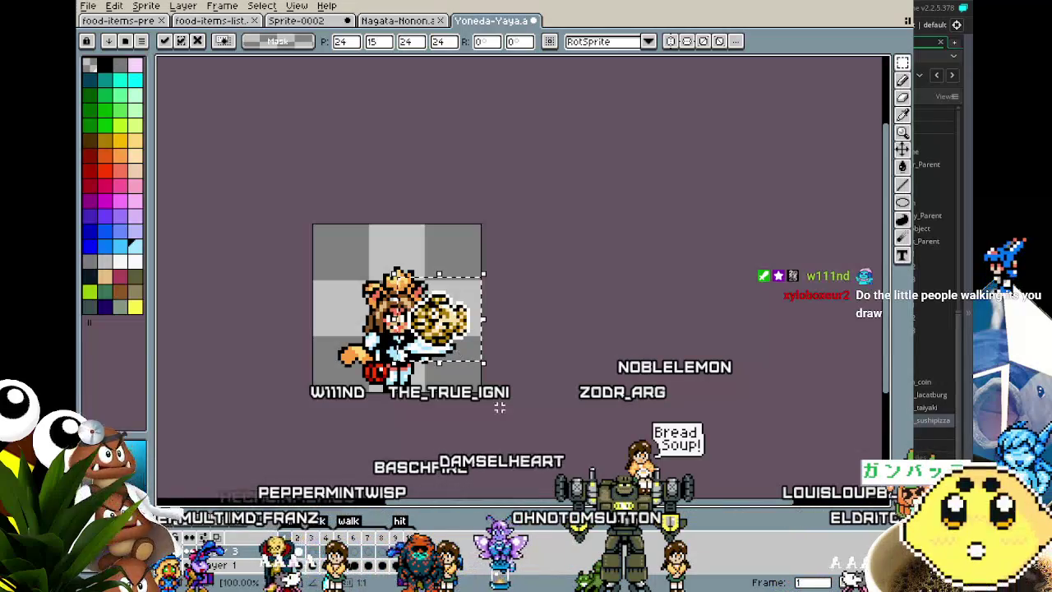
key(Return)
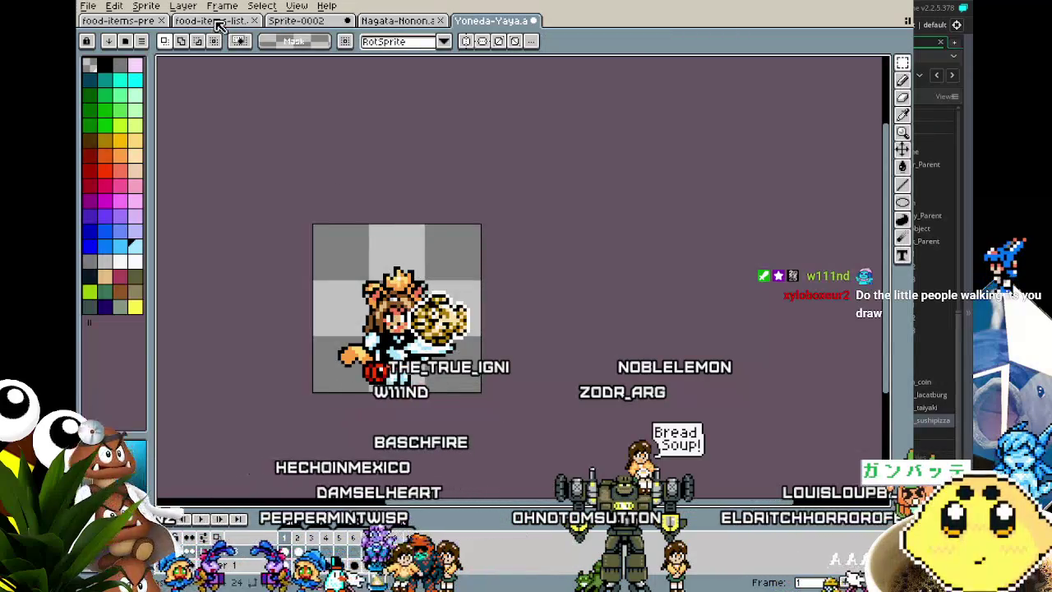
click(117, 21)
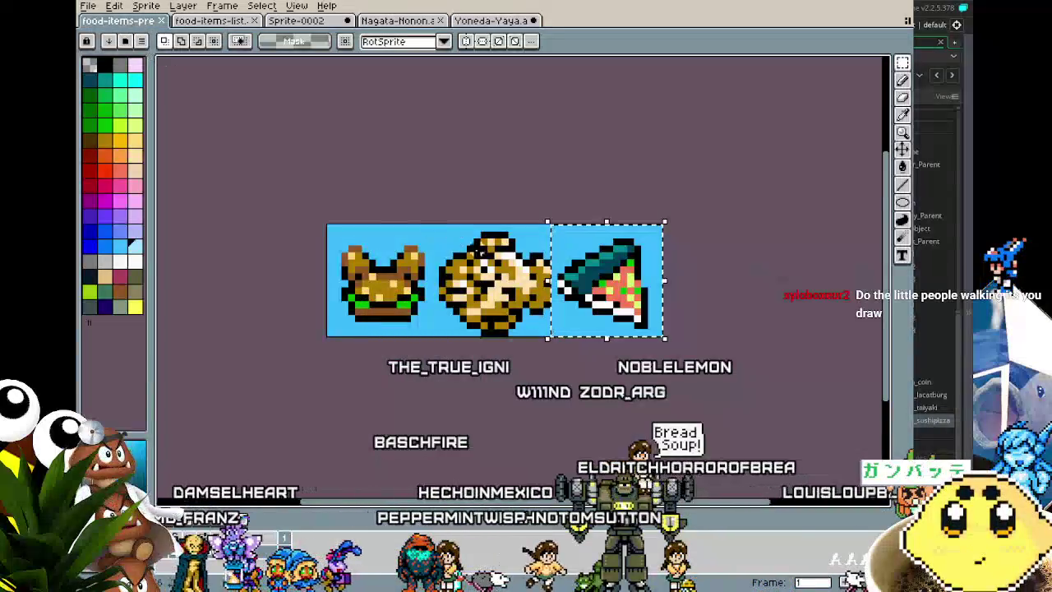
click(484, 21)
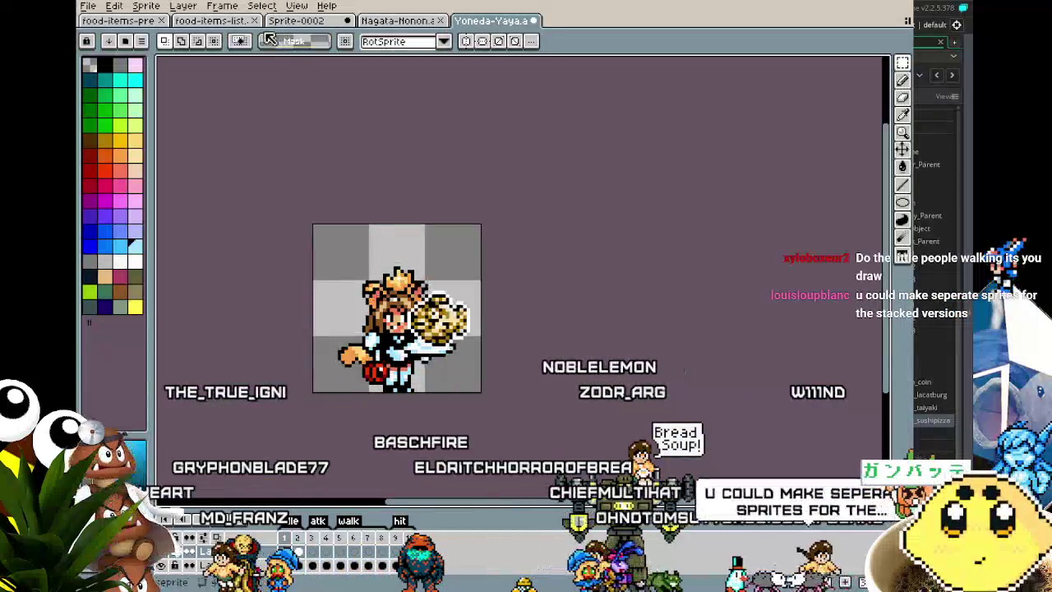
Paste the bun again and position it in Yaya's hand over her blade
click(223, 22)
click(309, 273)
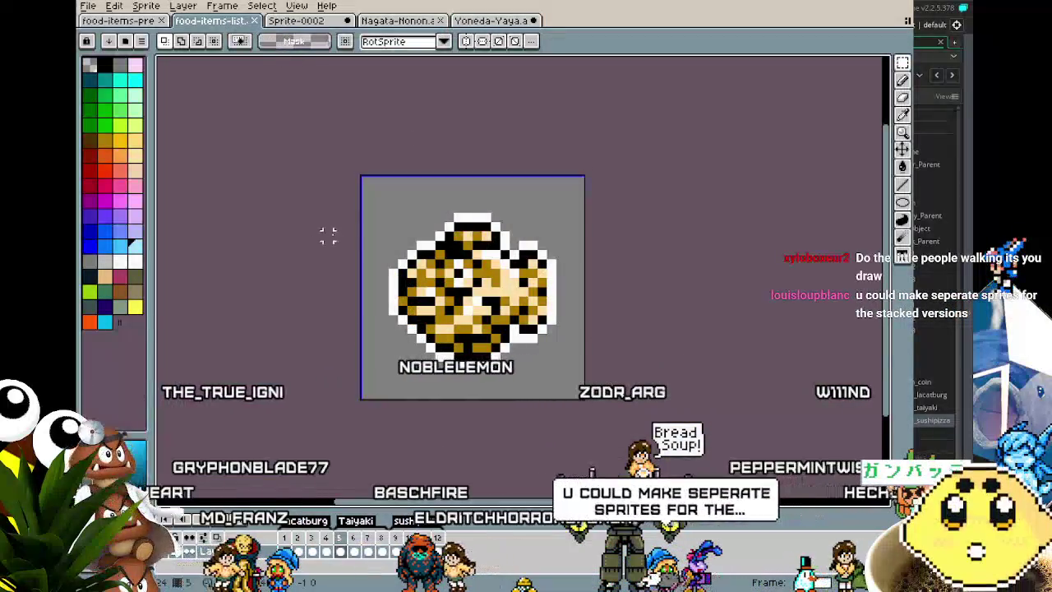
click(491, 20)
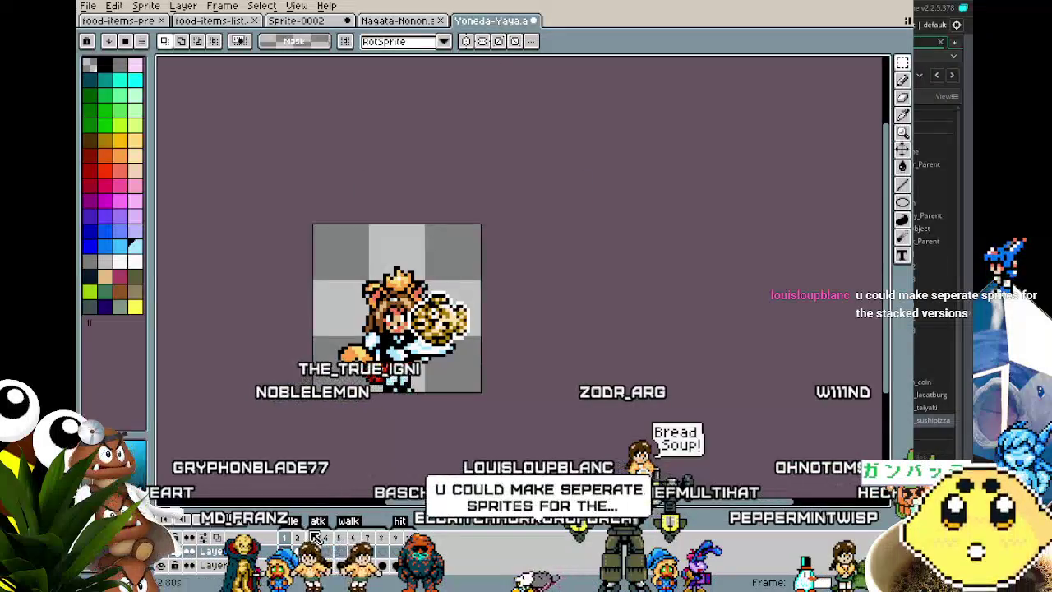
key(ctrl+v)
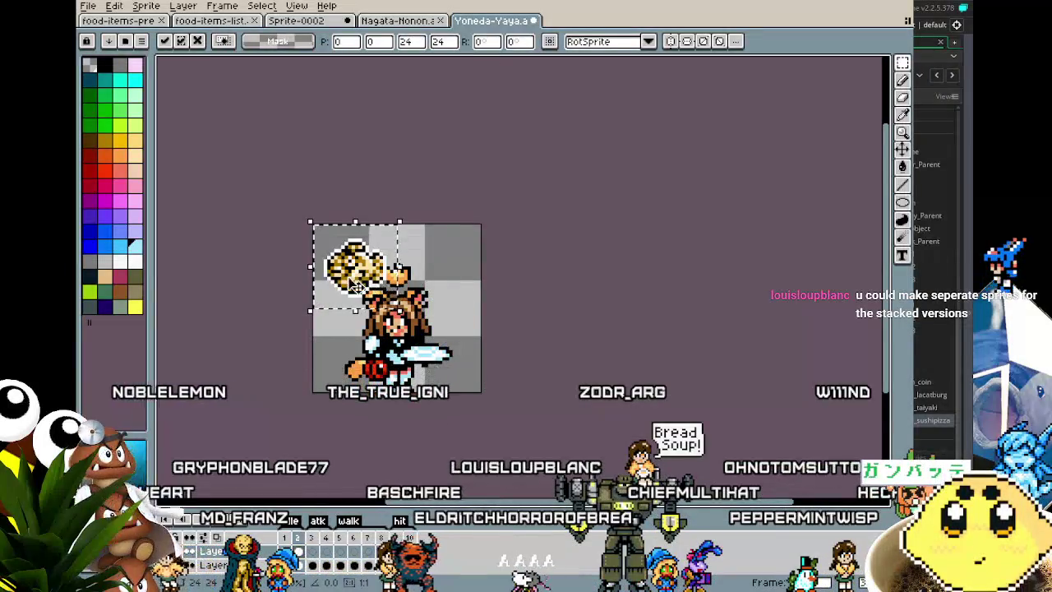
drag(355, 282, 429, 347)
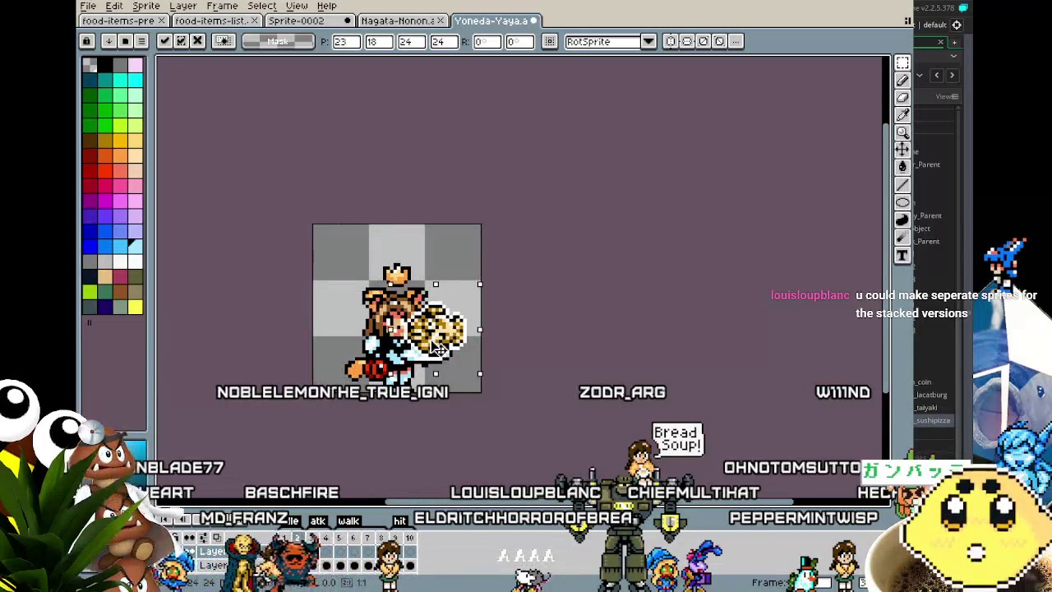
click(538, 421)
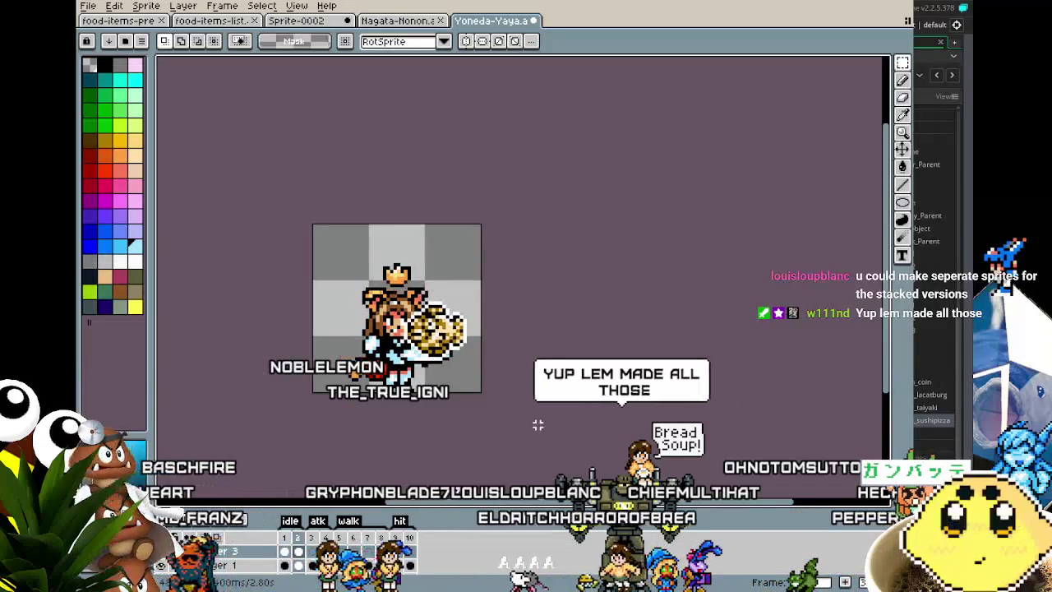
scroll(537, 424, up, 2)
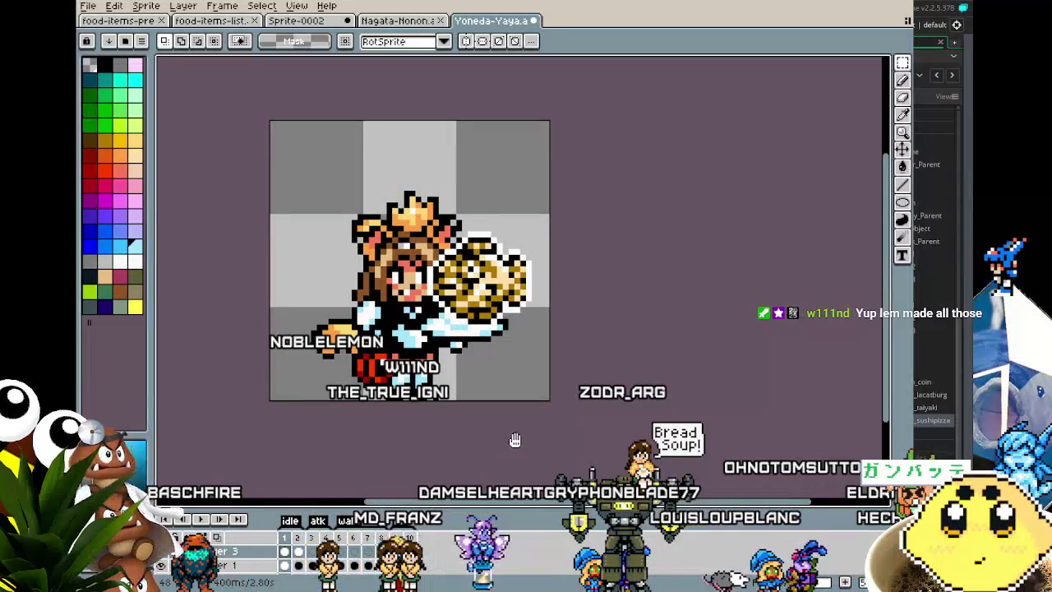
Play and step through both frames to preview Yaya holding the round bun
drag(516, 444, 479, 442)
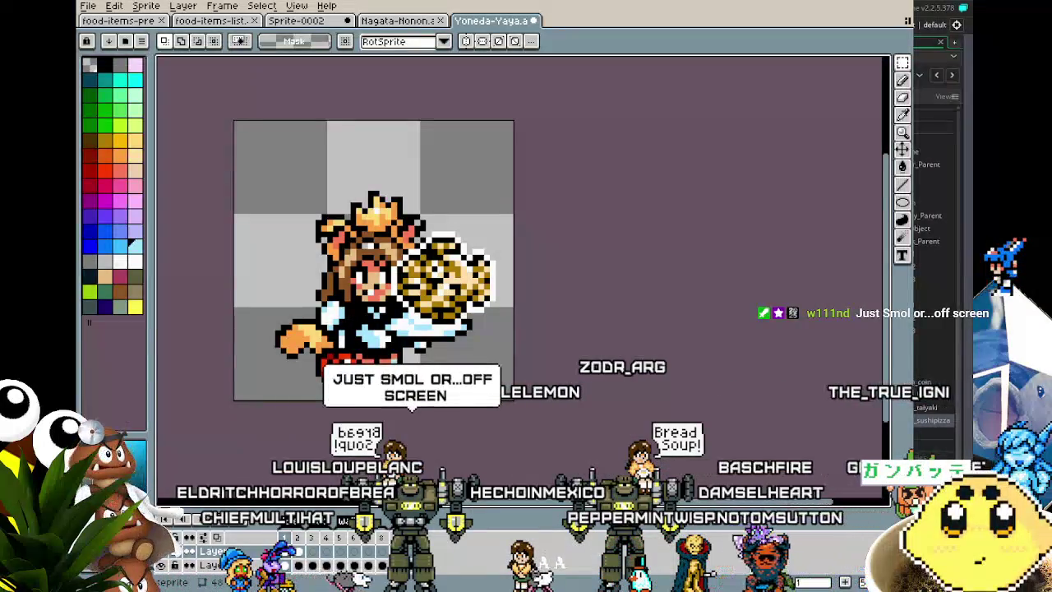
scroll(535, 454, up, 1)
key(Return)
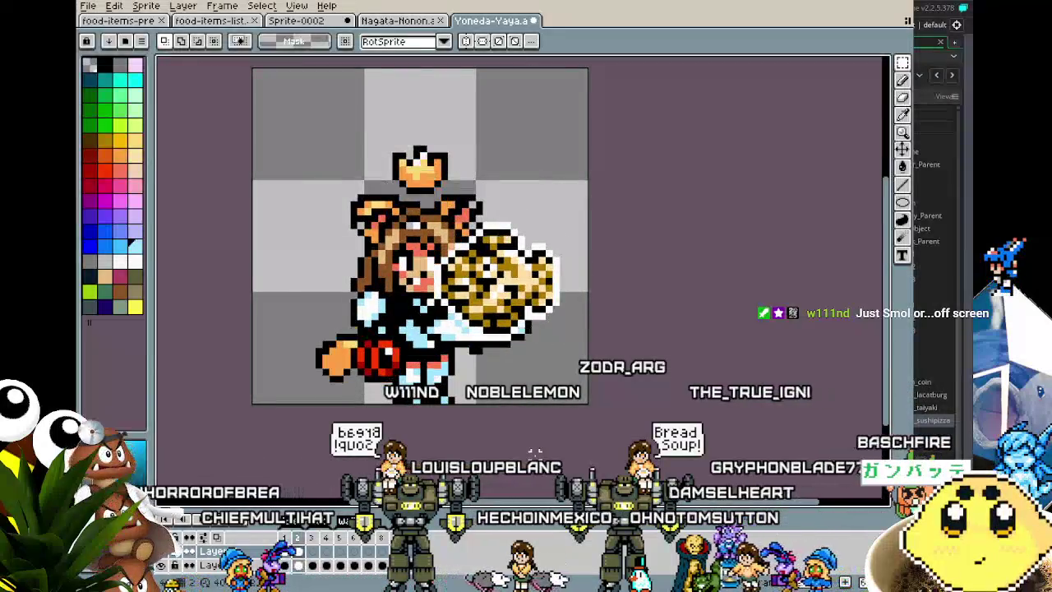
key(Return)
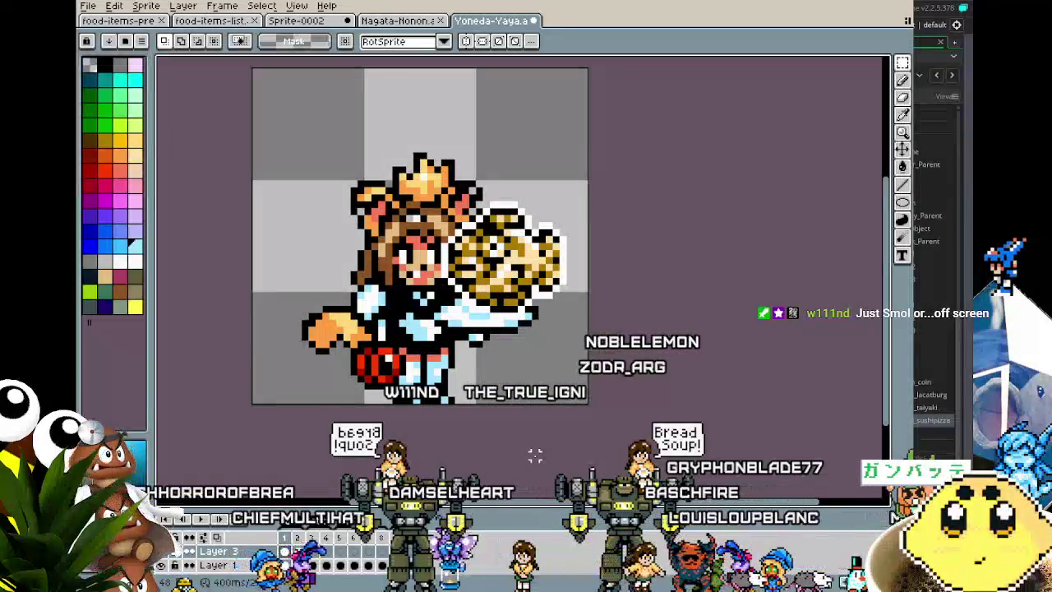
key(Right)
scroll(514, 464, down, 2)
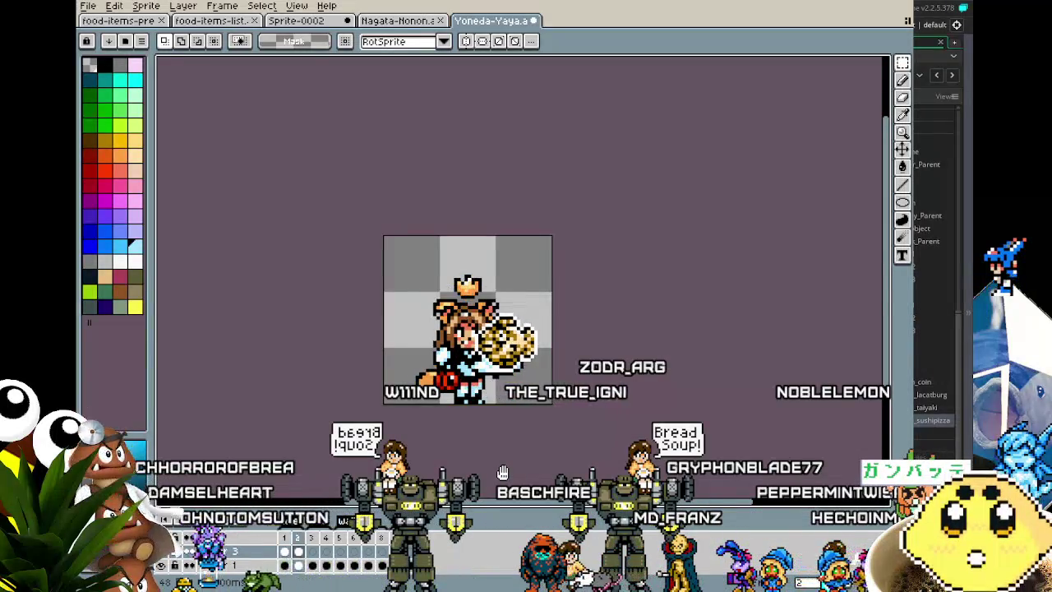
key(Return)
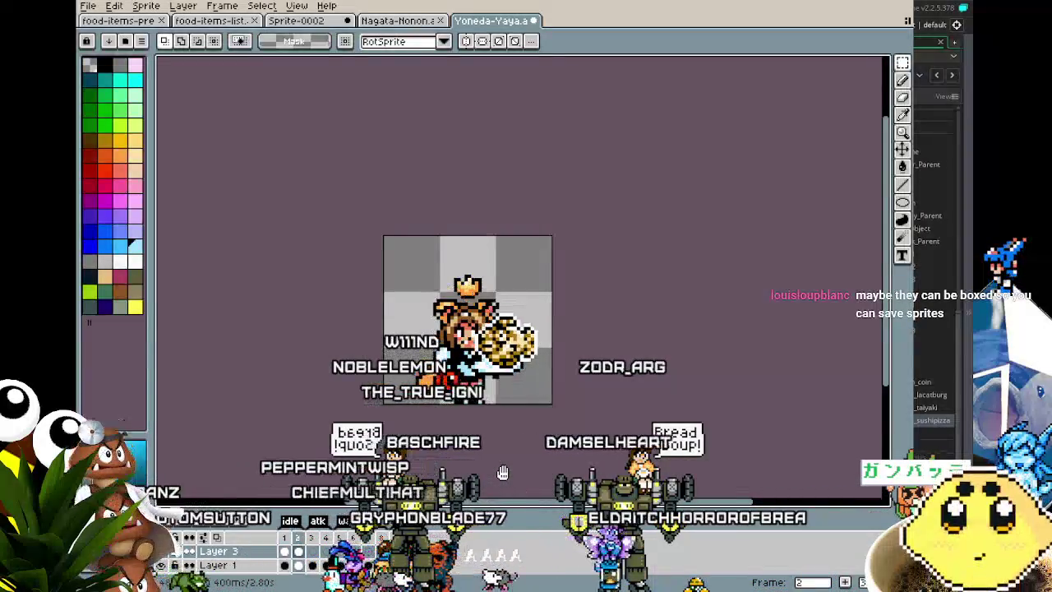
click(212, 20)
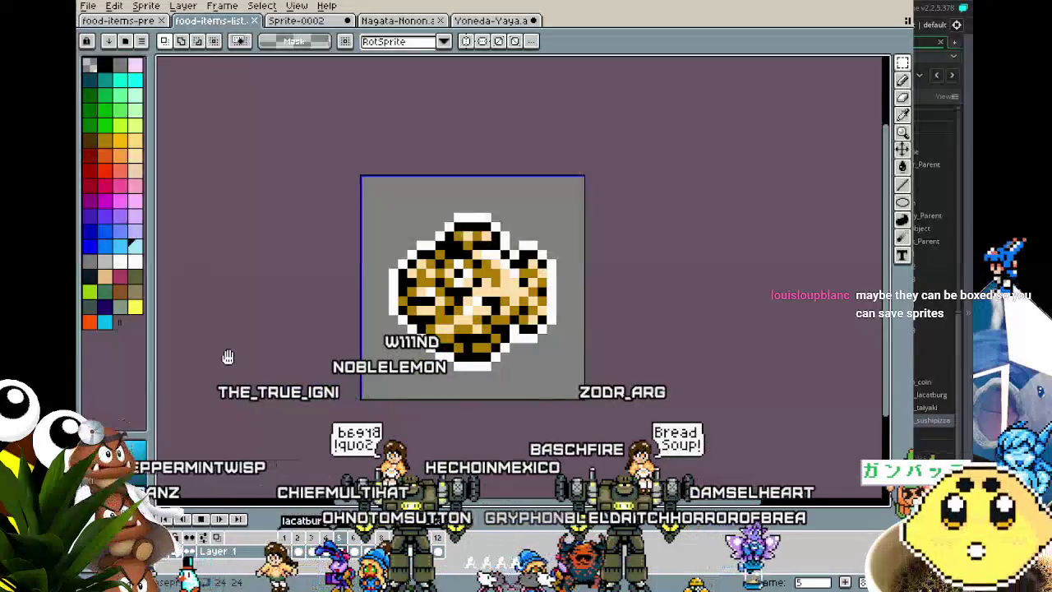
click(458, 21)
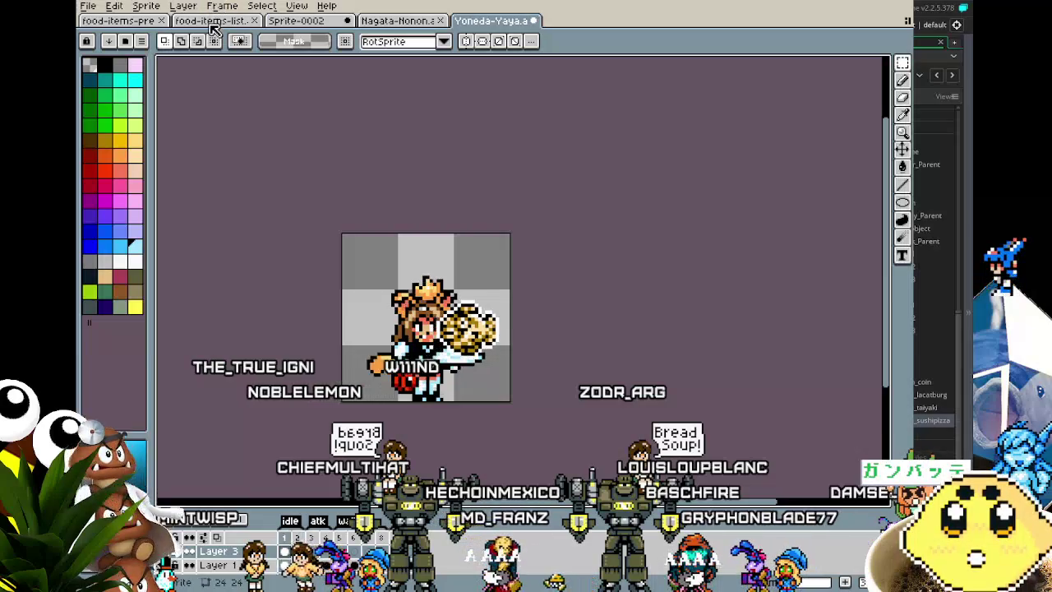
key(ctrl+Tab)
key(ctrl+Tab)
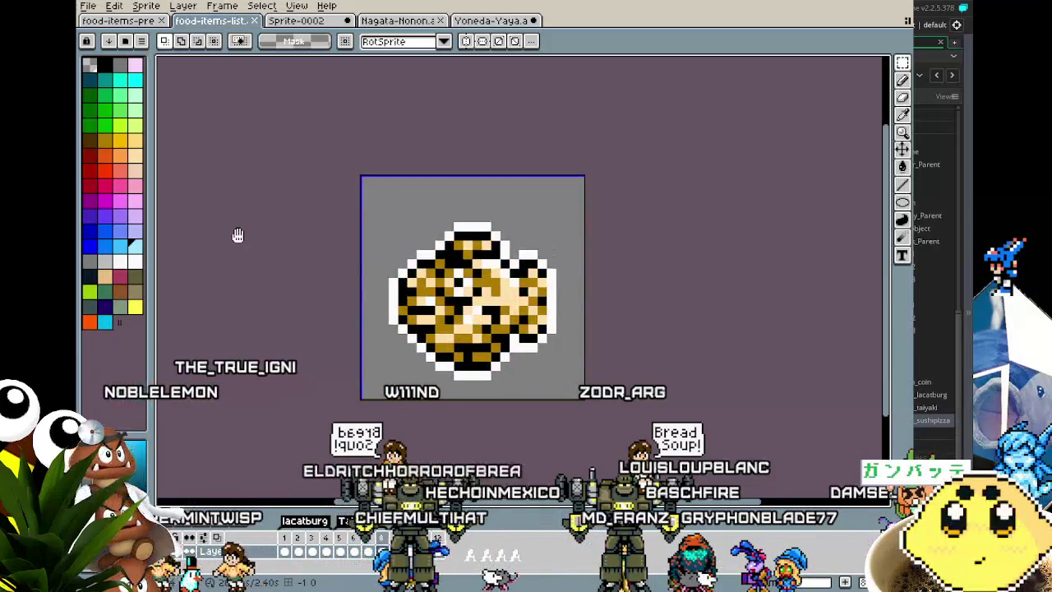
click(489, 21)
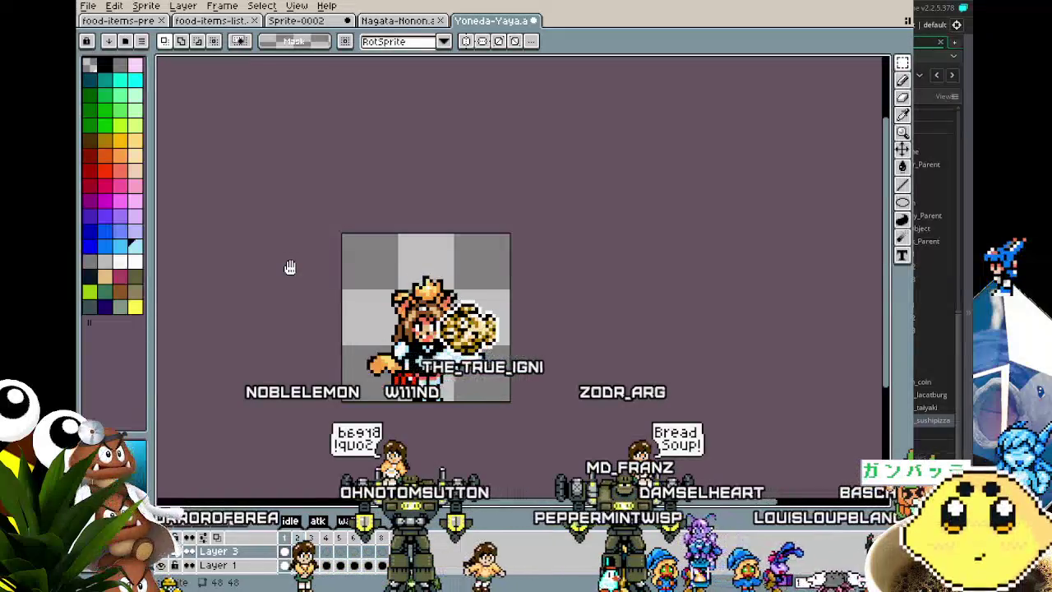
scroll(289, 267, up, 1)
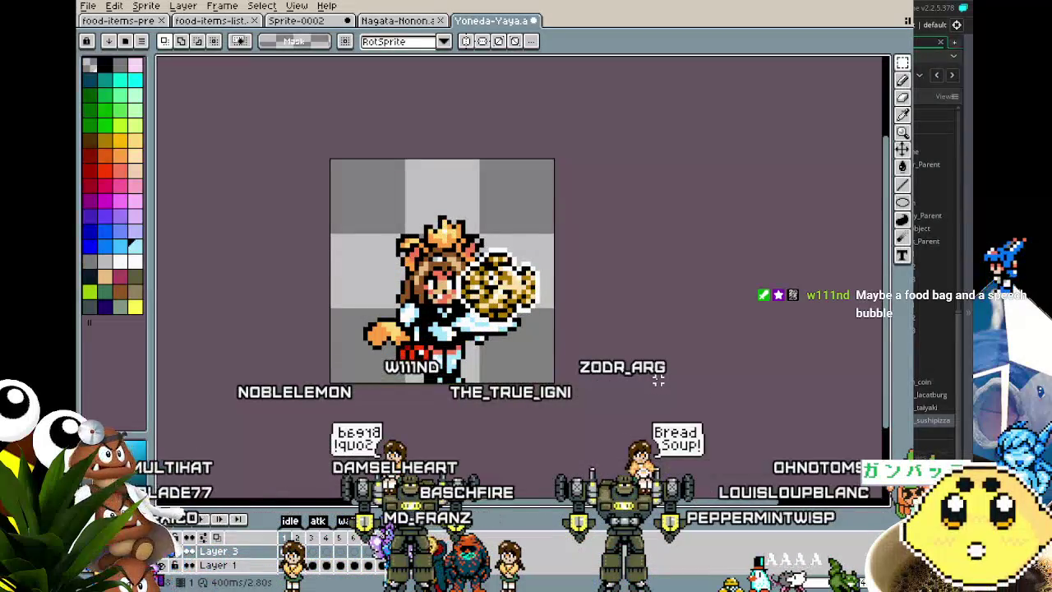
scroll(504, 351, up, 1)
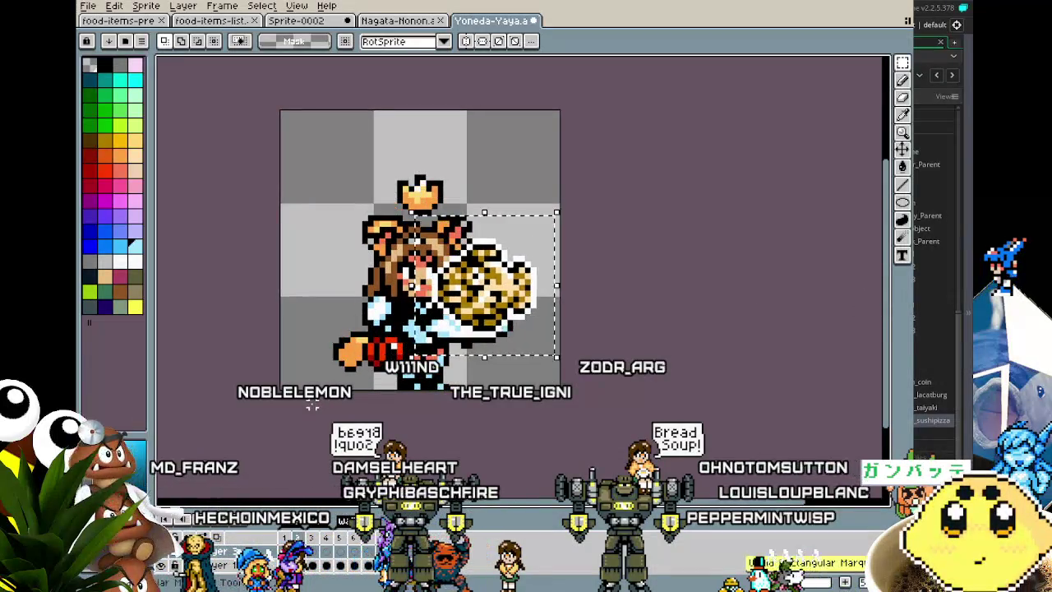
Show the cream background layer, compare edits with undo/redo, then hide it again
drag(312, 403, 343, 412)
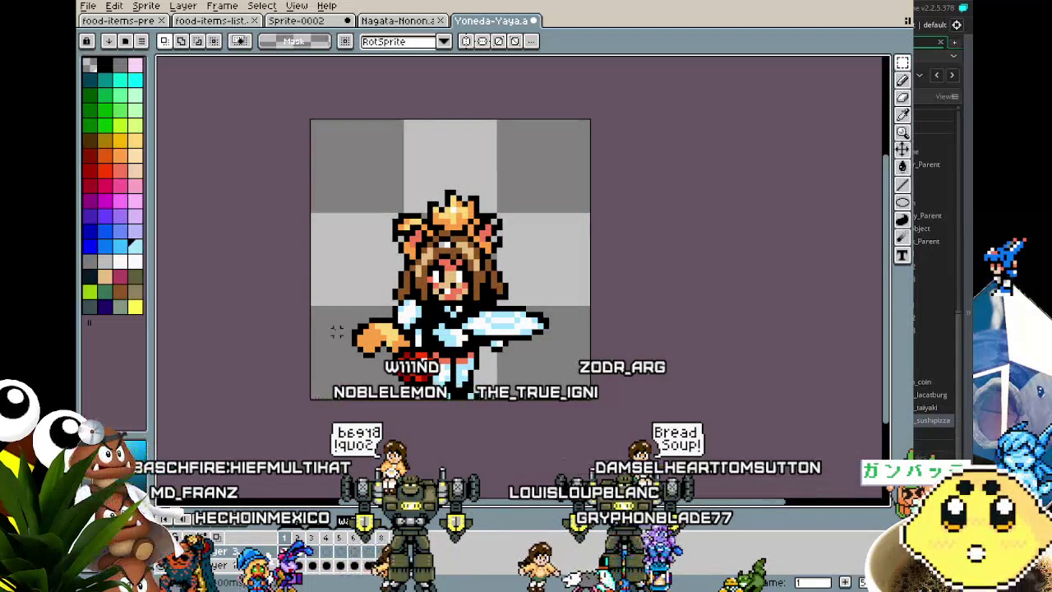
click(161, 550)
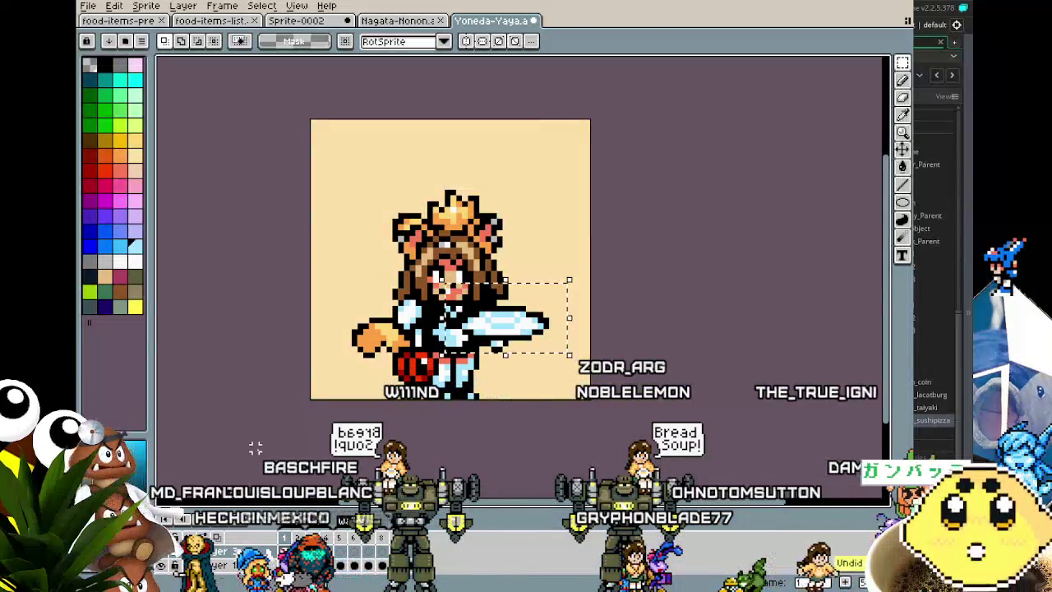
key(ctrl+z)
key(ctrl+y)
key(ctrl+z)
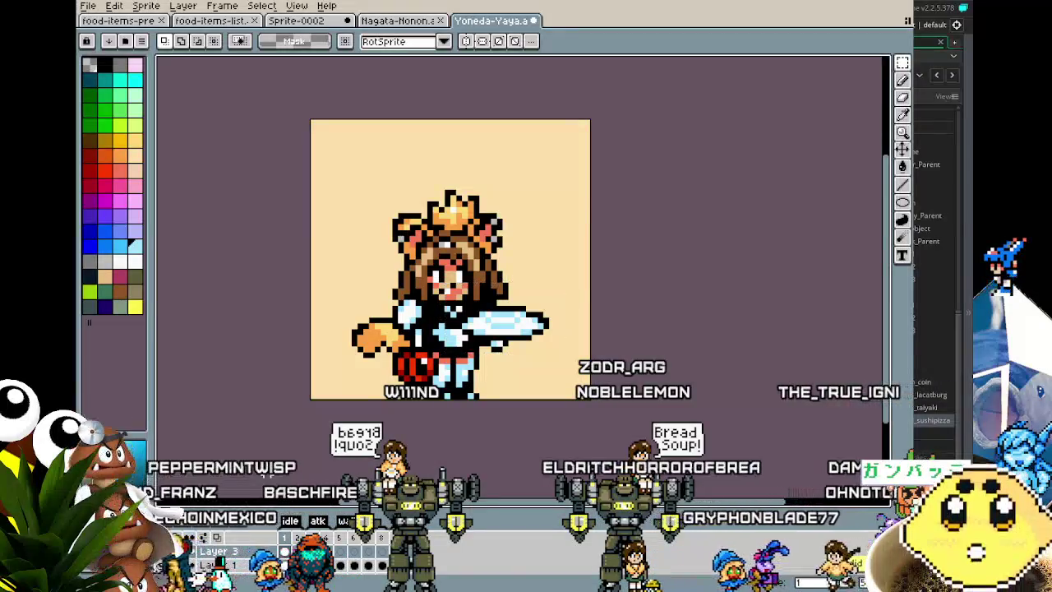
key(ctrl+y)
key(ctrl+z)
drag(337, 416, 329, 353)
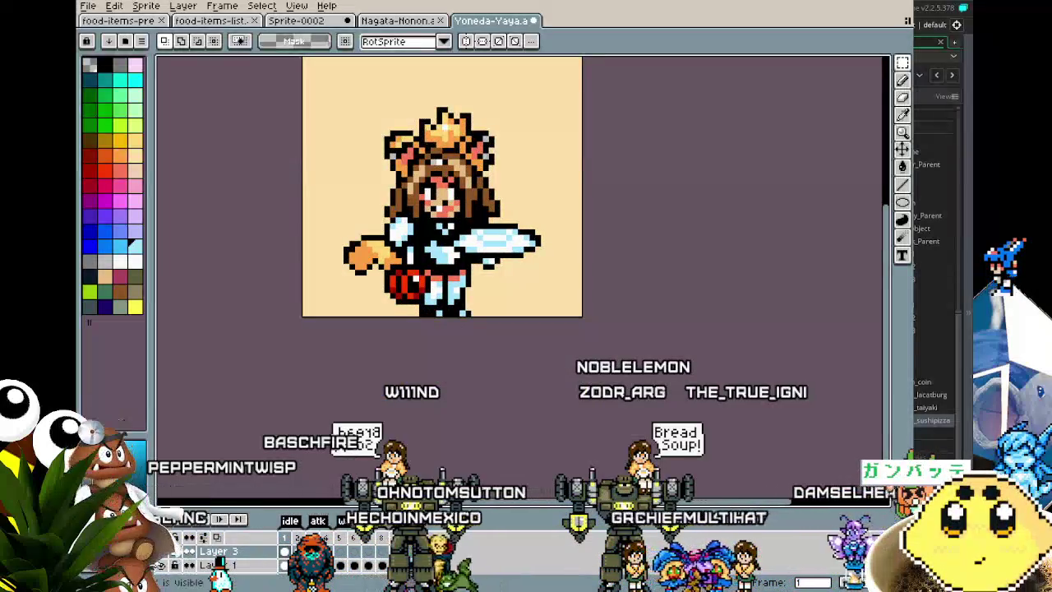
click(168, 567)
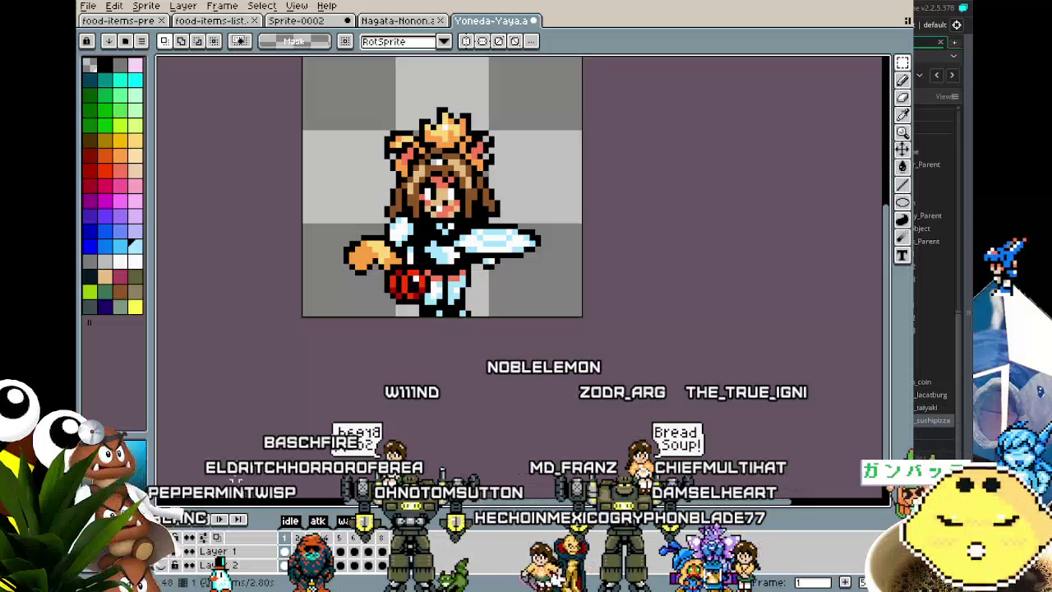
Hide Yaya's layer and centre the empty ice-blue plate in view
scroll(252, 438, up, 2)
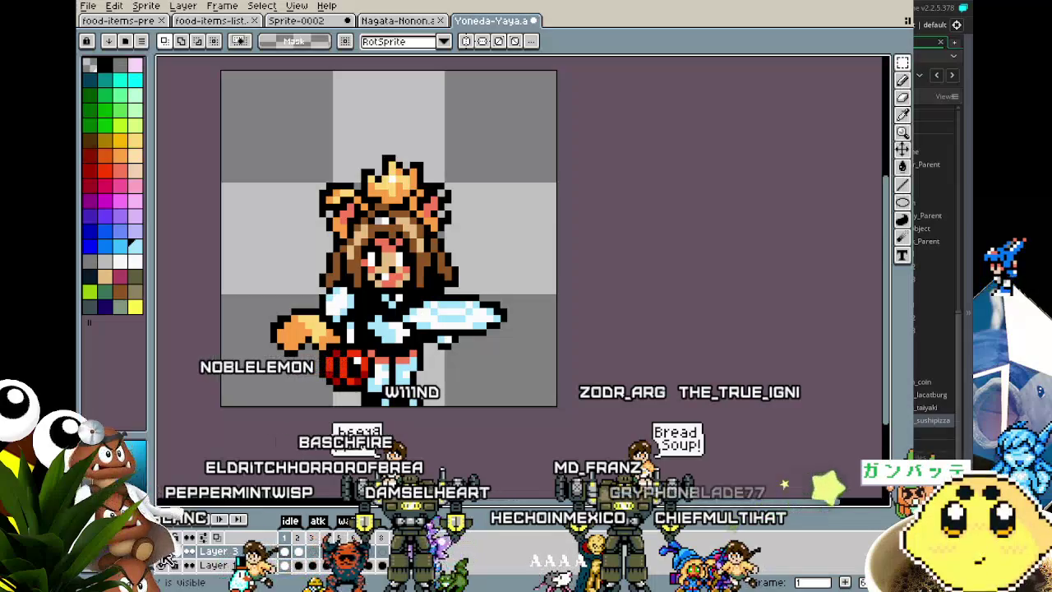
click(175, 551)
drag(272, 434, 217, 456)
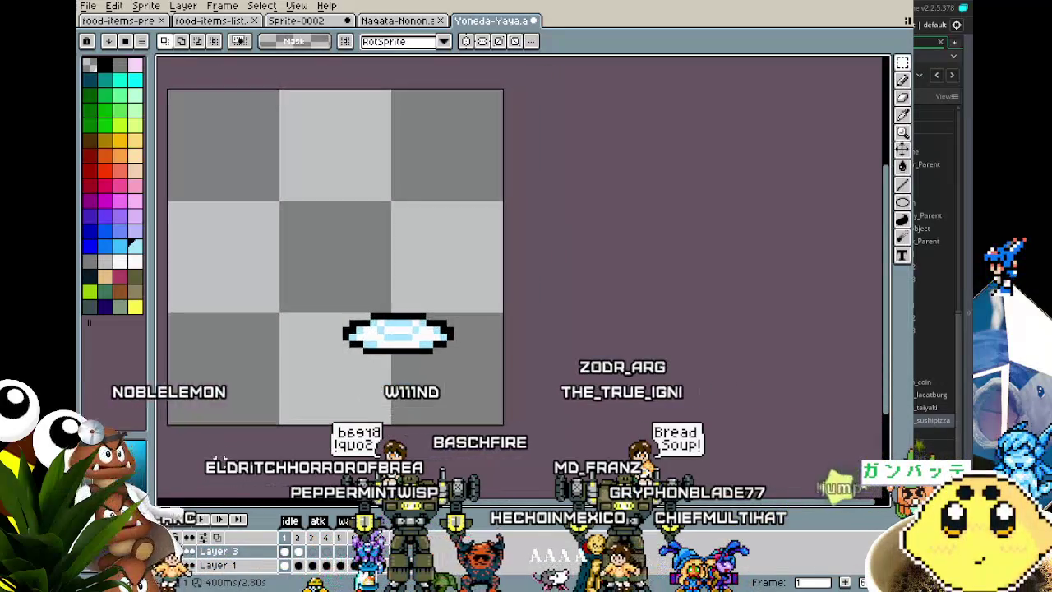
drag(310, 301, 387, 316)
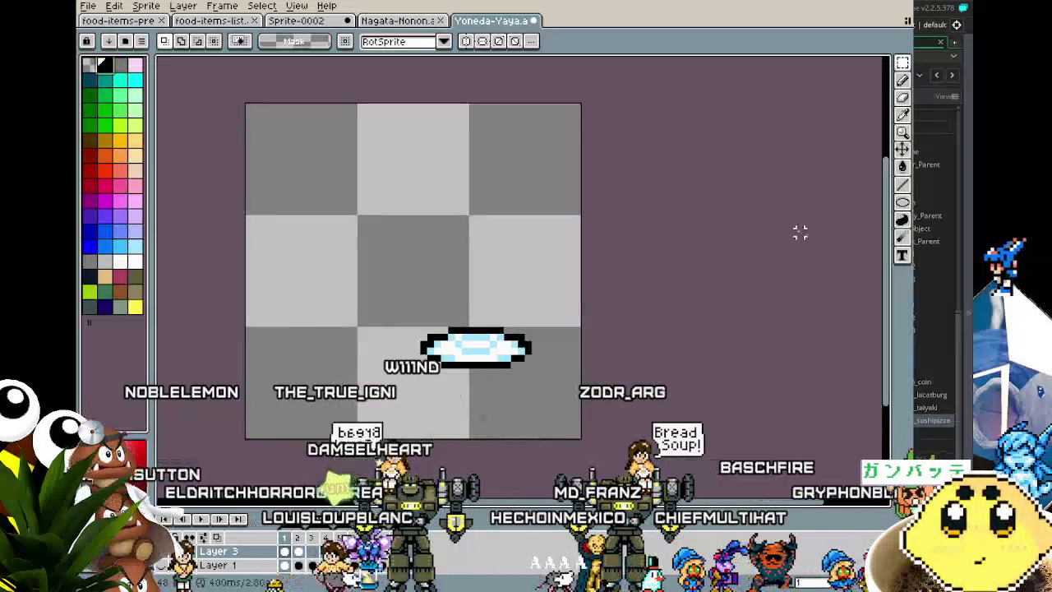
Draw two adjacent rectangle outlines above the plate for the bag body
scroll(403, 232, up, 2)
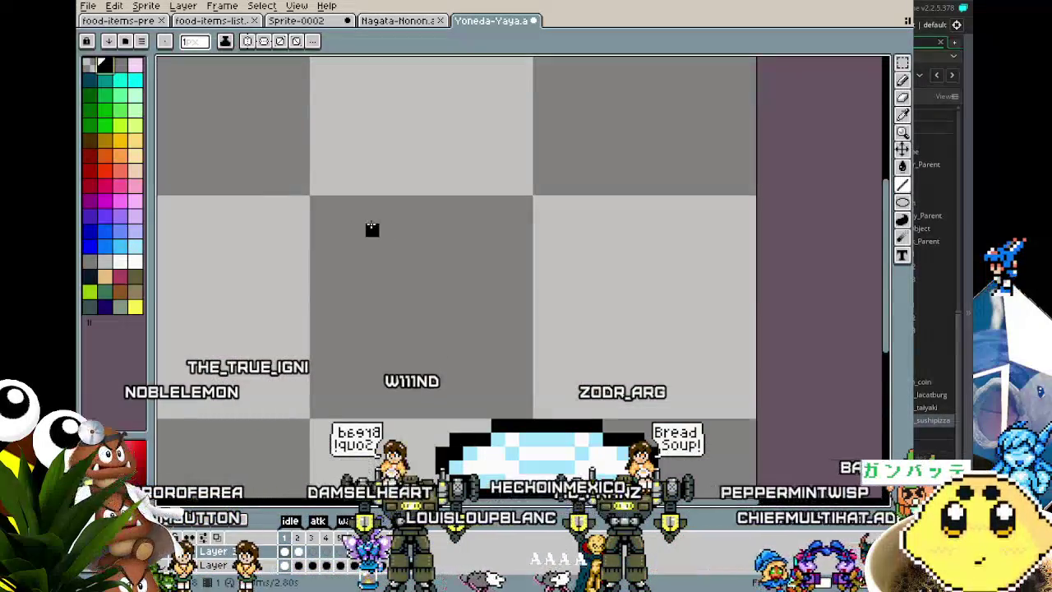
click(860, 202)
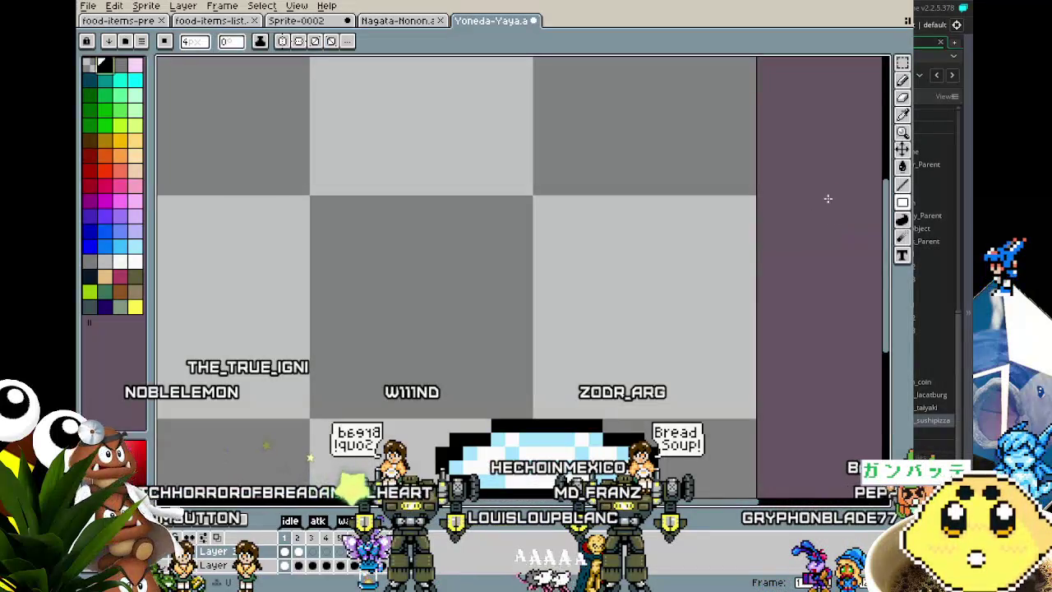
mouse_move(324, 197)
mouse_down()
mouse_move(333, 234)
mouse_move(417, 347)
mouse_move(419, 303)
mouse_up()
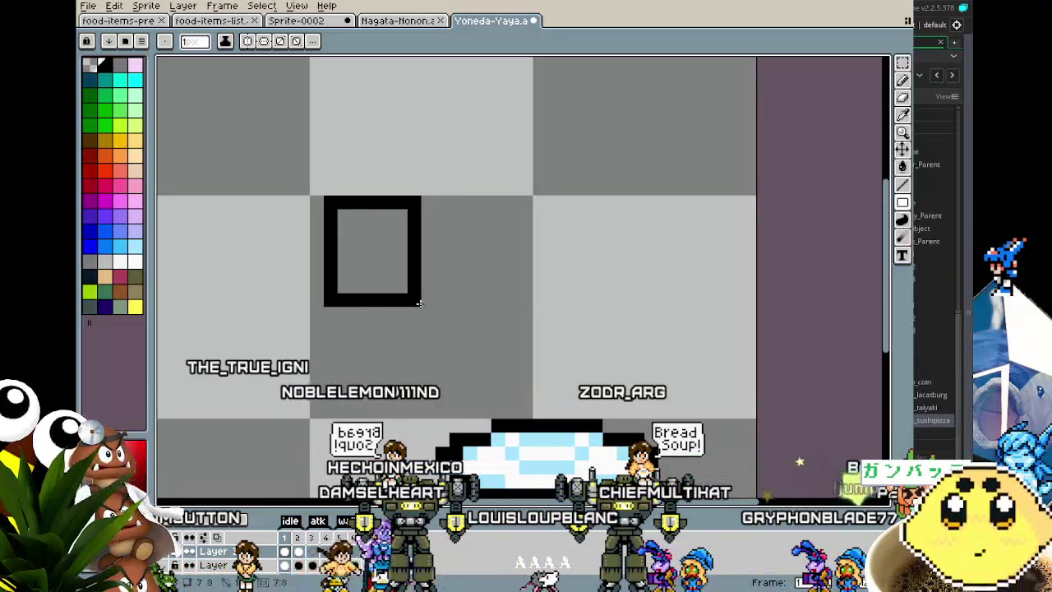
mouse_move(415, 202)
mouse_down()
mouse_move(466, 296)
mouse_move(483, 301)
mouse_up()
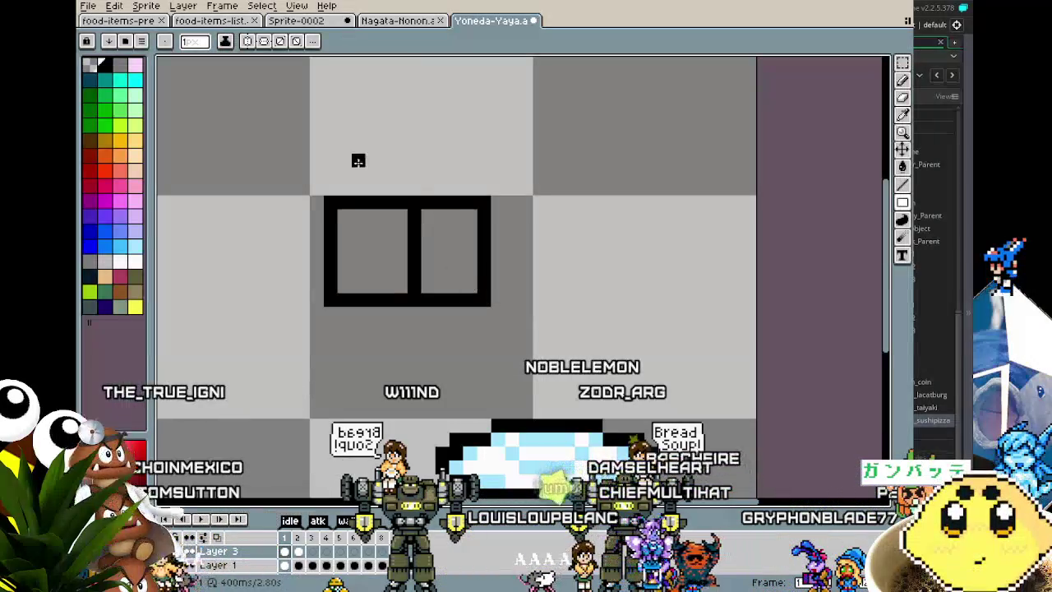
Sketch sloped lid lines above the two boxes
drag(341, 193, 410, 145)
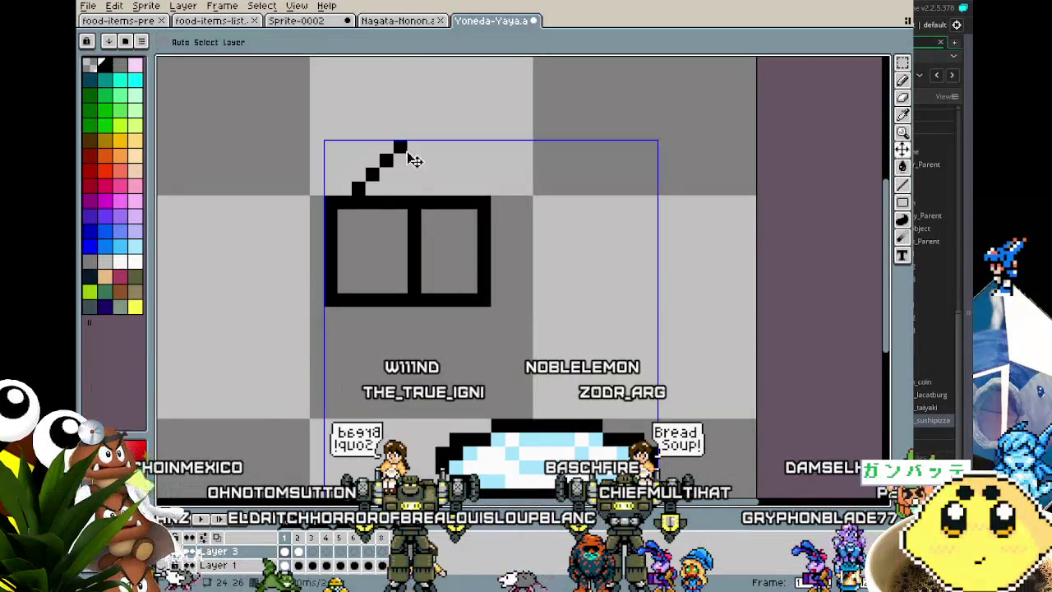
key(ctrl+z)
drag(339, 195, 387, 160)
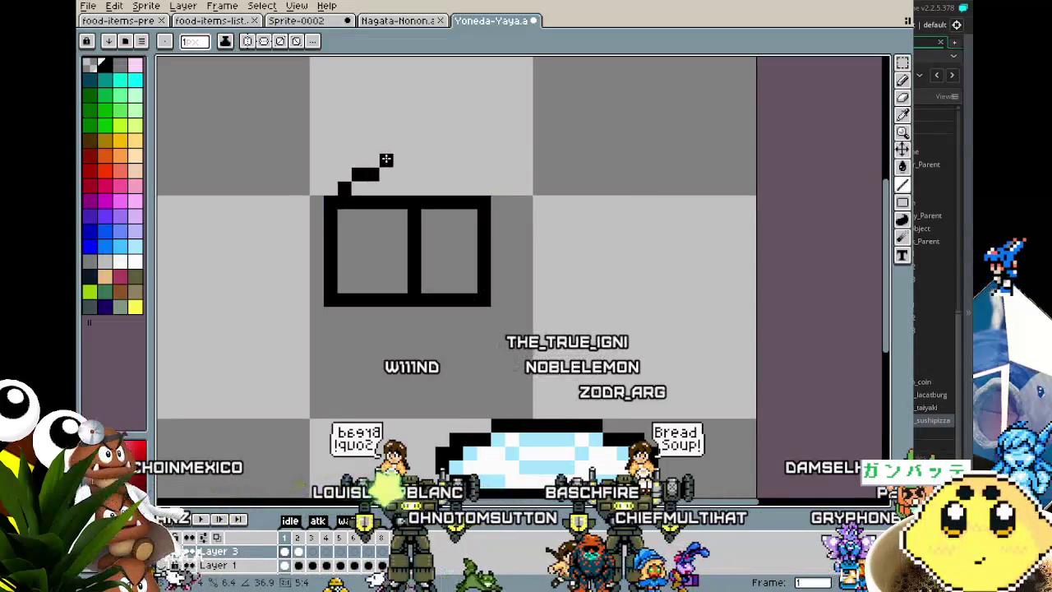
click(479, 192)
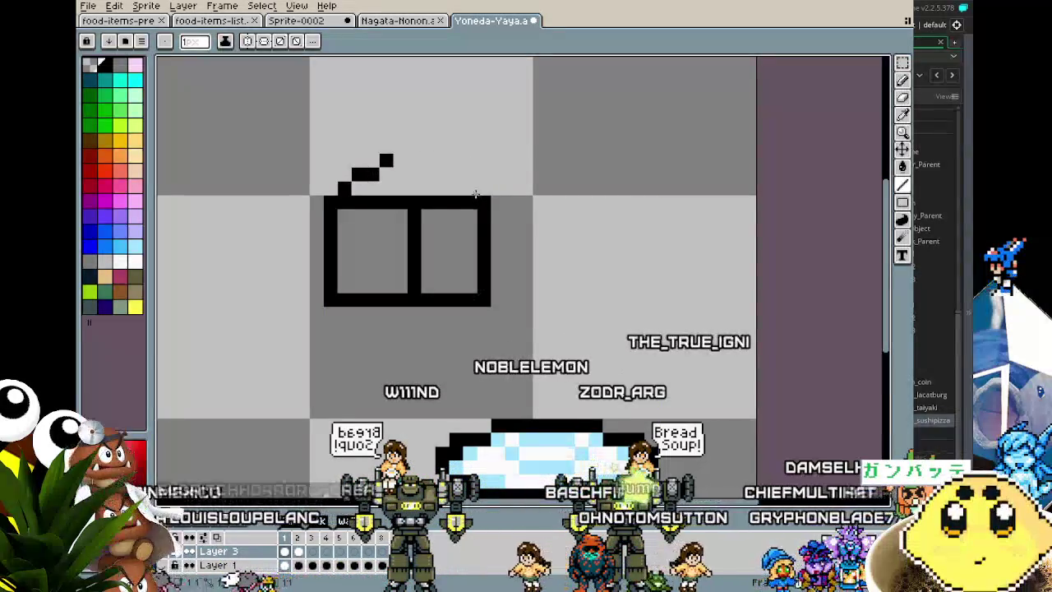
mouse_move(480, 189)
mouse_down()
mouse_move(455, 164)
mouse_move(386, 159)
mouse_up()
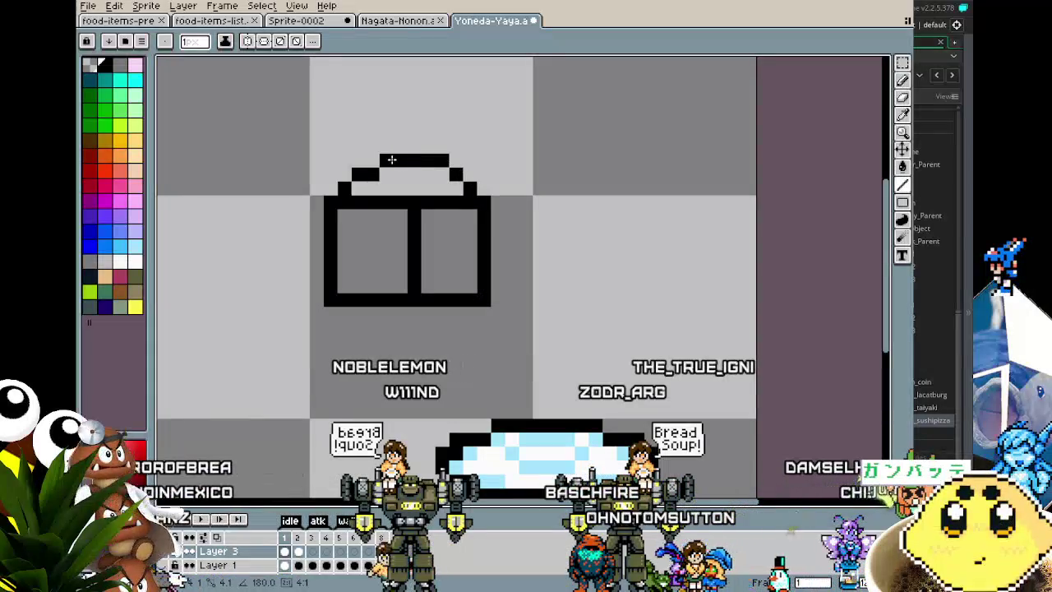
scroll(386, 233, down, 1)
scroll(403, 206, up, 2)
key(ctrl+z)
drag(423, 123, 426, 172)
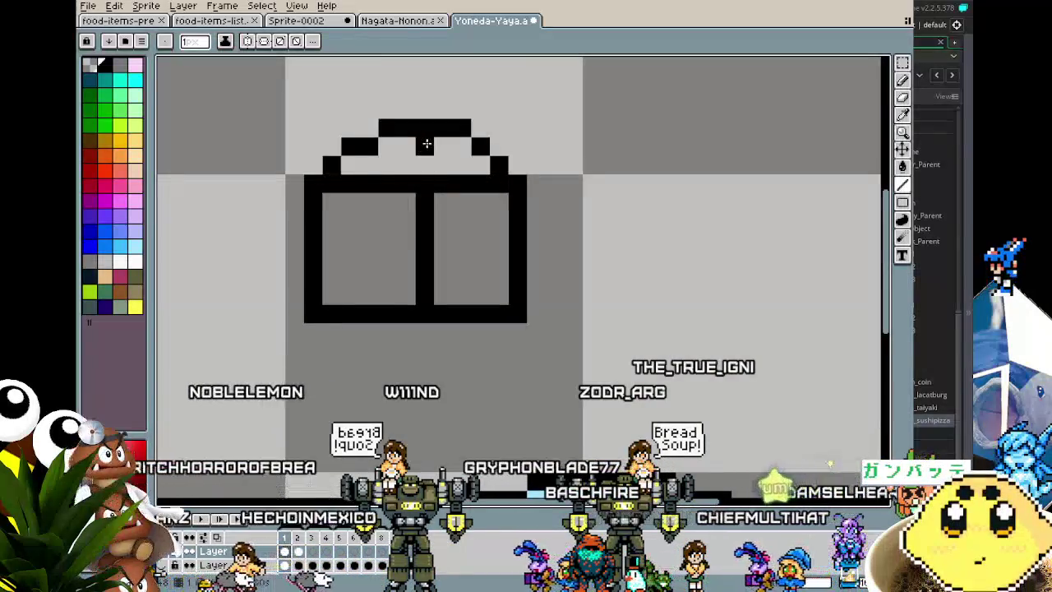
Undo the lid lines, leaving only the two box outlines
scroll(403, 246, down, 2)
key(v)
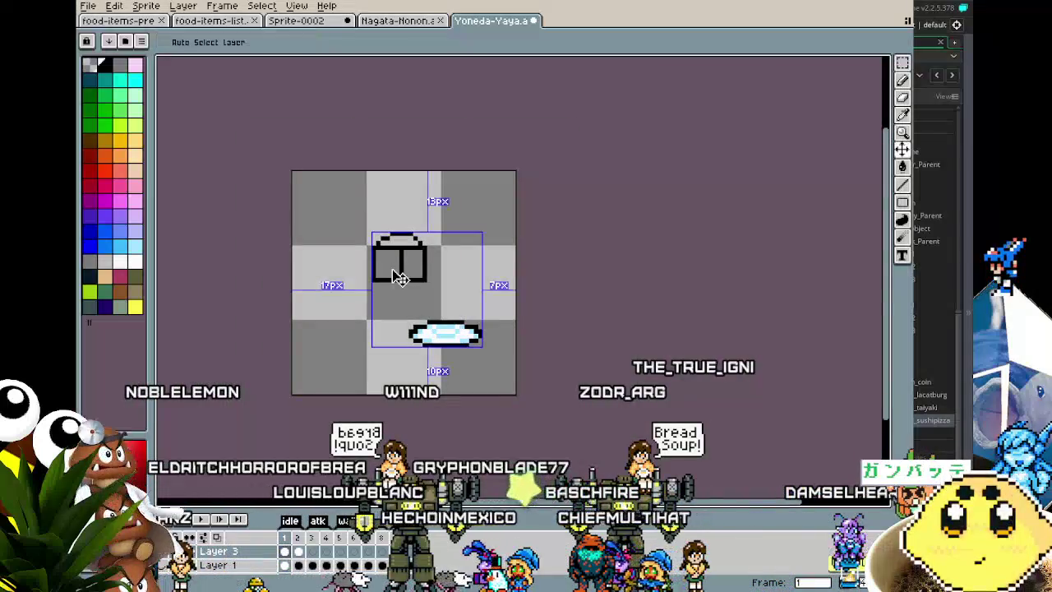
key(ctrl+z)
key(b)
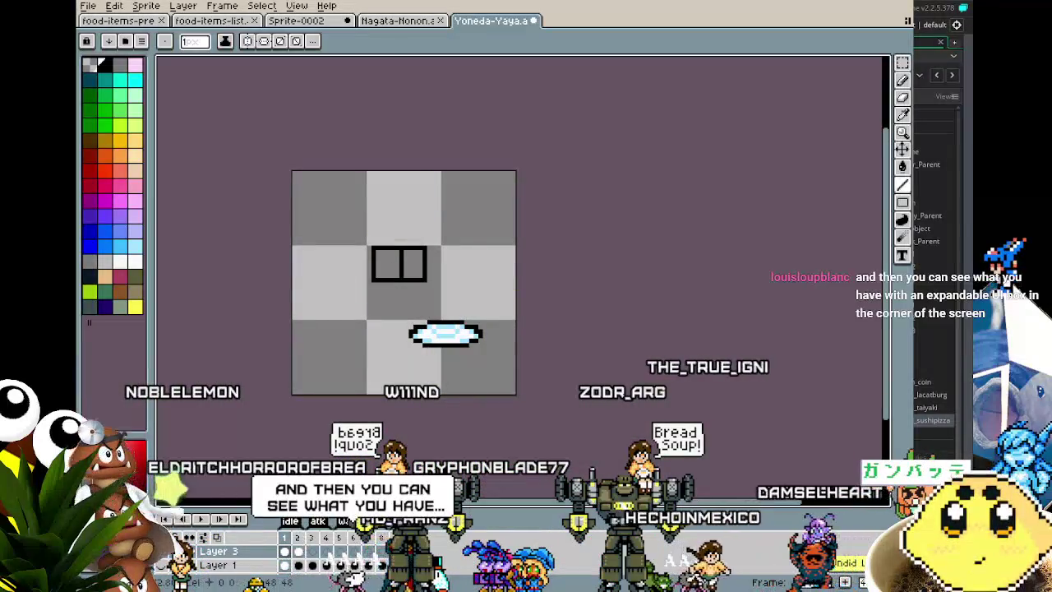
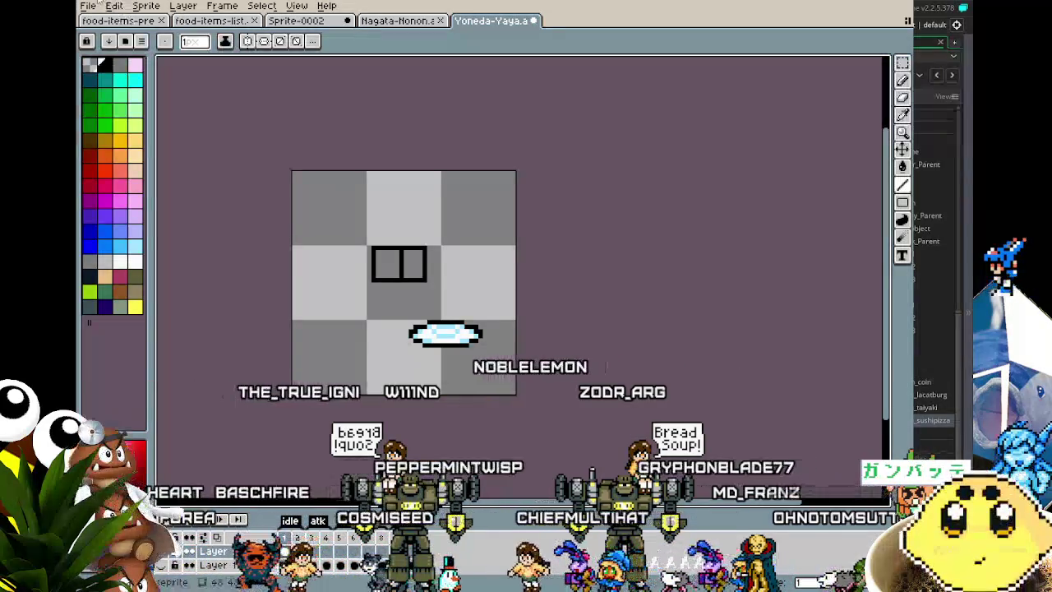
Create a new sprite and paste in the take-away food box photo
click(87, 5)
click(94, 21)
click(480, 401)
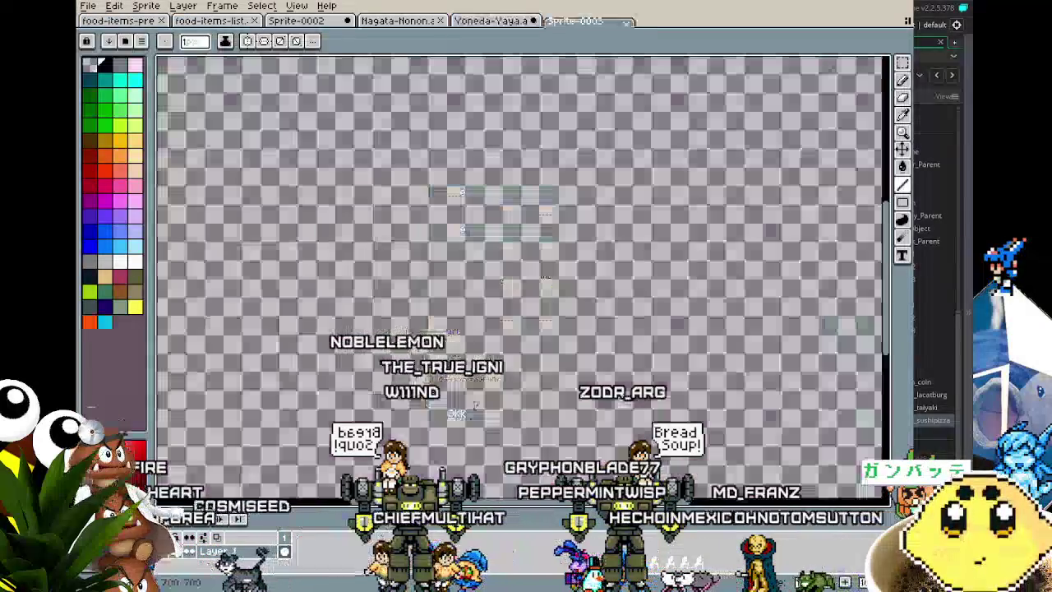
key(ctrl+v)
scroll(480, 411, down, 2)
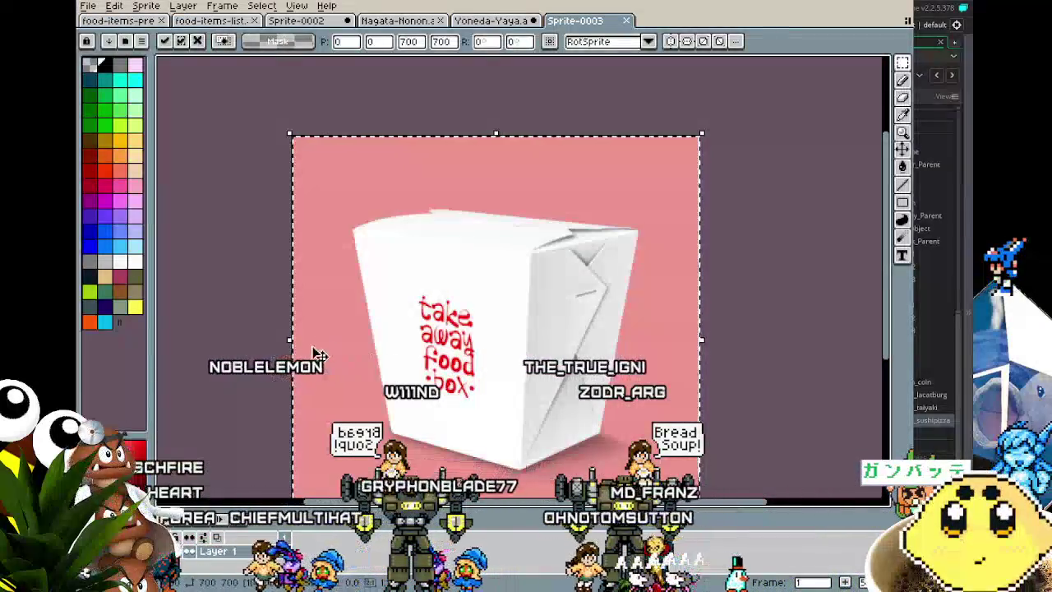
key(Return)
Dock the Sprite-0003 box photo in a widened right split beside the Yoneda-Yaya sprite
drag(298, 378, 350, 306)
drag(575, 20, 780, 271)
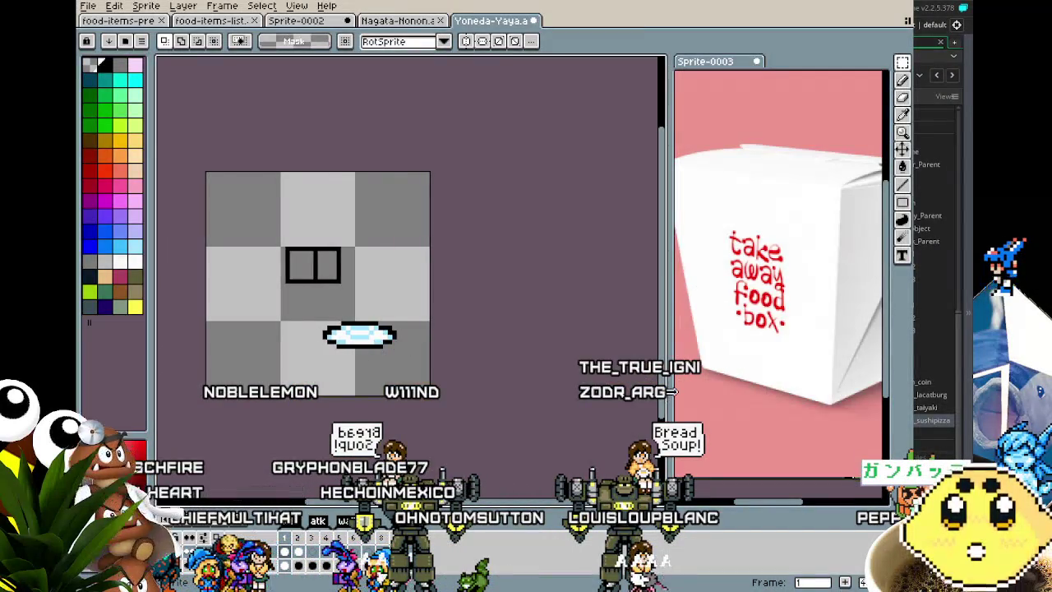
drag(672, 392, 540, 392)
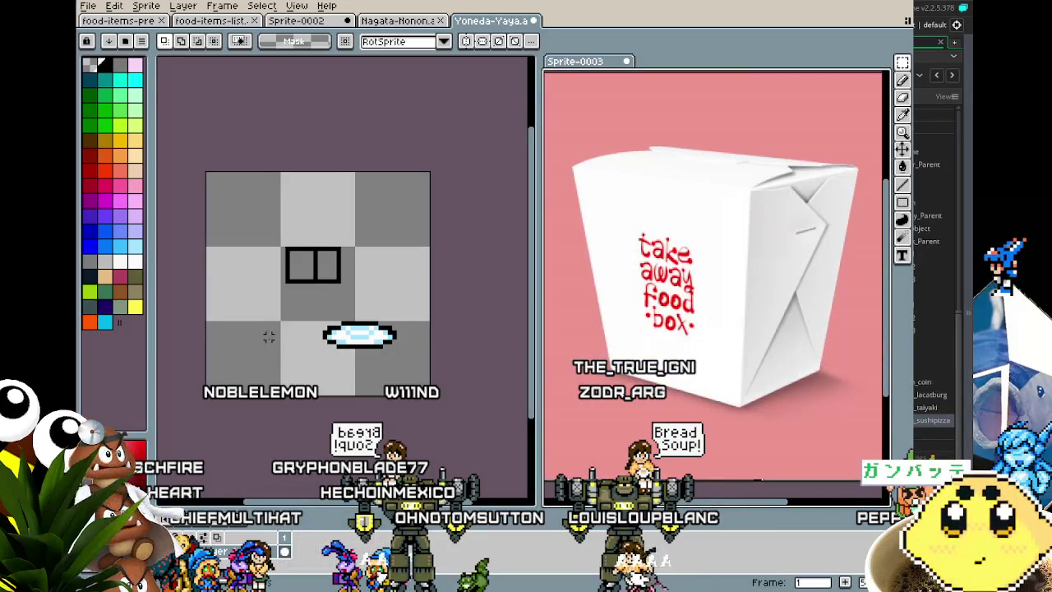
Draw the box's black pixel outline above the tray: a short side line, top edge and right side
scroll(296, 310, up, 1)
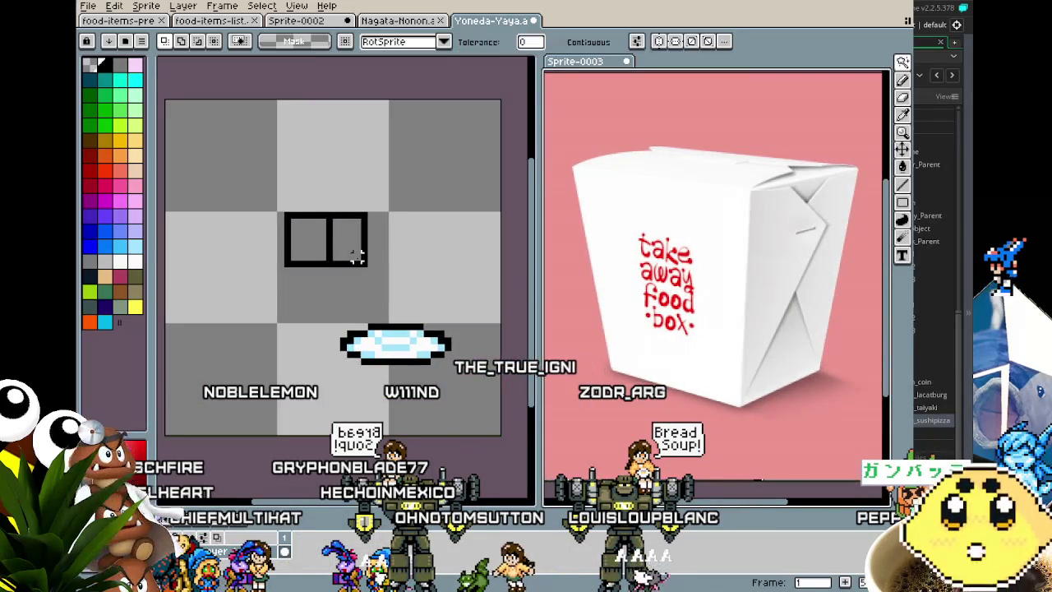
key(b)
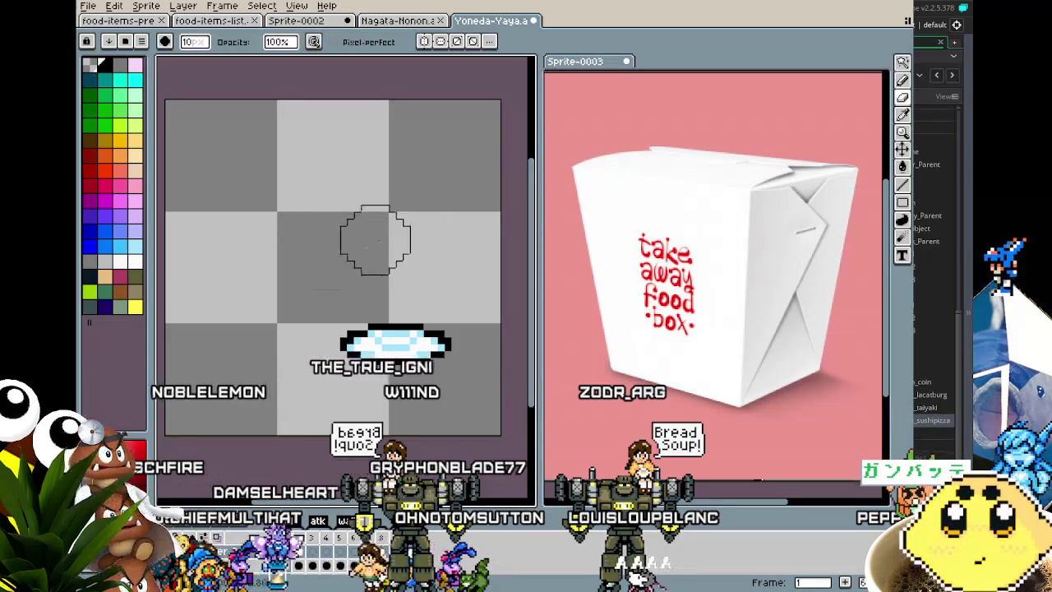
key(e)
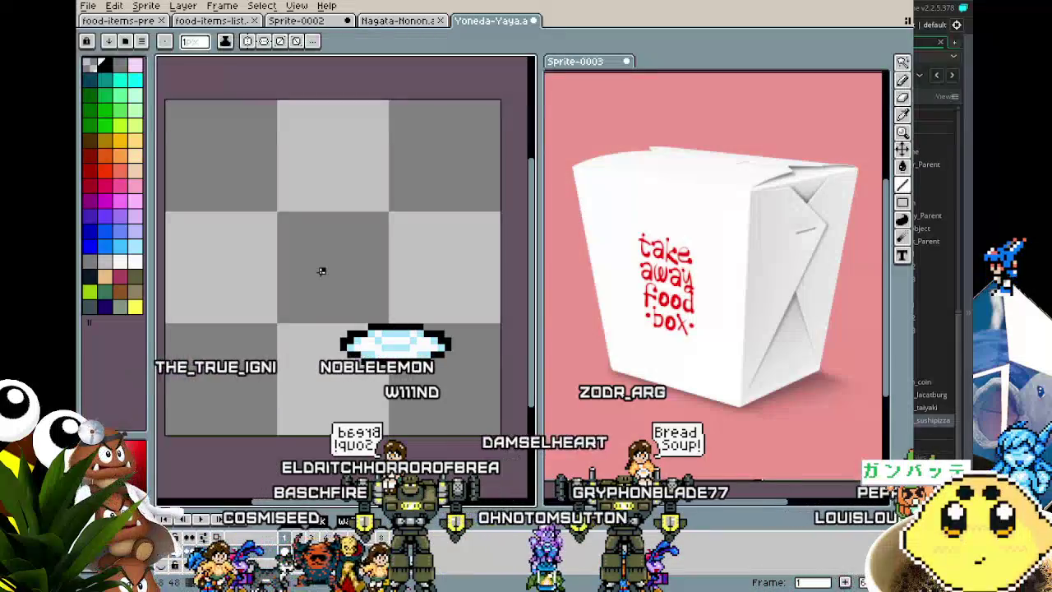
drag(321, 273, 315, 249)
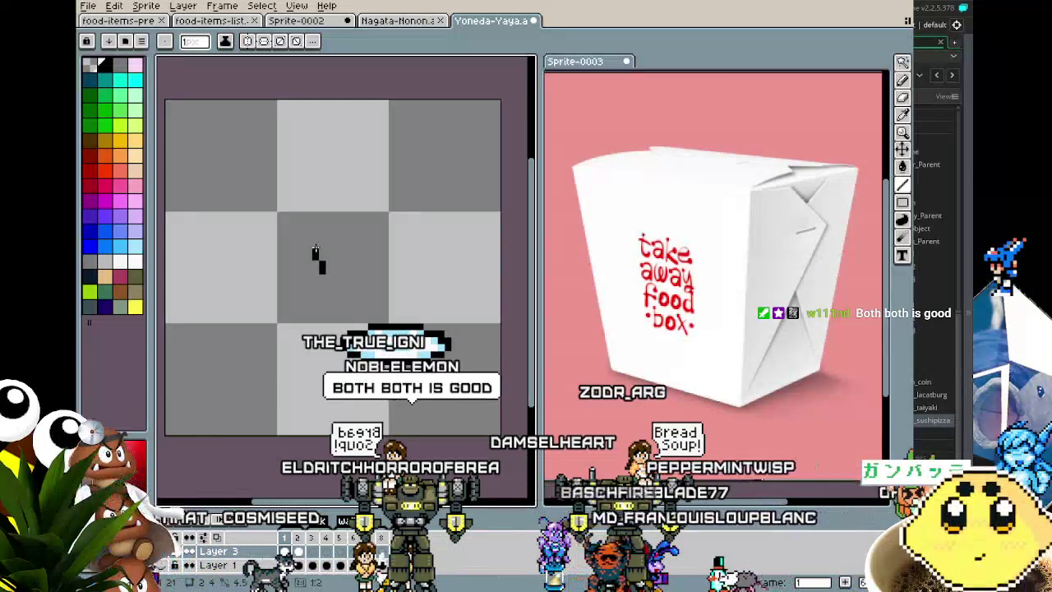
key(ctrl+y)
scroll(349, 277, up, 2)
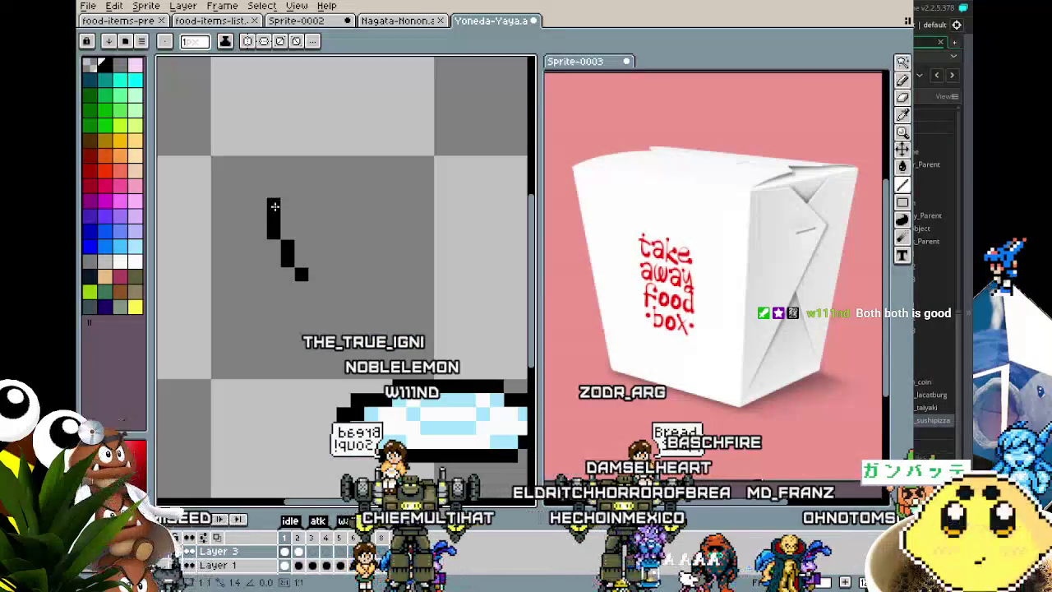
drag(273, 205, 355, 205)
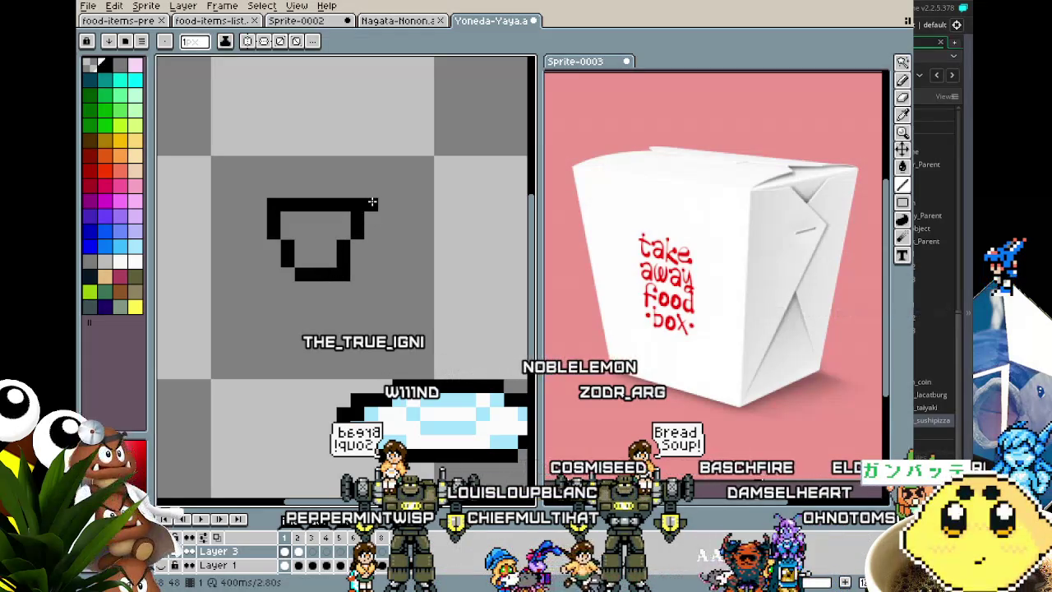
drag(398, 204, 385, 275)
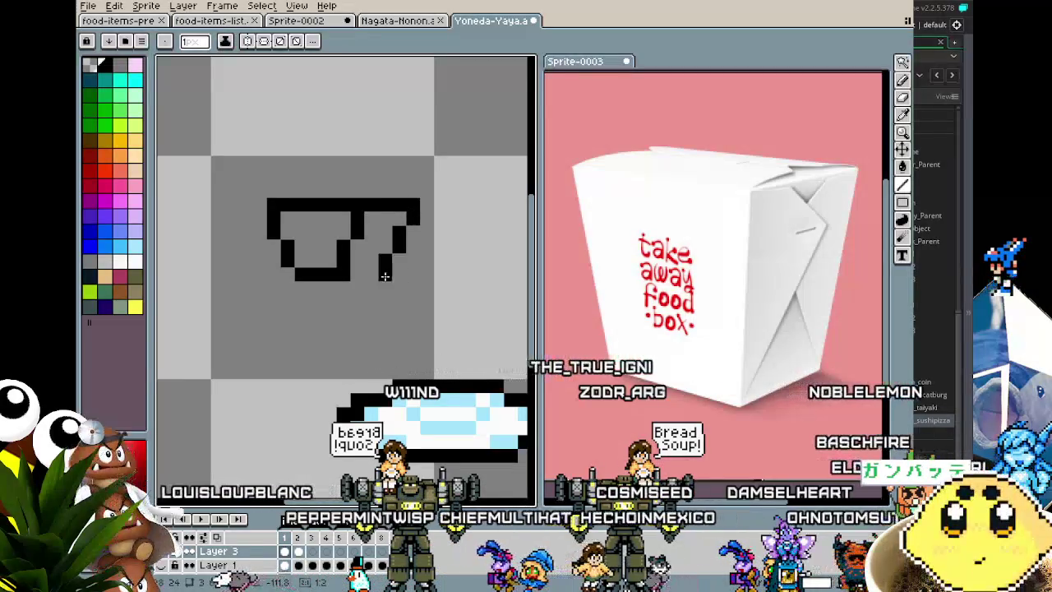
scroll(325, 320, down, 3)
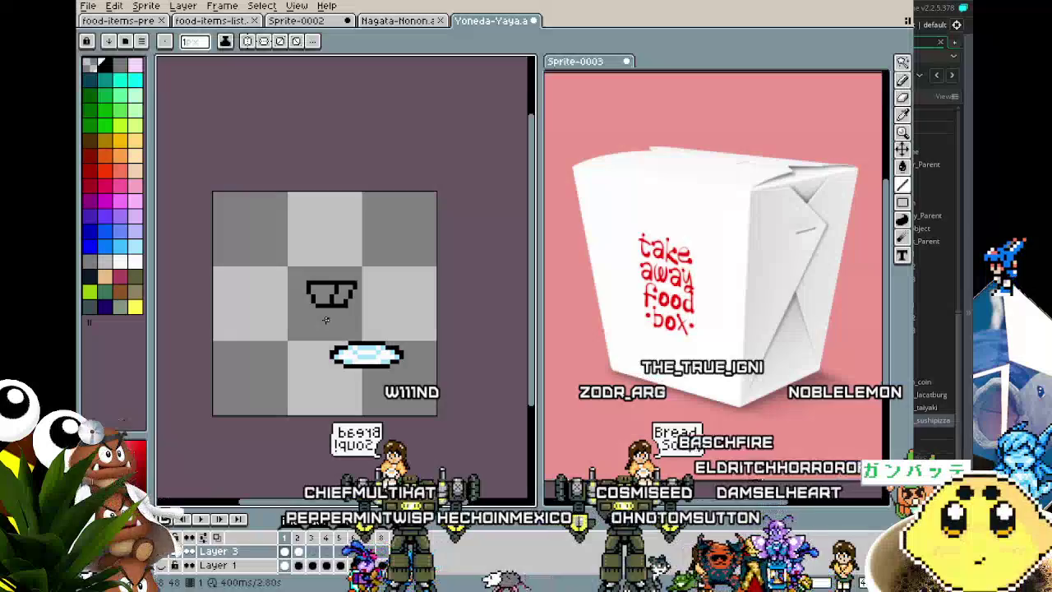
Fill the box interior with pink using the Paint Bucket
scroll(325, 319, up, 2)
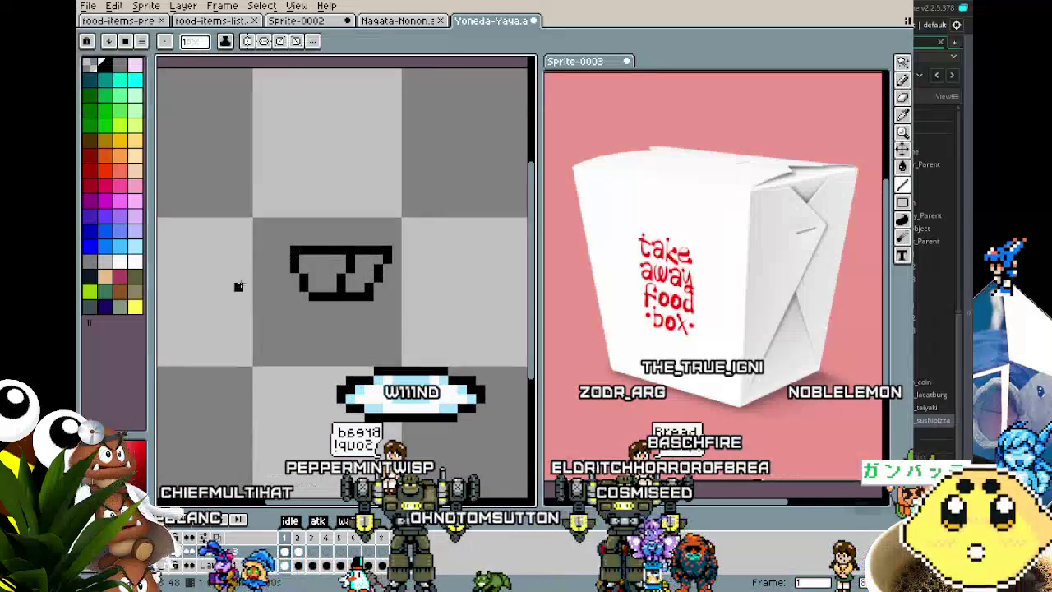
key(x)
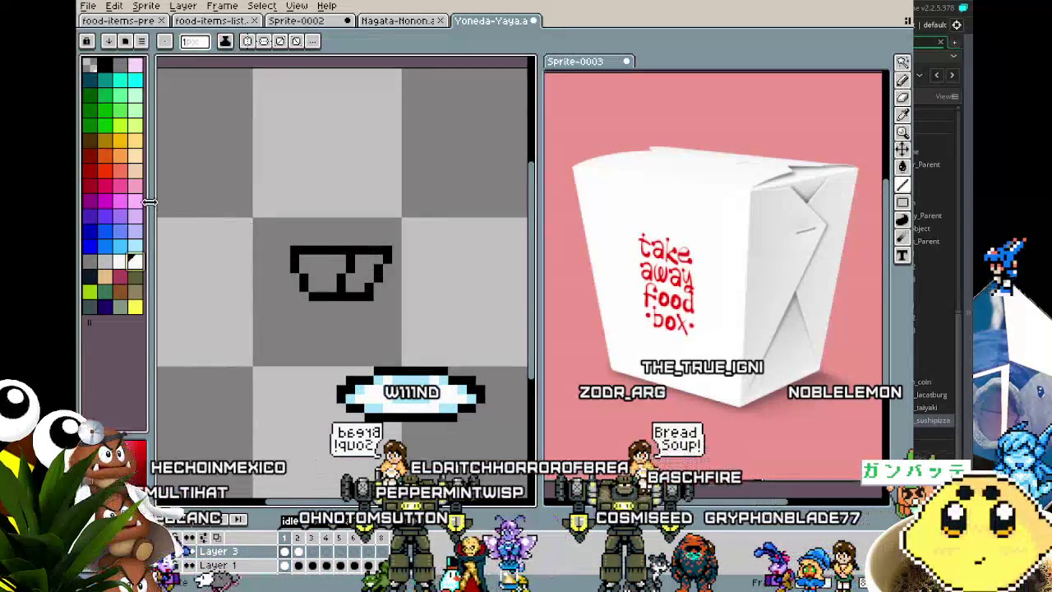
click(135, 201)
key(g)
click(353, 276)
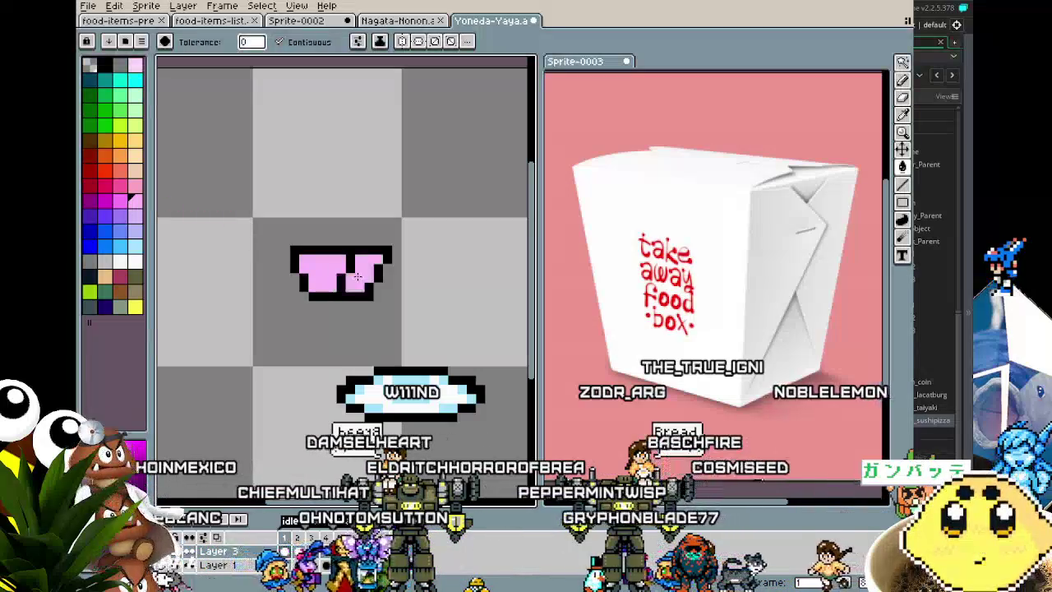
scroll(356, 277, down, 5)
scroll(337, 302, up, 7)
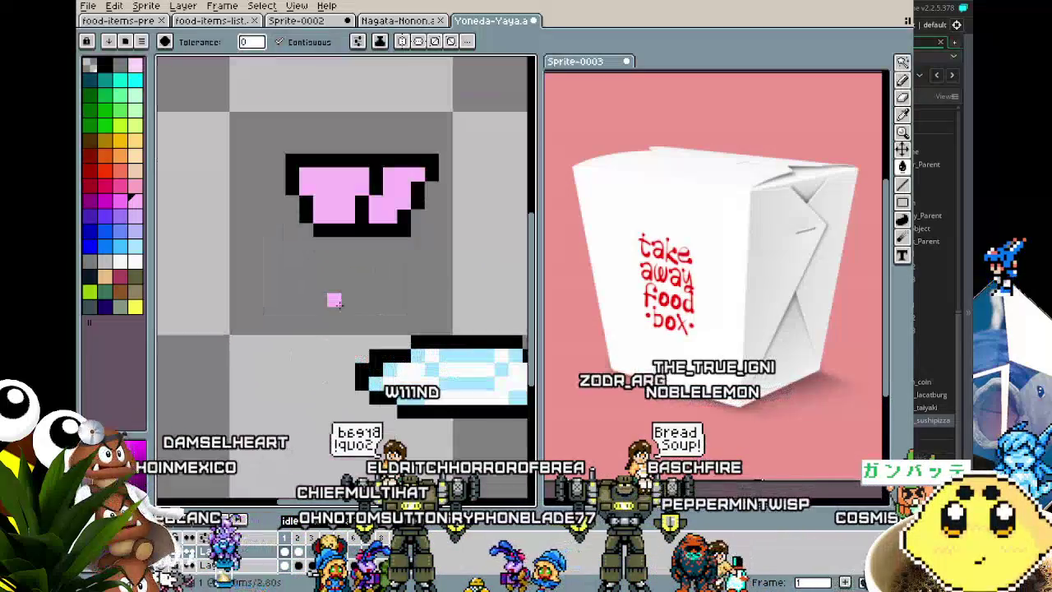
Fill the left and right halves of the box with darker pink
key(b)
scroll(337, 287, up, 1)
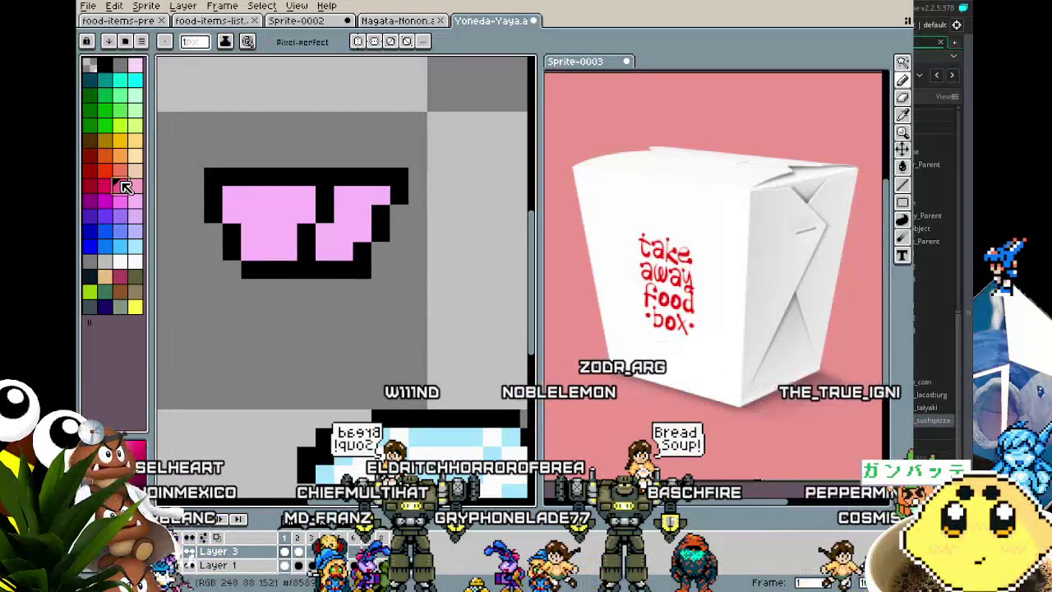
key(g)
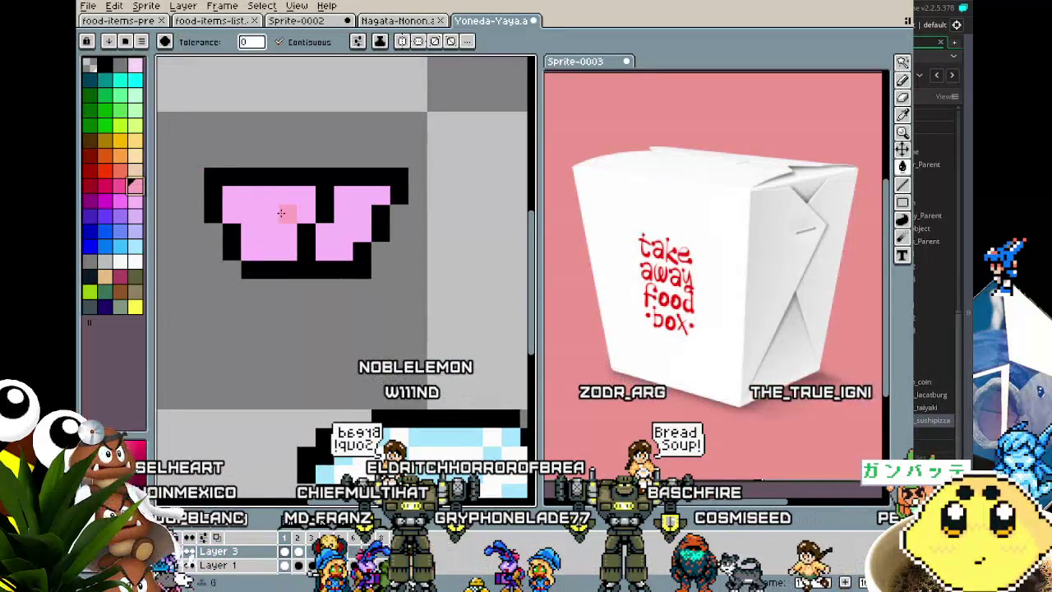
click(280, 212)
click(353, 215)
scroll(271, 364, down, 3)
scroll(278, 350, up, 3)
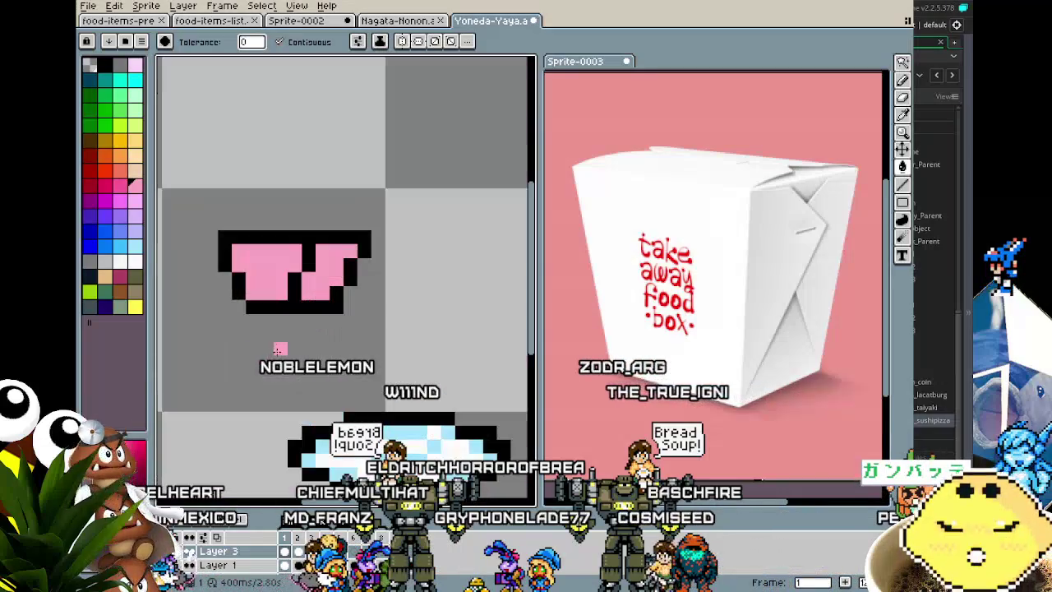
Pencil a hot pink shading stripe down the box and check the next animation frame
click(126, 188)
key(b)
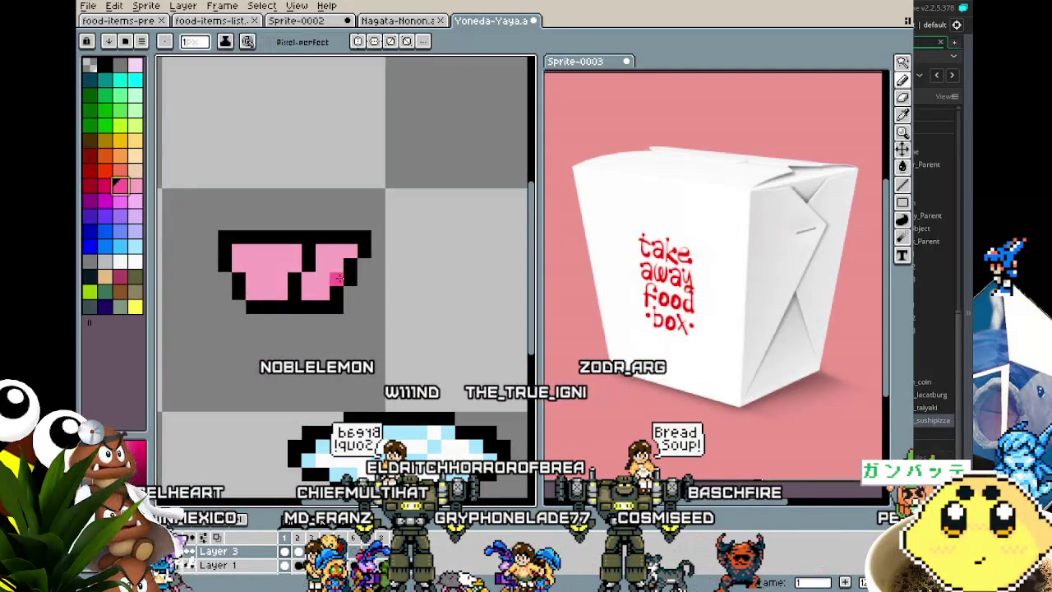
drag(307, 250, 307, 267)
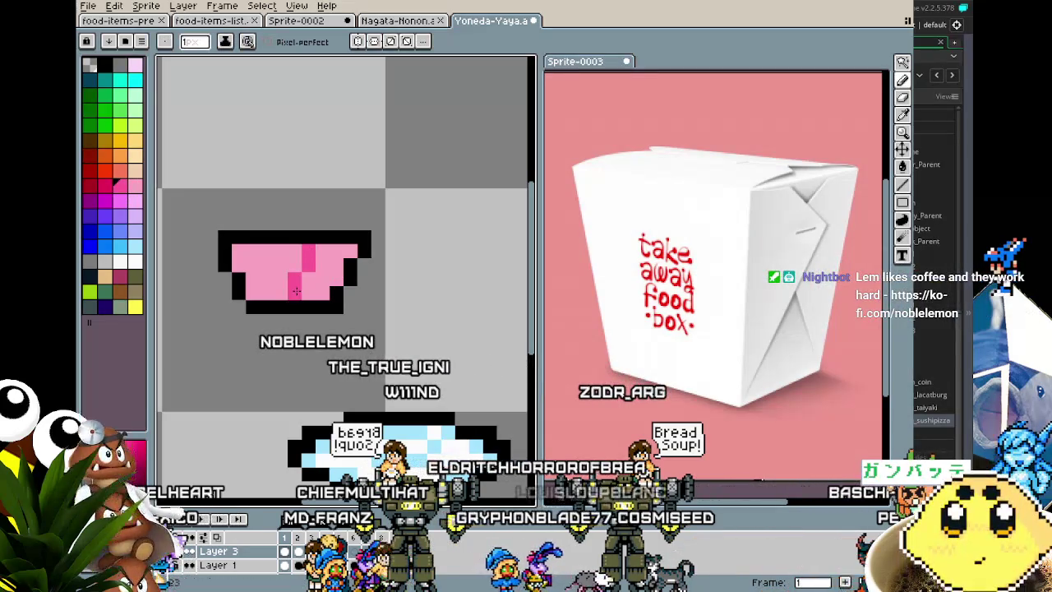
scroll(250, 298, down, 2)
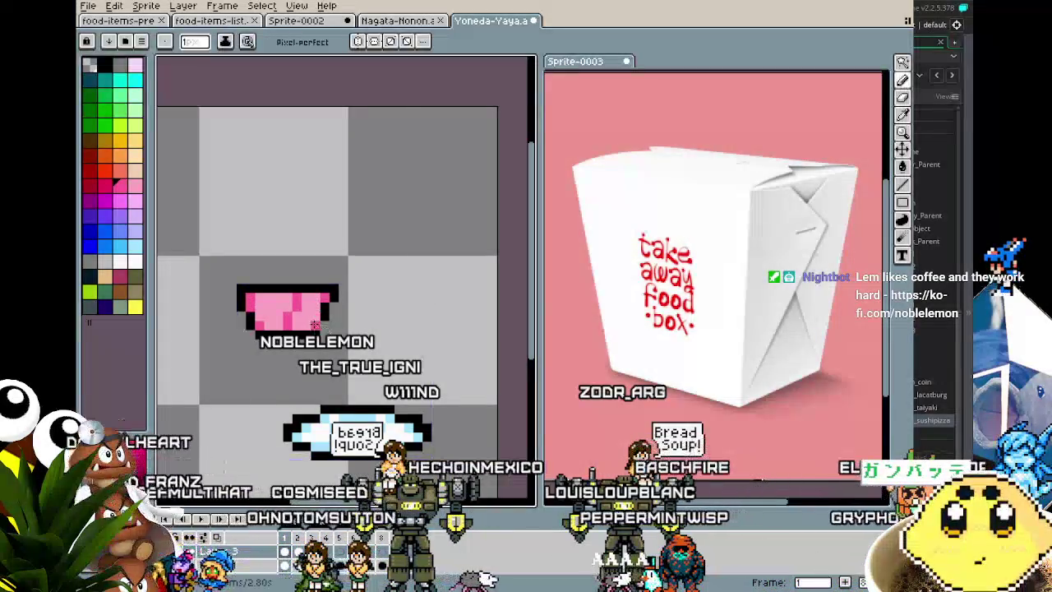
scroll(279, 378, down, 3)
scroll(276, 383, up, 3)
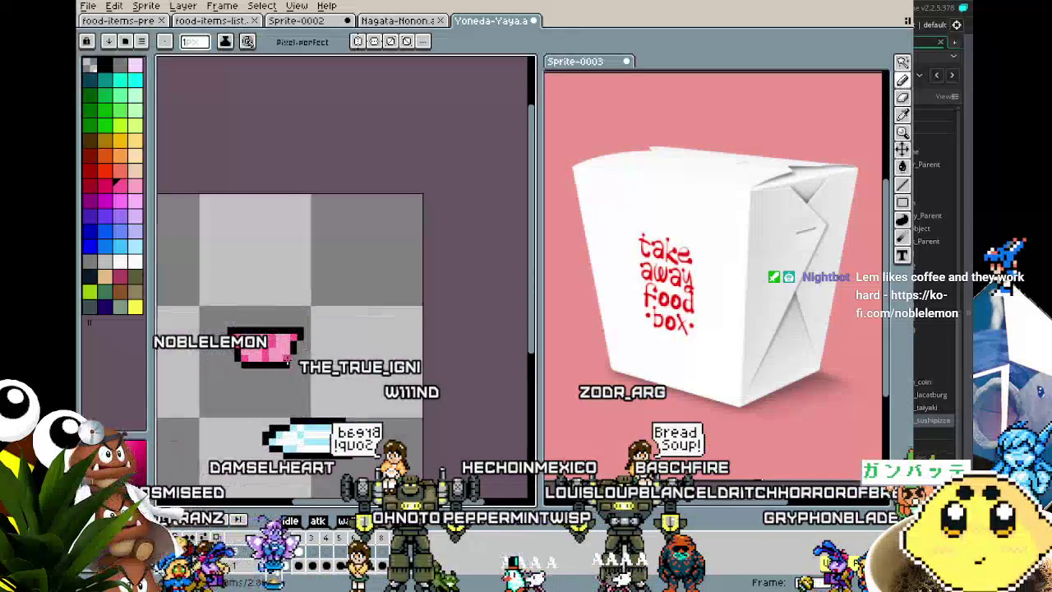
scroll(252, 397, down, 3)
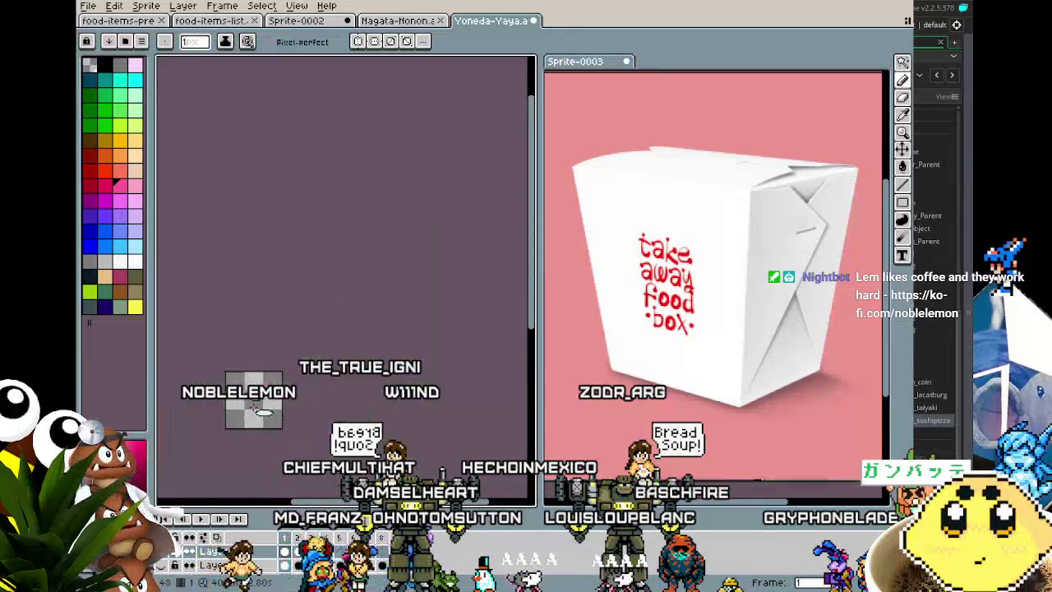
scroll(252, 396, up, 5)
key(.)
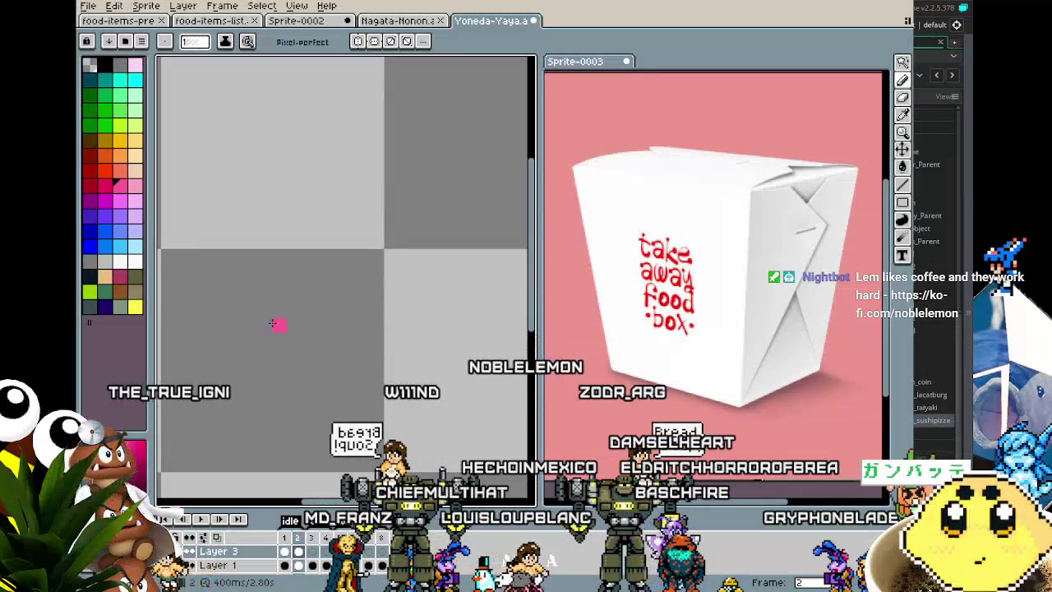
key(m)
scroll(263, 357, down, 2)
drag(263, 357, 337, 360)
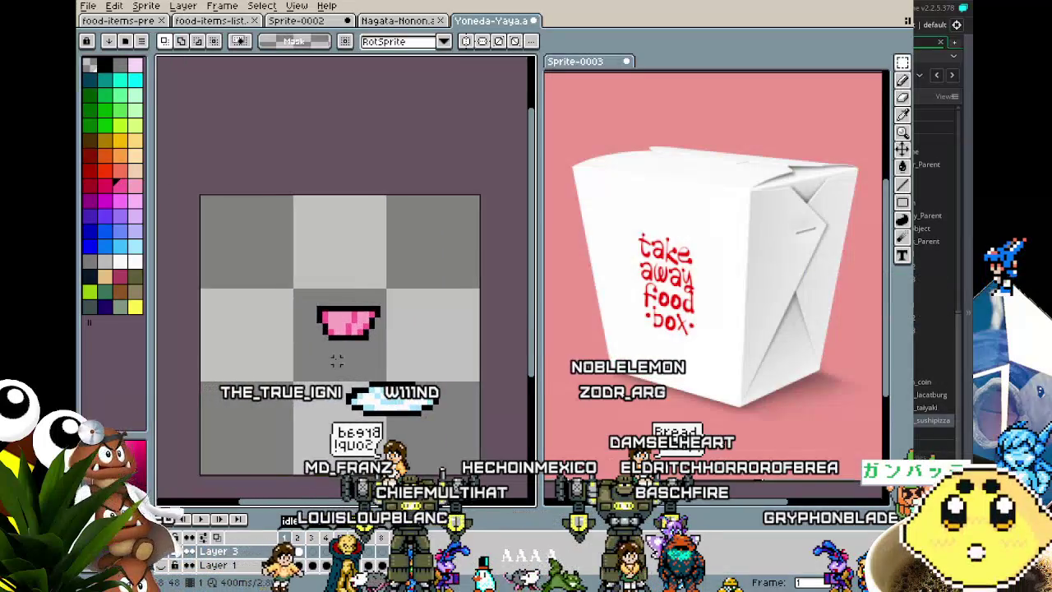
Shift the box's lower part one pixel to the right
scroll(333, 355, up, 3)
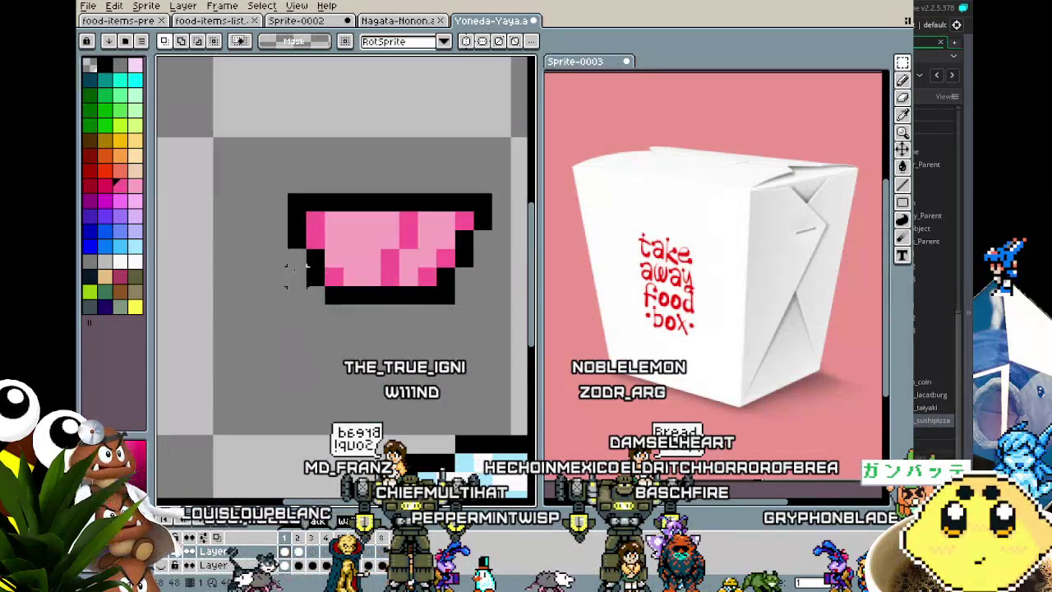
mouse_move(296, 182)
mouse_down()
mouse_move(504, 250)
mouse_move(493, 434)
mouse_move(382, 339)
mouse_up()
key(i)
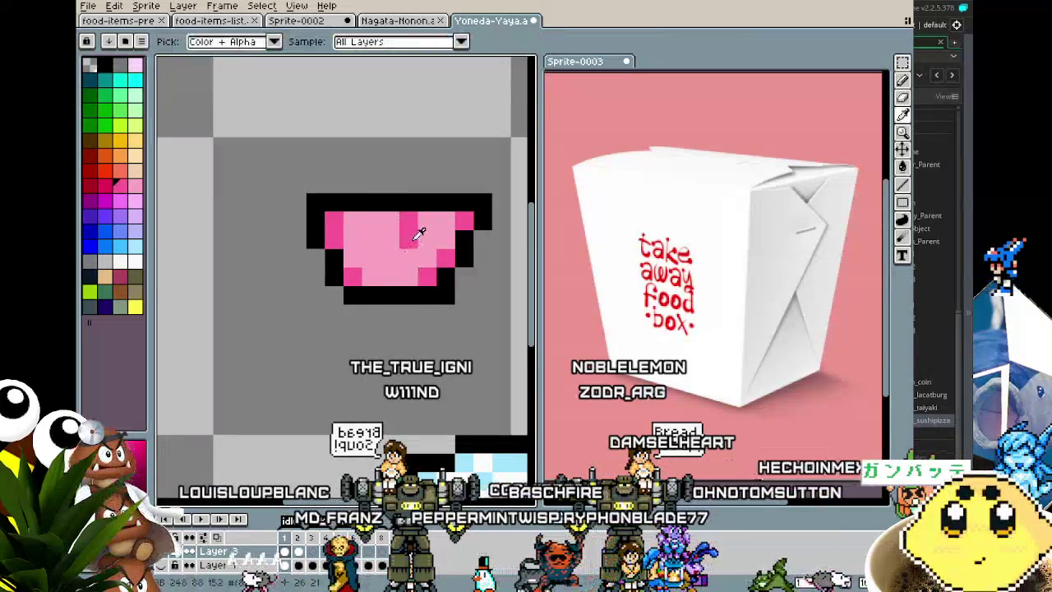
key(b)
scroll(392, 279, down, 5)
scroll(374, 325, up, 5)
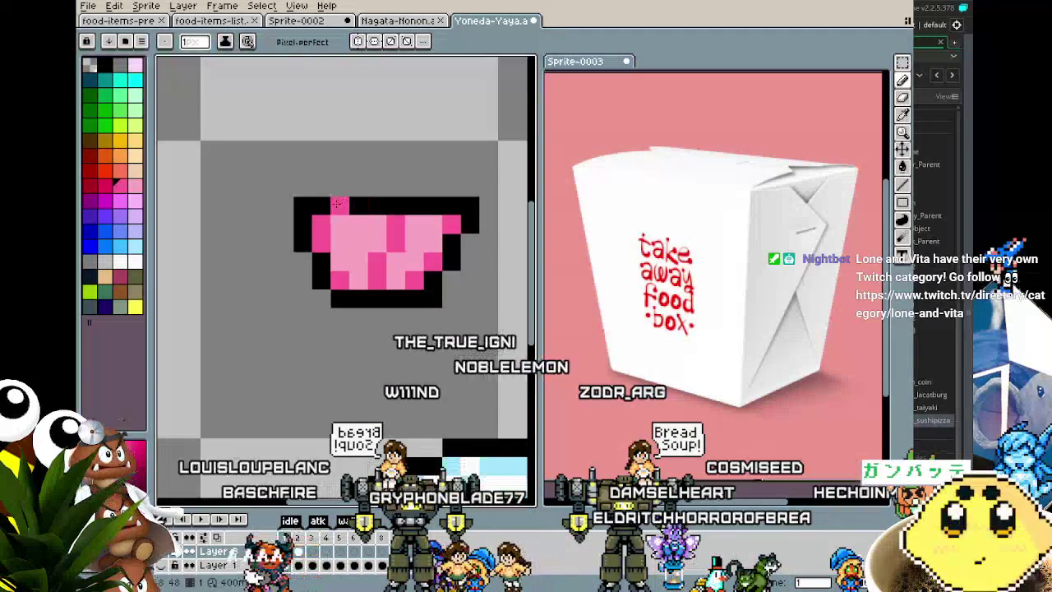
scroll(444, 206, down, 4)
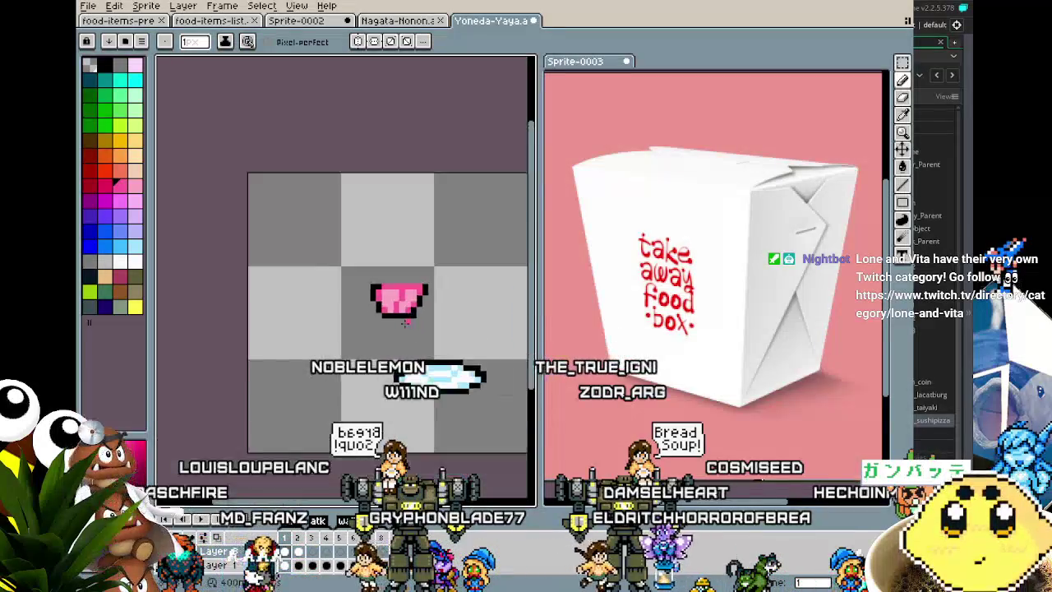
scroll(402, 264, up, 3)
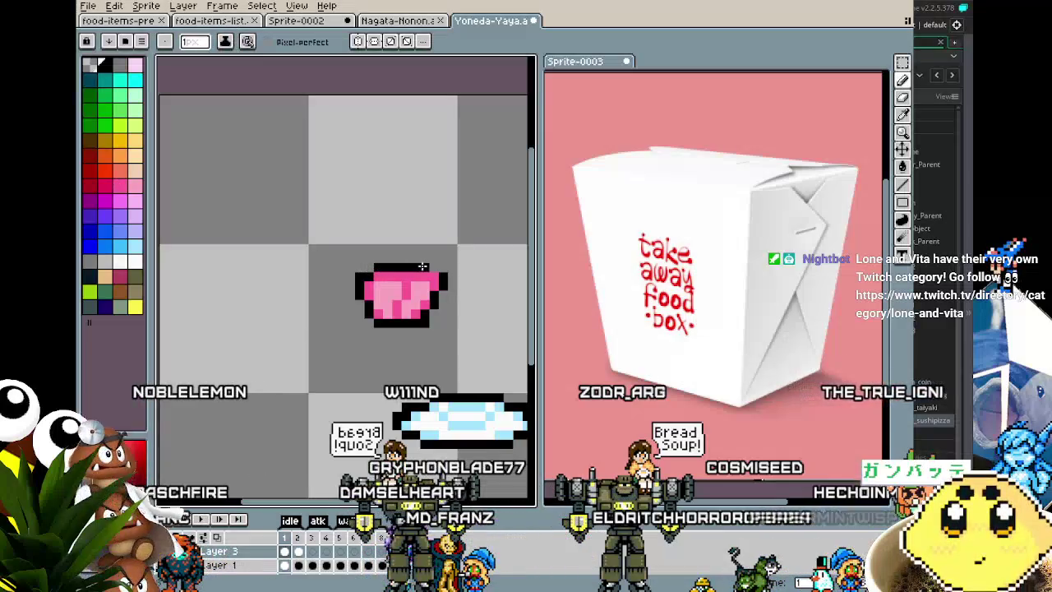
scroll(377, 361, down, 2)
scroll(415, 313, up, 2)
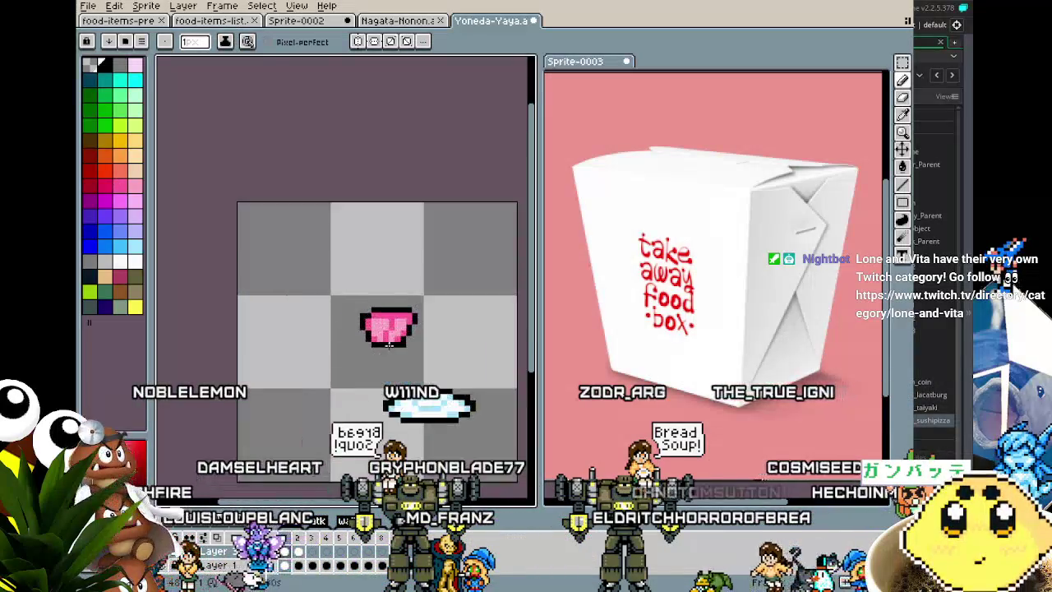
scroll(344, 385, down, 2)
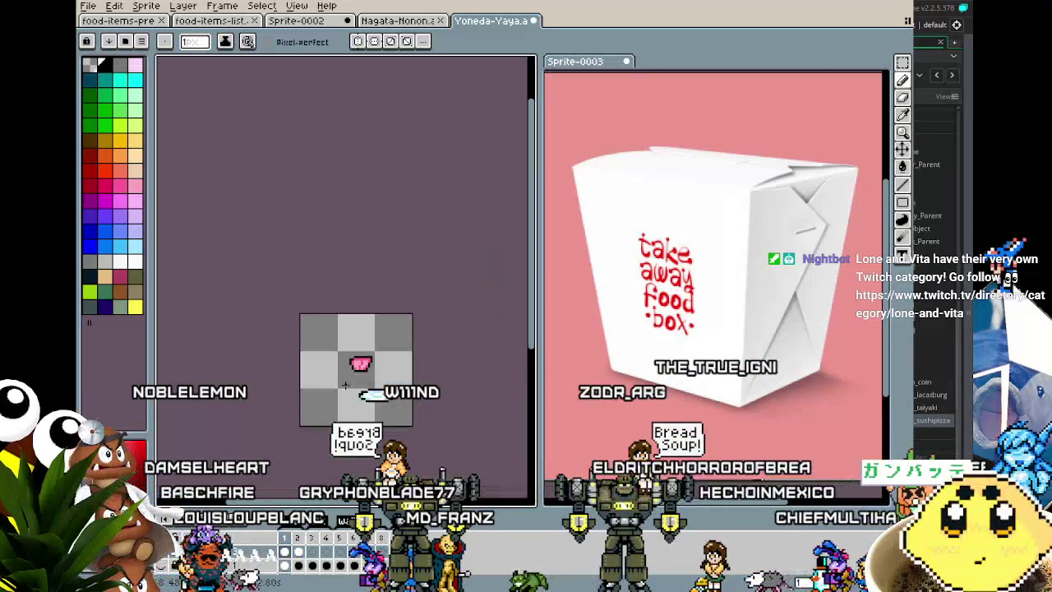
scroll(304, 281, up, 3)
scroll(304, 281, down, 2)
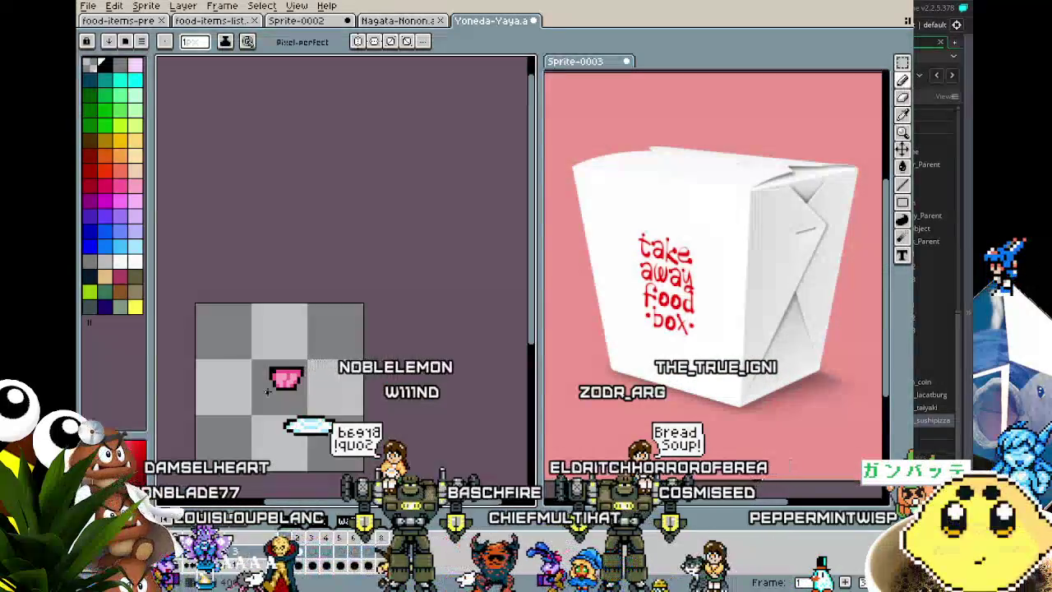
scroll(276, 329, up, 3)
Repaint the cup's dark-pink pattern in light pink after undoing a stray grey stroke
key(i)
click(254, 255)
key(b)
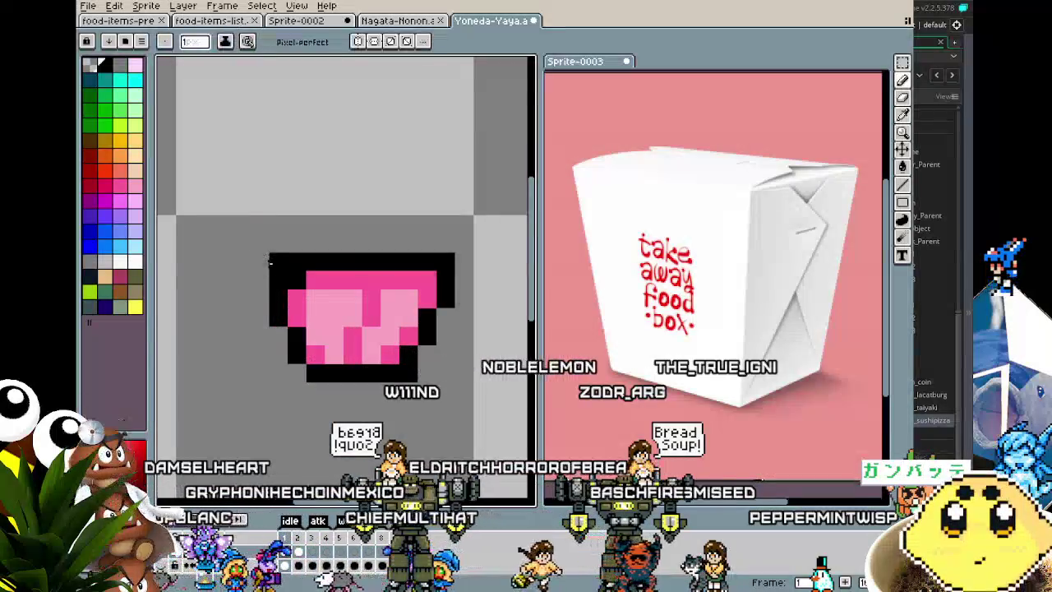
drag(279, 263, 279, 325)
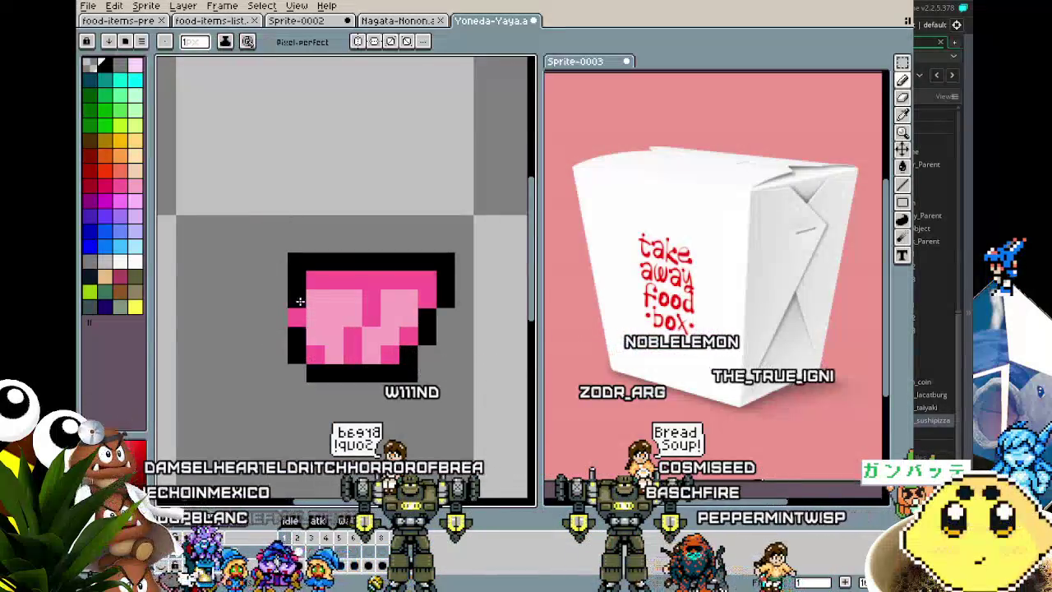
key(ctrl+z)
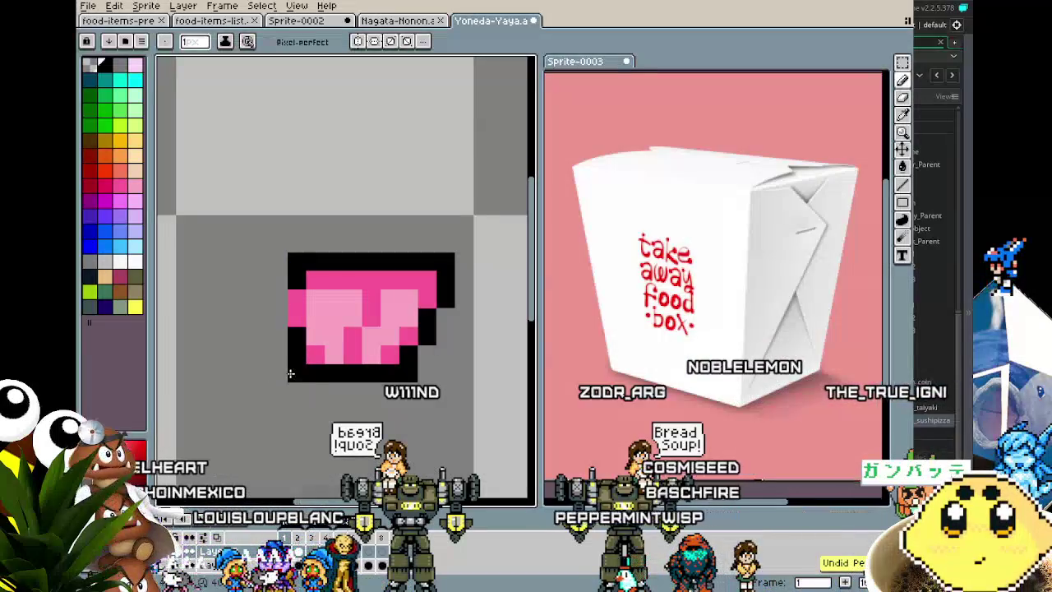
key(i)
key(b)
alt+click(325, 308)
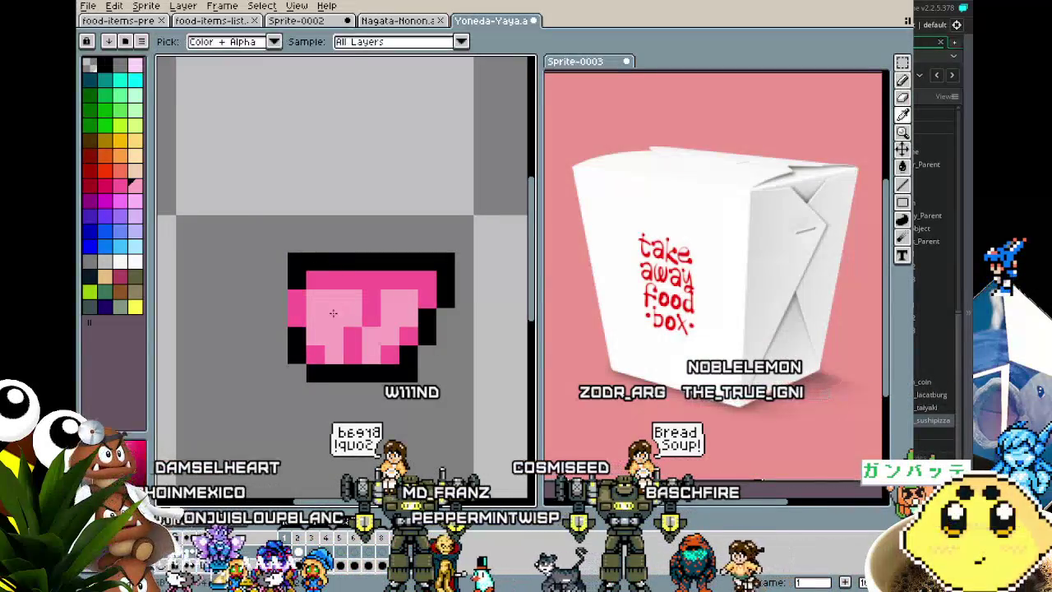
drag(370, 312, 355, 331)
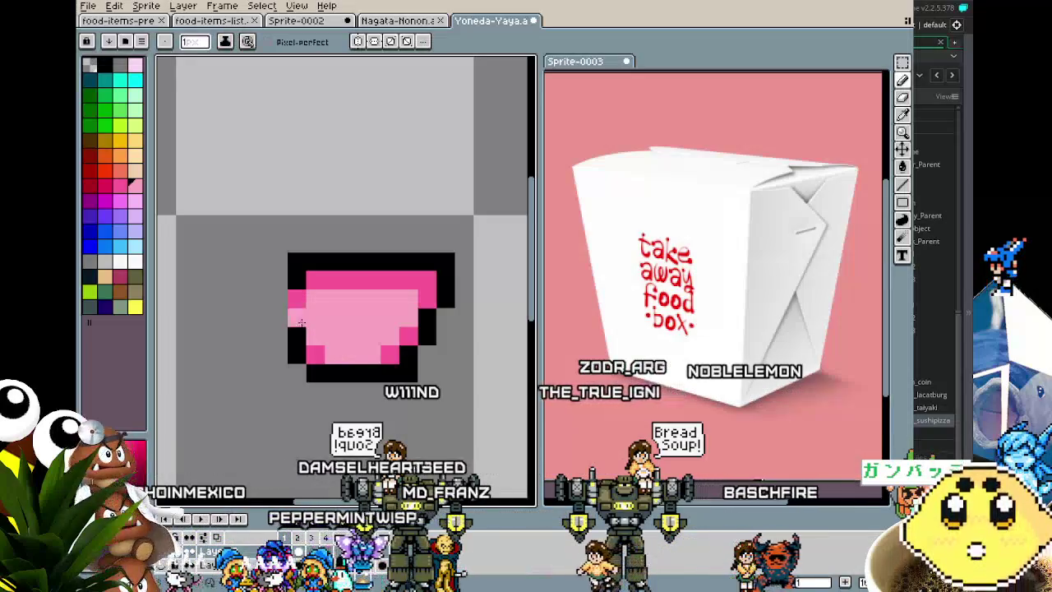
Erase the upper part of the cup, leaving only its base strip
key(e)
drag(315, 237, 376, 248)
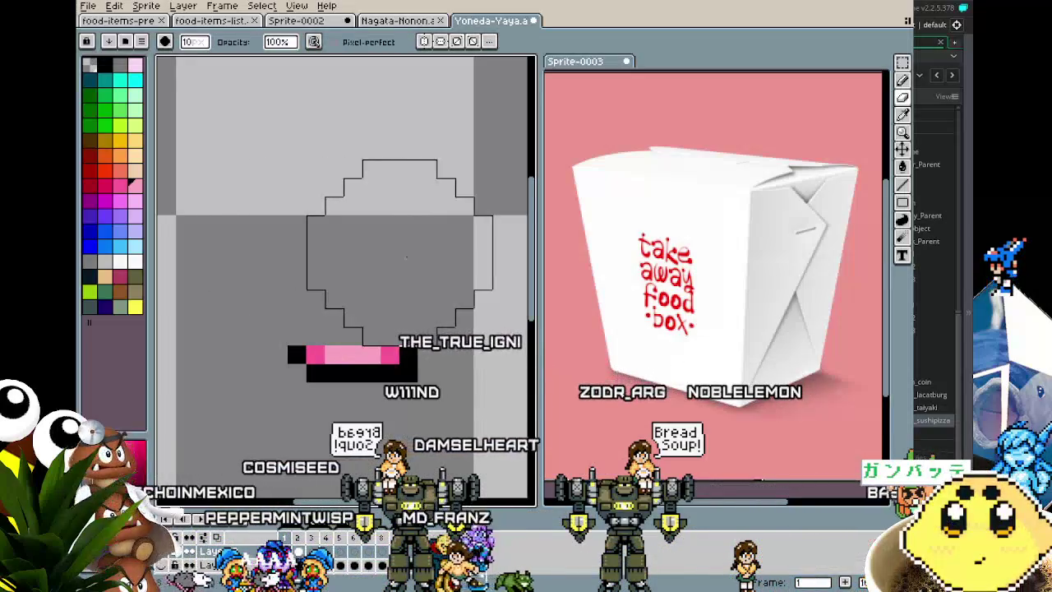
key(b)
key(e)
key(minus)
key(minus)
key(minus)
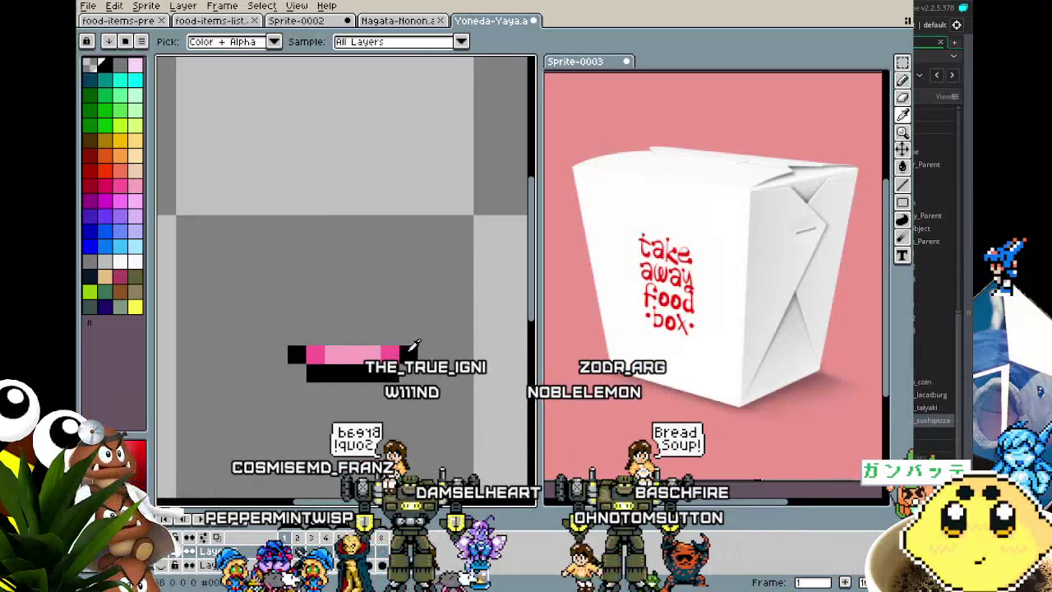
Add black side pixels above the base and try a top bar, then undo it
key(m)
mouse_move(268, 289)
mouse_down()
mouse_move(333, 381)
mouse_move(383, 404)
mouse_up()
key(ctrl+d)
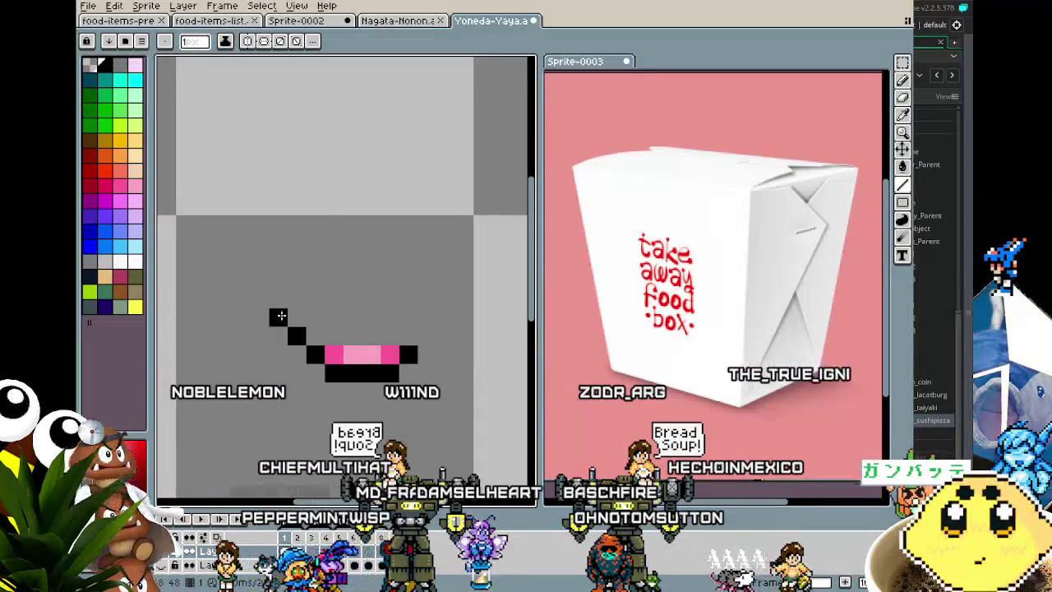
click(426, 317)
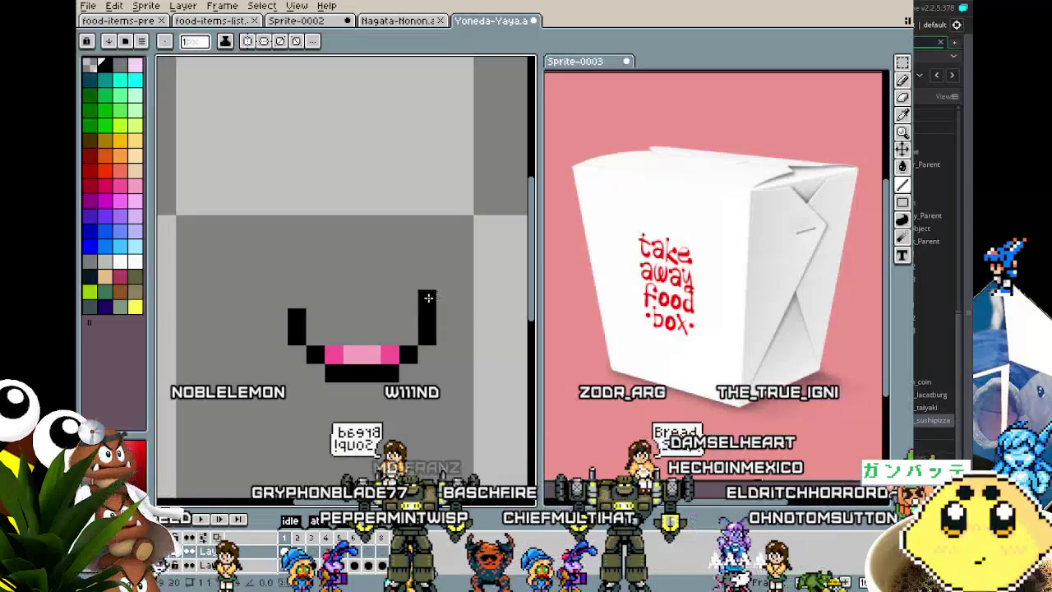
drag(303, 291, 402, 294)
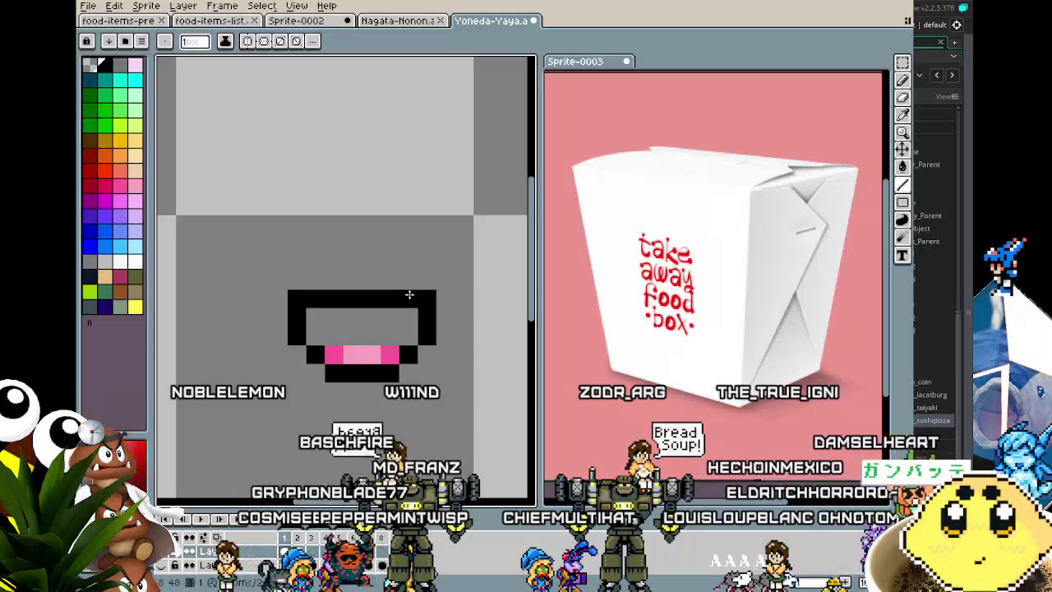
key(ctrl+z)
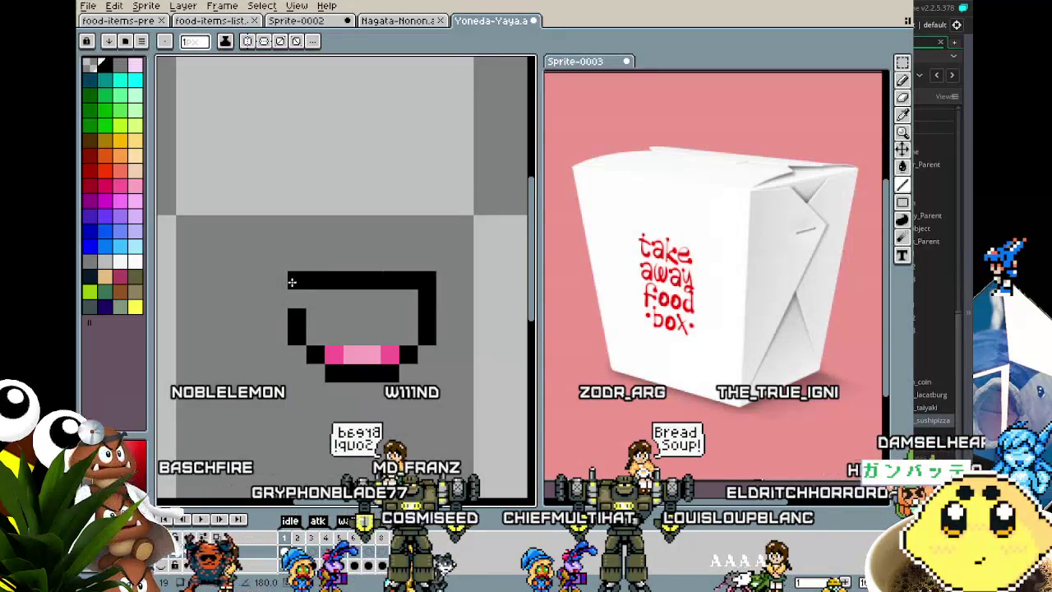
Draw a pink strip inside the left column and fill the box interior light pink
drag(315, 338, 315, 323)
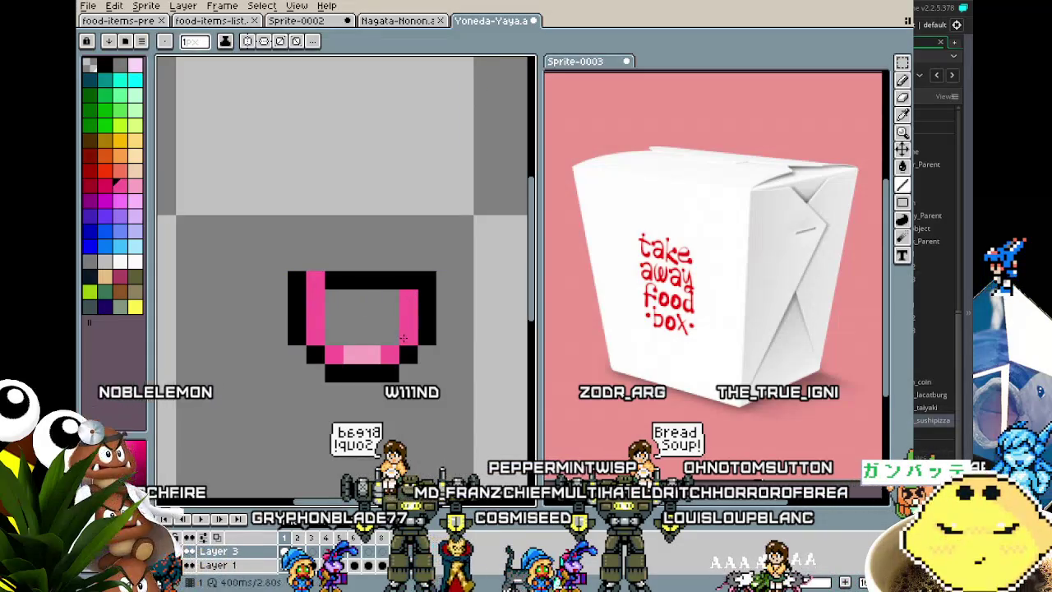
key(g)
click(366, 320)
Add a white highlight to the pink box
scroll(345, 353, down, 5)
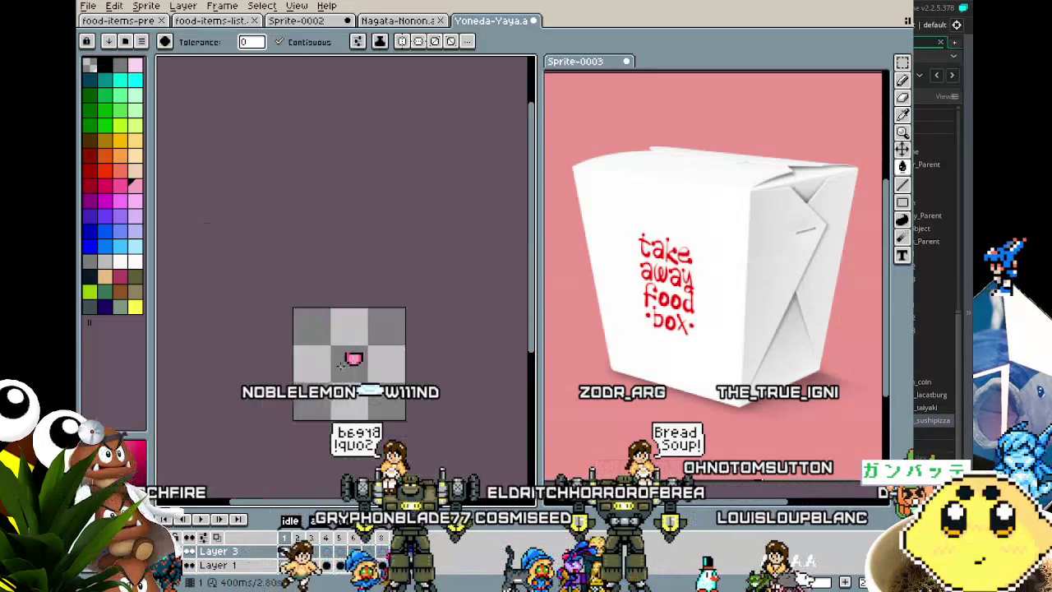
scroll(343, 364, up, 5)
key(b)
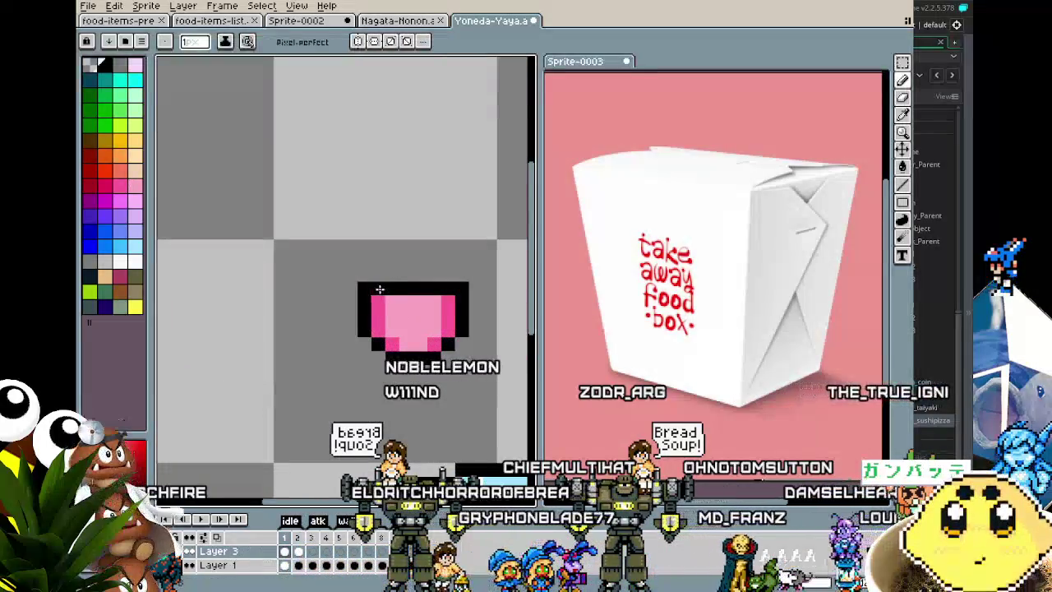
scroll(354, 362, down, 2)
scroll(266, 397, up, 1)
scroll(306, 378, up, 1)
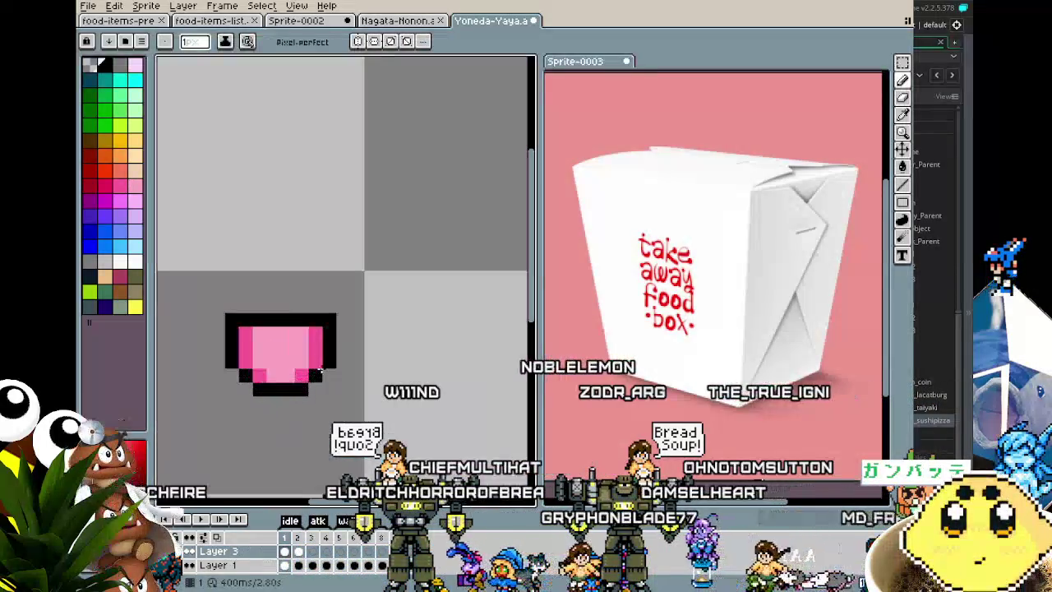
scroll(320, 371, down, 1)
scroll(345, 371, up, 2)
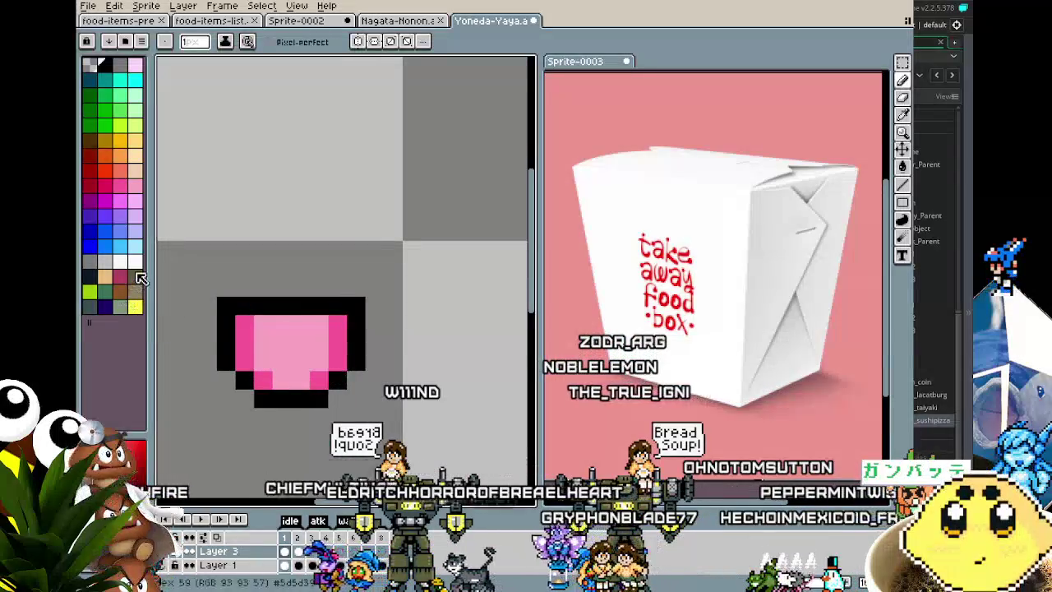
click(134, 261)
click(243, 306)
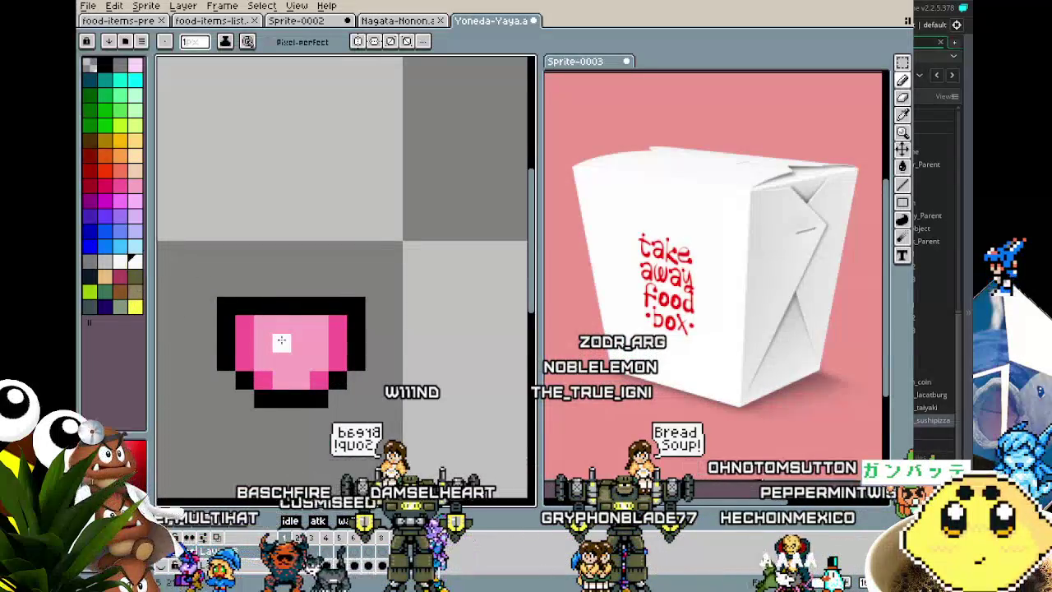
Sample colours from the box and add a pink pixel to its bottom outline
scroll(281, 341, down, 3)
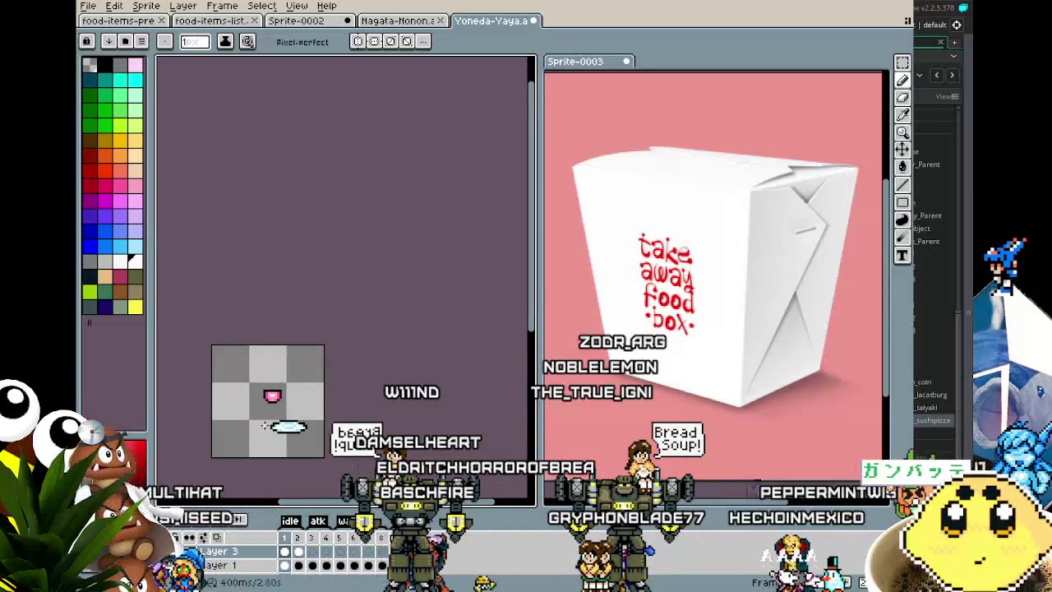
scroll(275, 402, up, 5)
key(i)
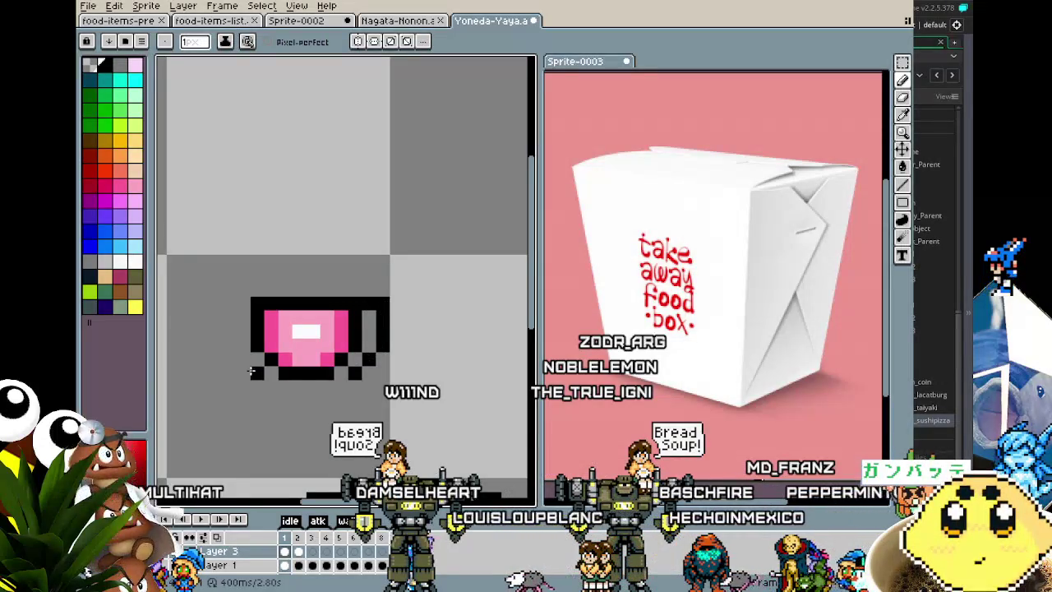
key(alt)
click(343, 372)
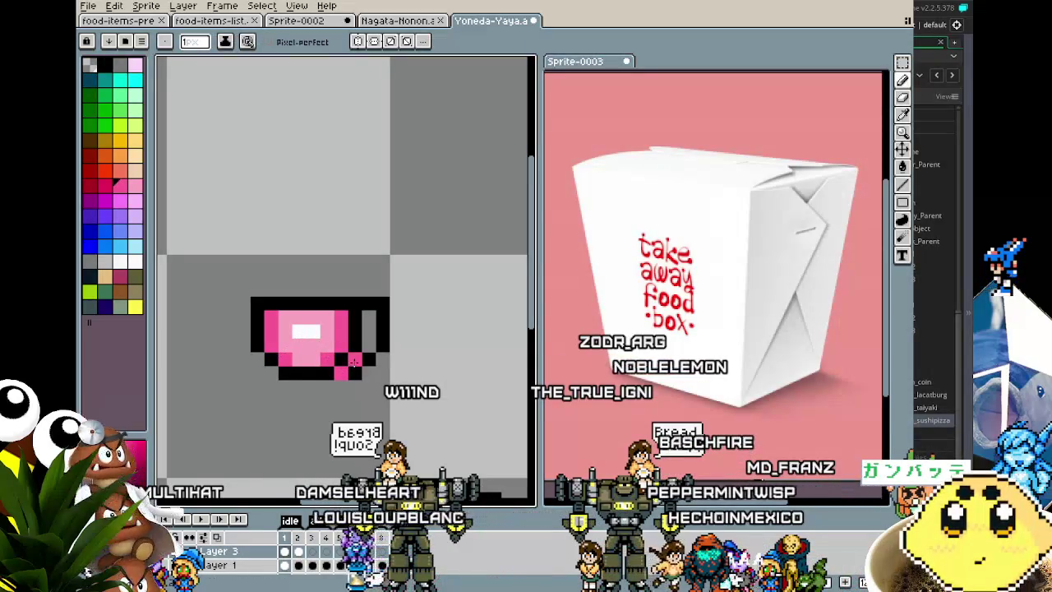
alt+click(272, 361)
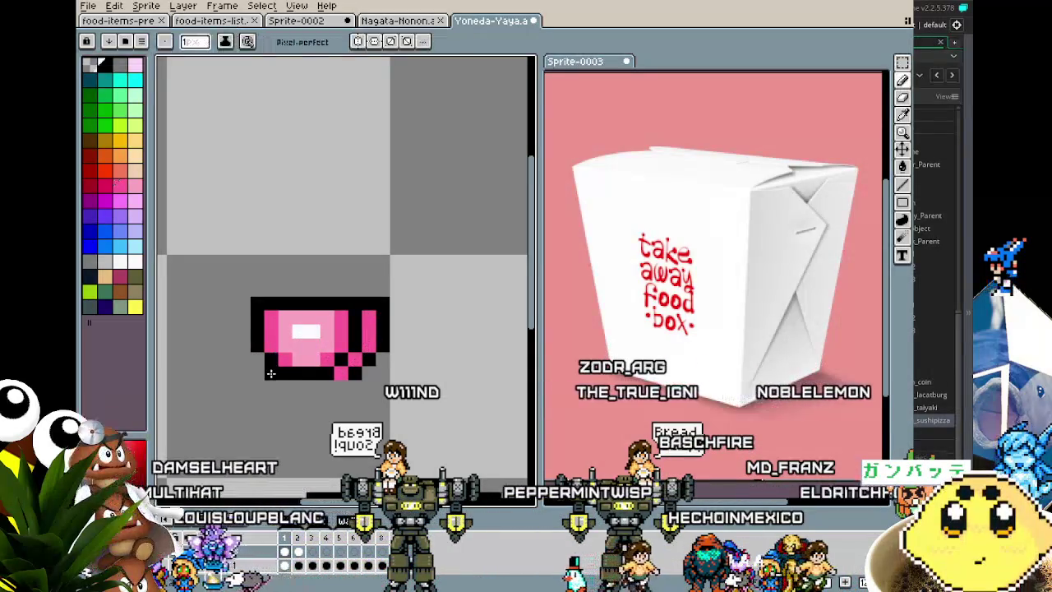
scroll(228, 443, down, 5)
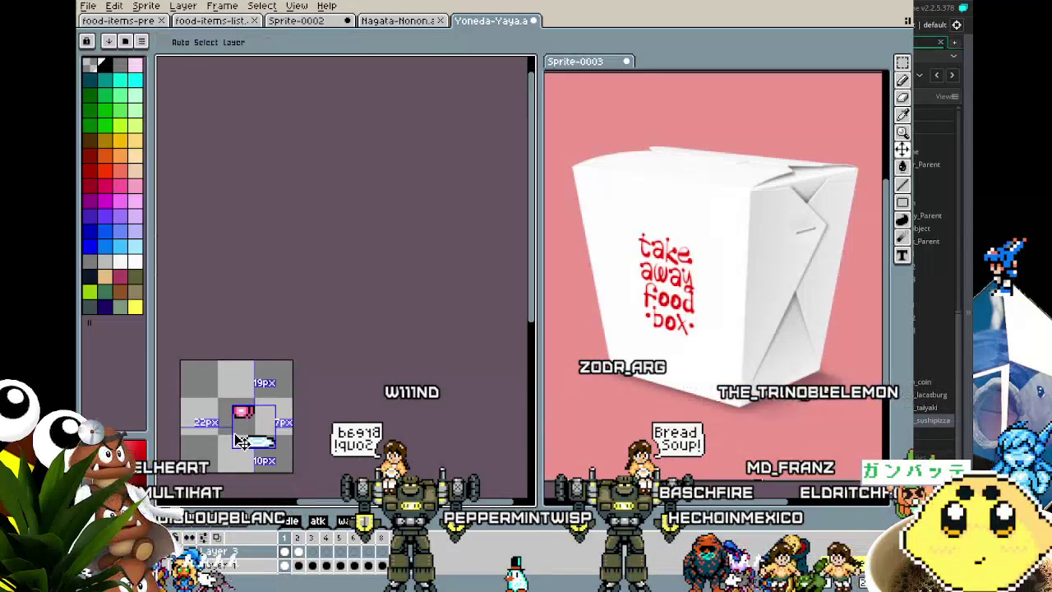
Select the pink cup, nudge it slightly and commit the move
scroll(237, 427, up, 3)
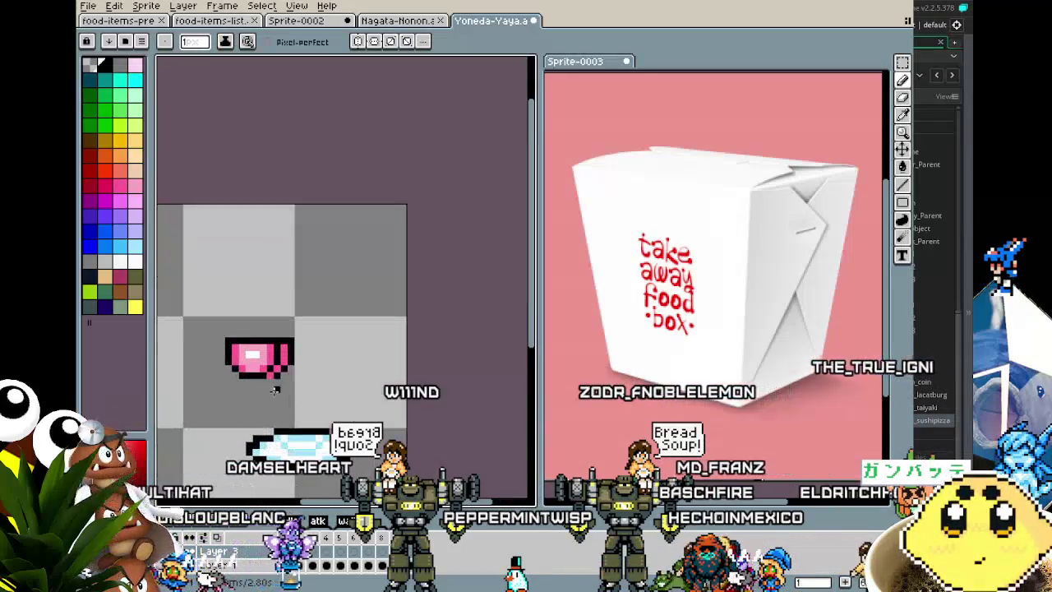
scroll(254, 403, down, 1)
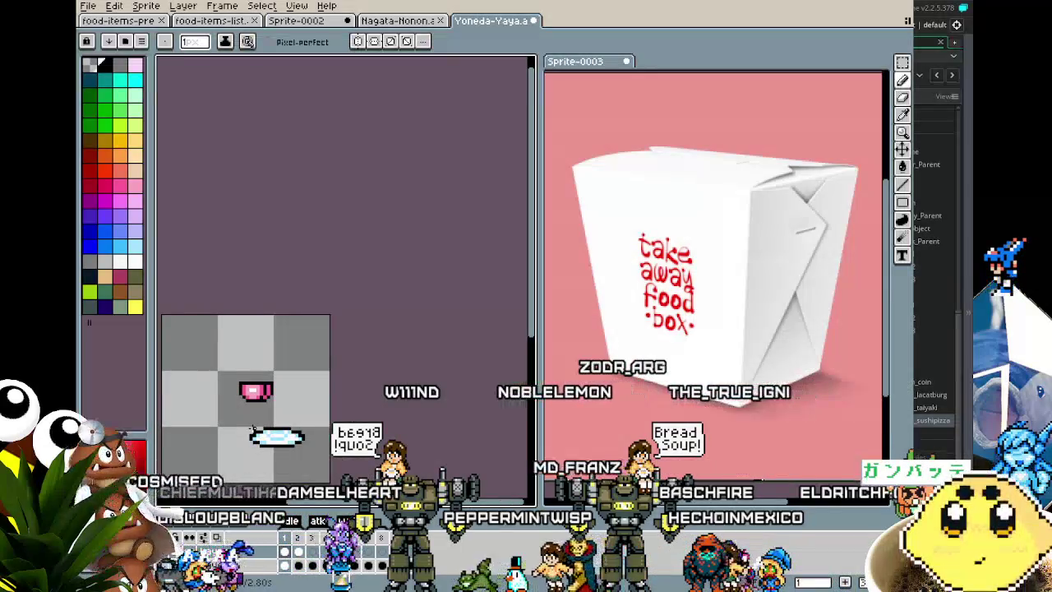
scroll(253, 403, up, 3)
scroll(253, 403, down, 2)
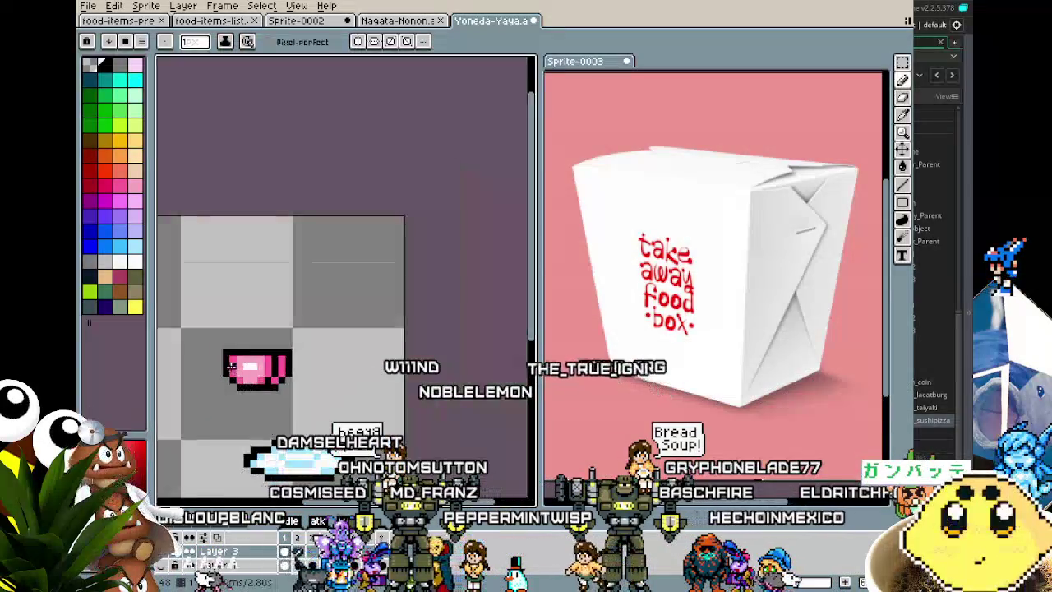
key(m)
drag(247, 400, 251, 387)
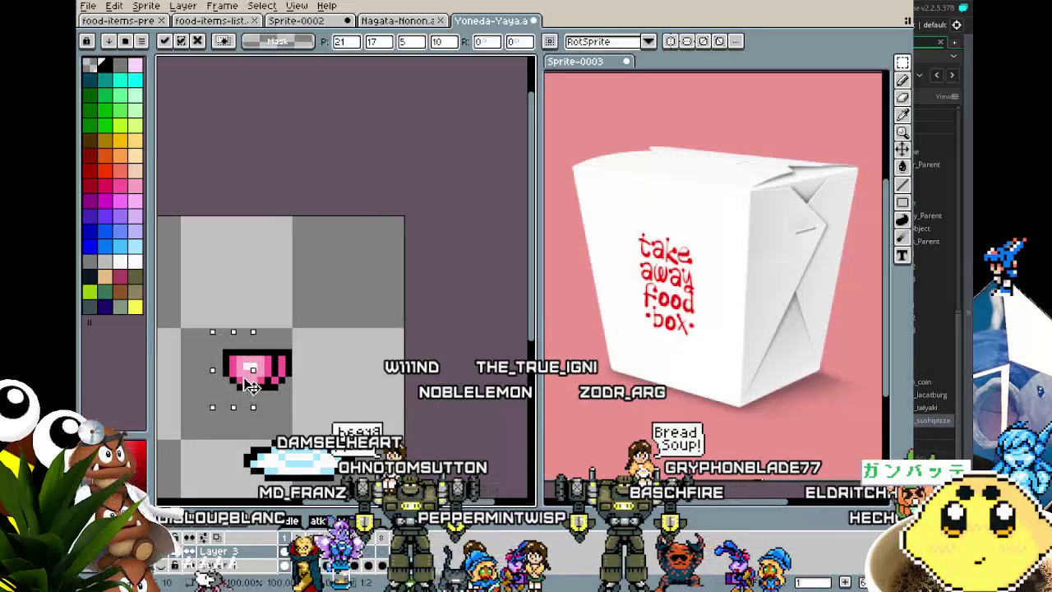
click(212, 434)
Move the pink cup down onto the light-blue tray and commit its position
scroll(213, 438, down, 1)
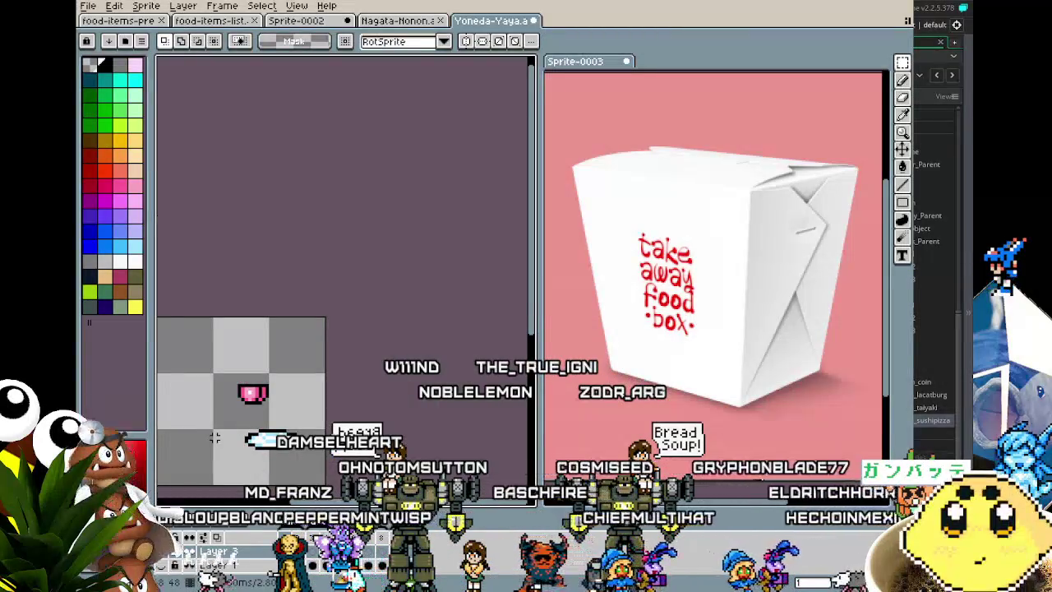
scroll(214, 437, up, 3)
mouse_move(219, 187)
mouse_down()
mouse_move(340, 309)
mouse_move(378, 390)
mouse_up()
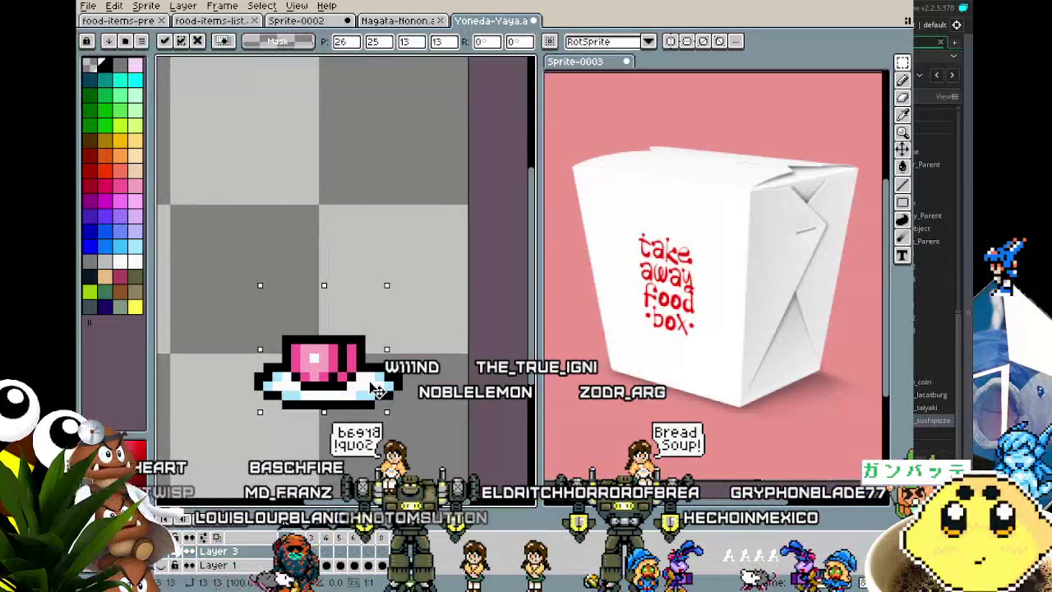
click(237, 178)
scroll(263, 290, down, 3)
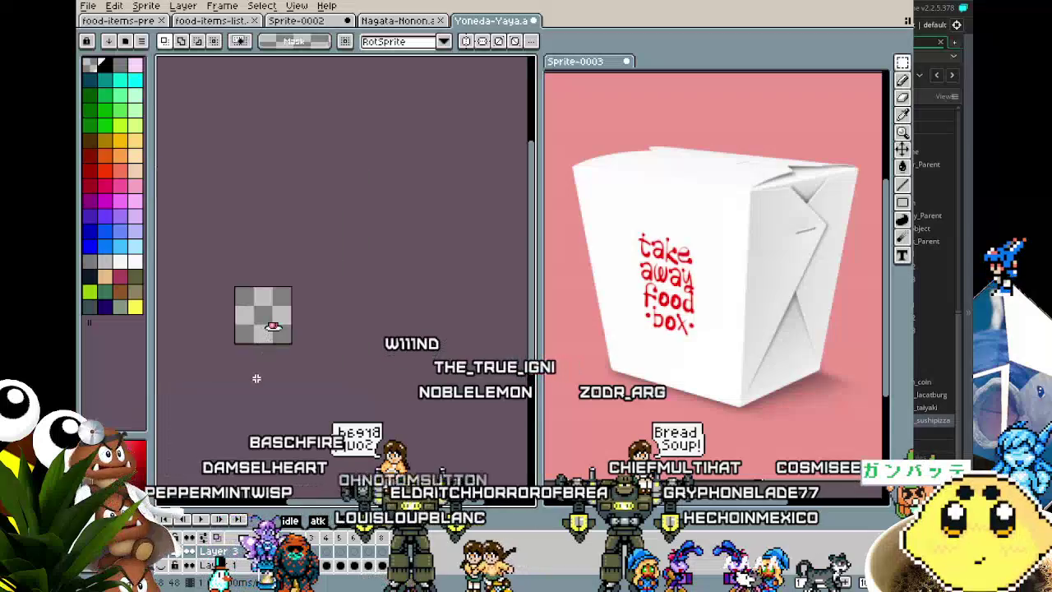
scroll(249, 333, up, 3)
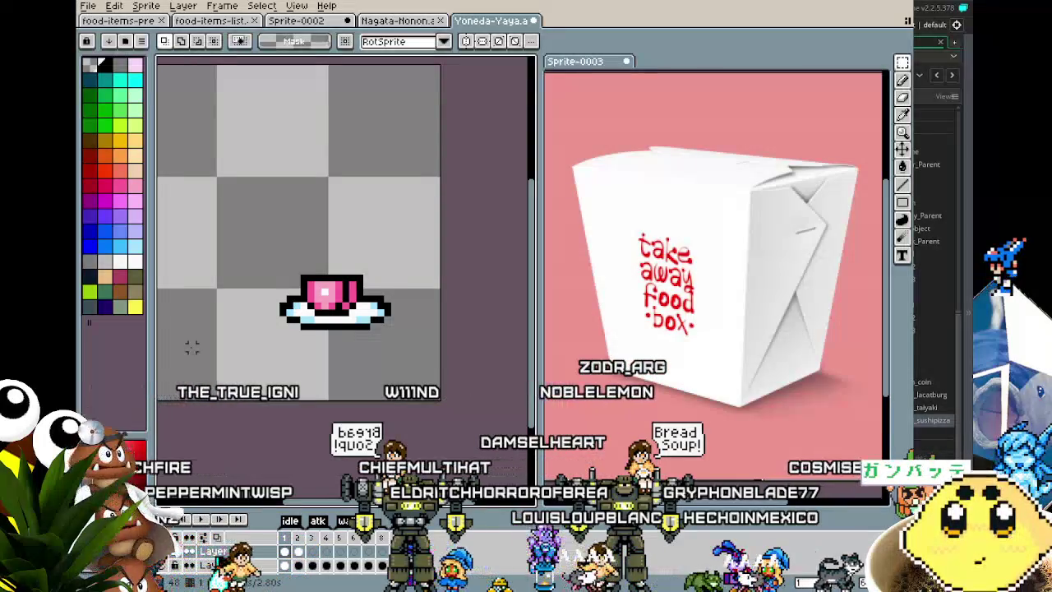
scroll(307, 290, up, 2)
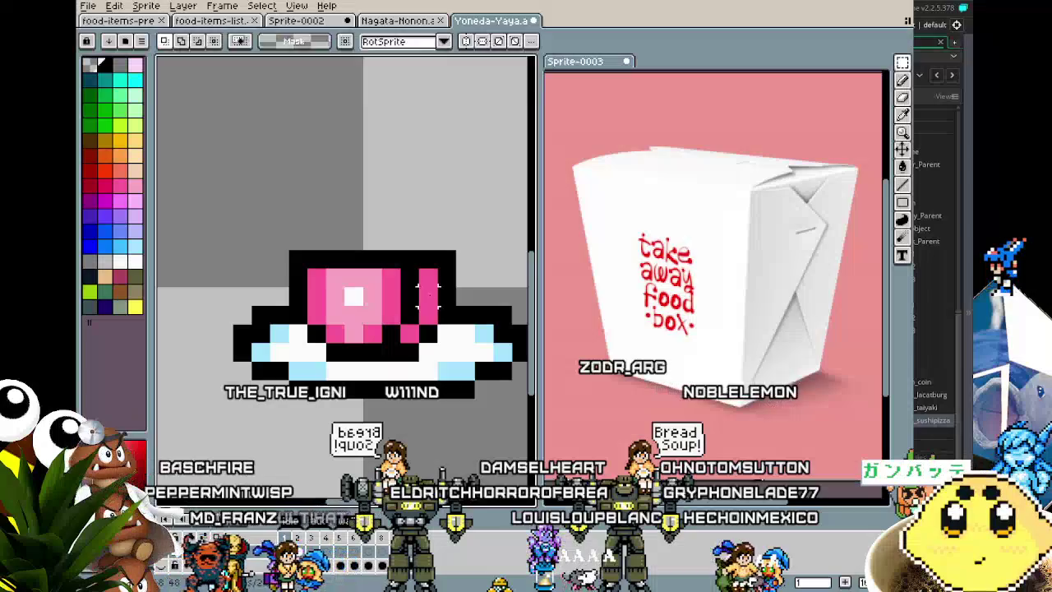
Switch to the Pencil and recentre the view on the pink mug resting on the tray
key(b)
scroll(280, 349, down, 2)
scroll(293, 315, up, 1)
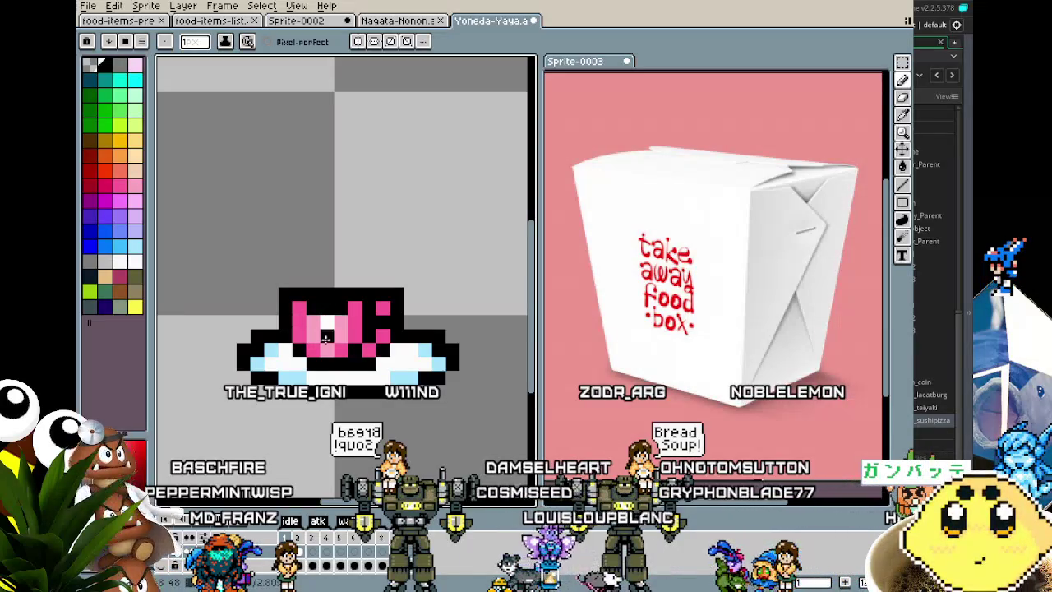
scroll(326, 338, down, 3)
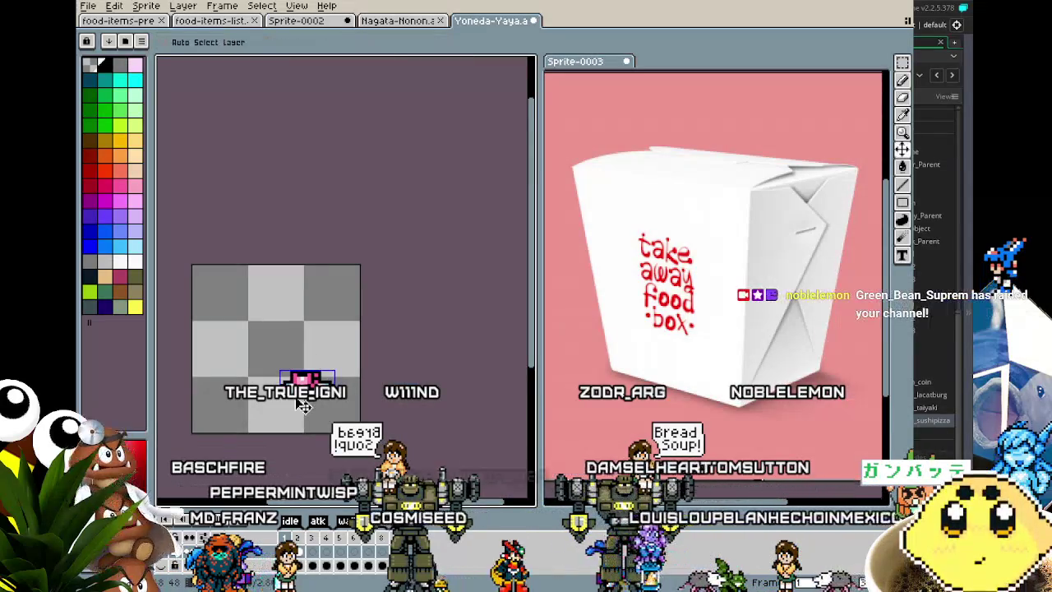
scroll(297, 397, up, 1)
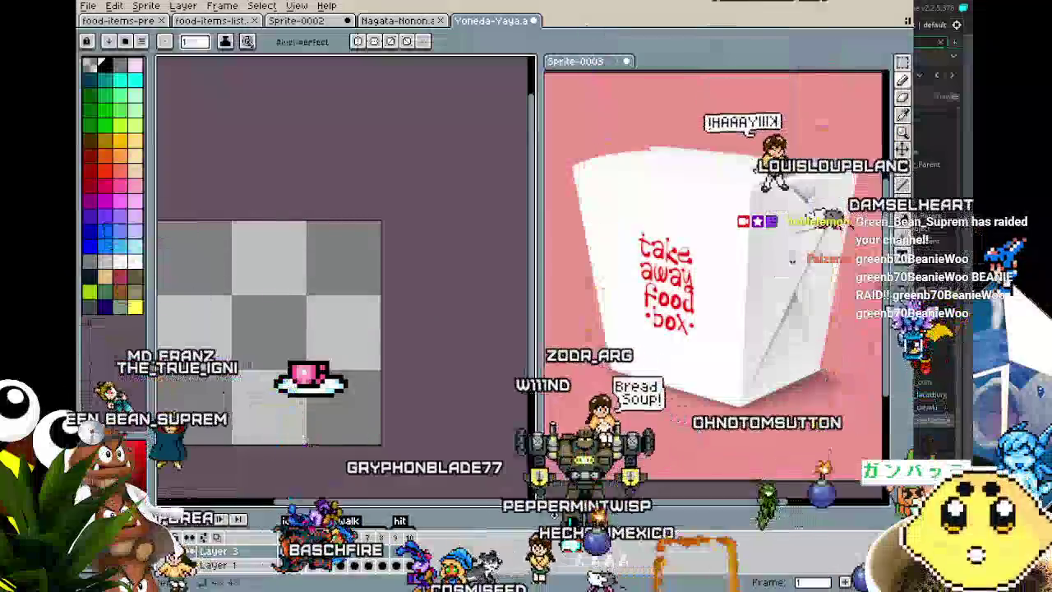
drag(291, 393, 327, 384)
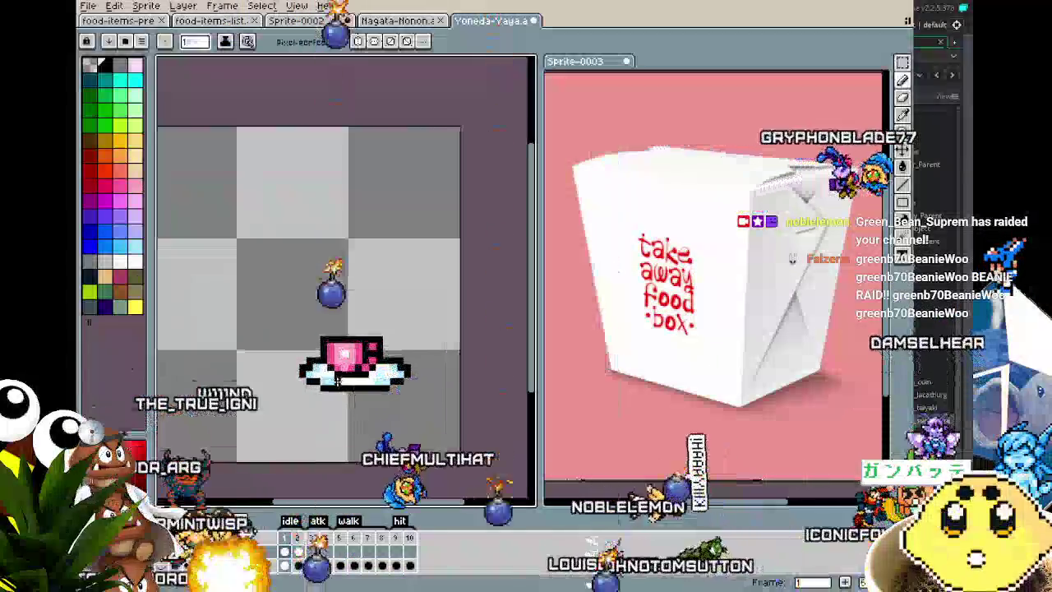
scroll(378, 354, up, 3)
scroll(378, 355, down, 3)
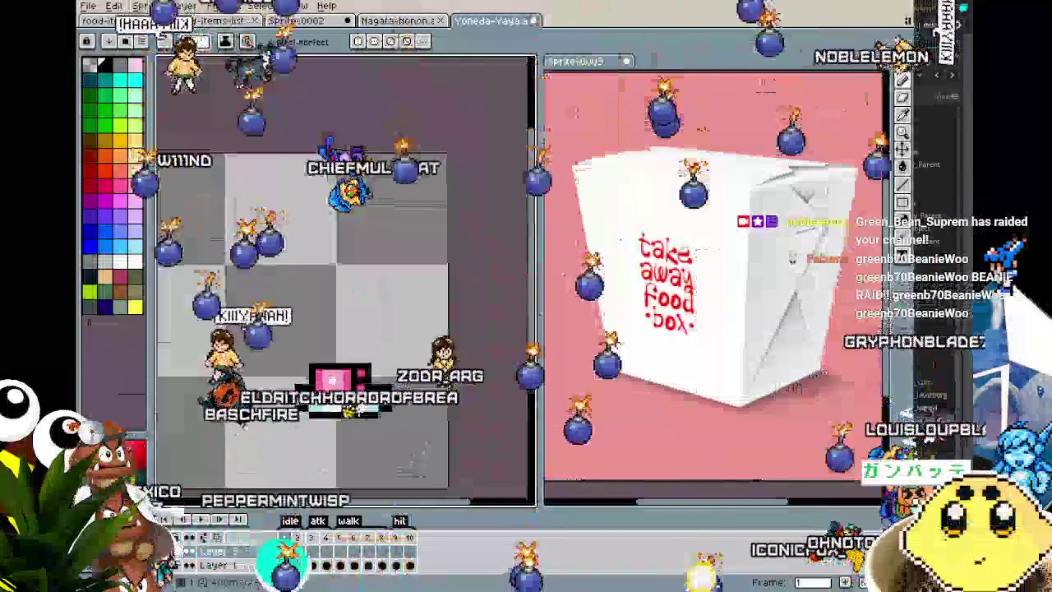
scroll(337, 376, up, 3)
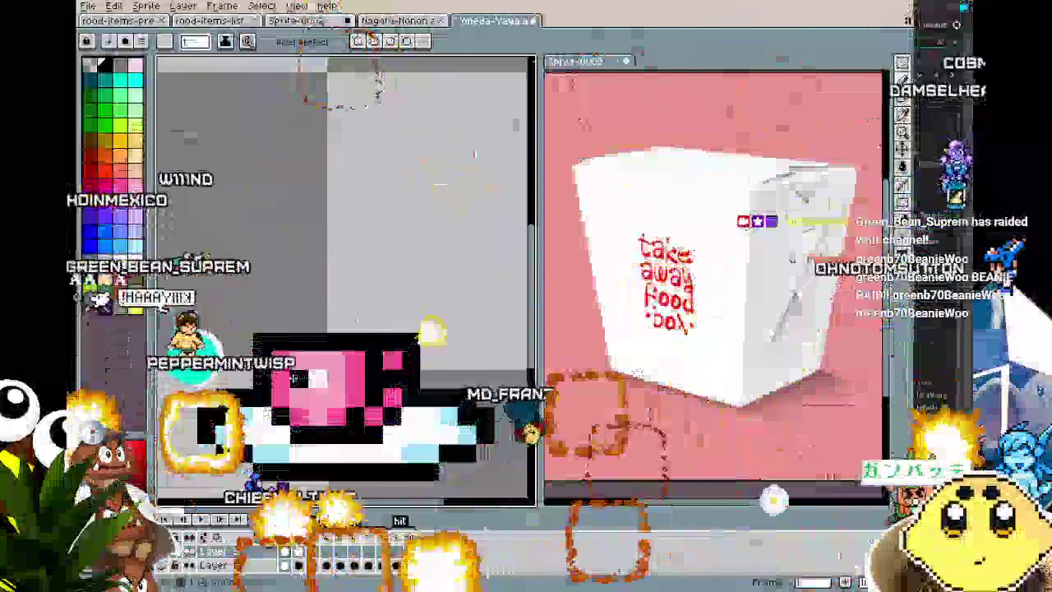
Add black pixels above the box top and along its top right, then paint a pink row along the box's top edge
click(277, 326)
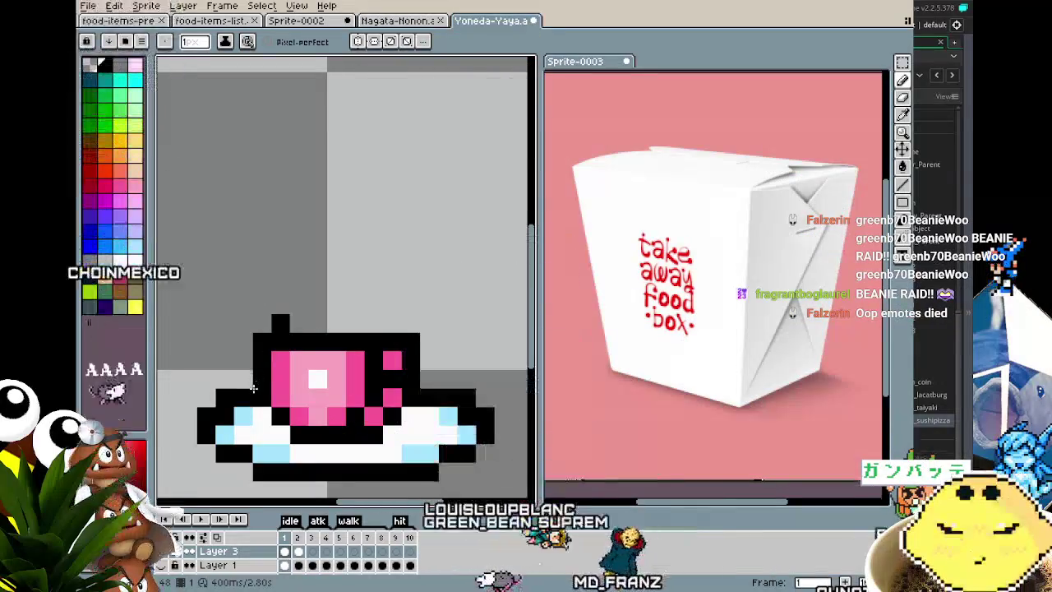
scroll(345, 326, right, 2)
click(345, 325)
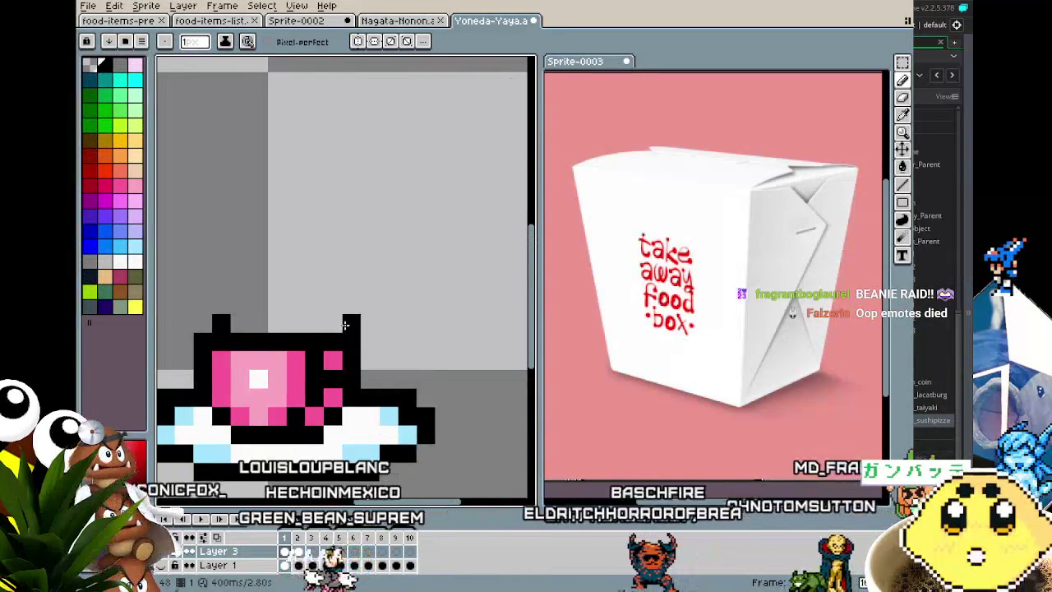
alt+click(333, 359)
click(333, 325)
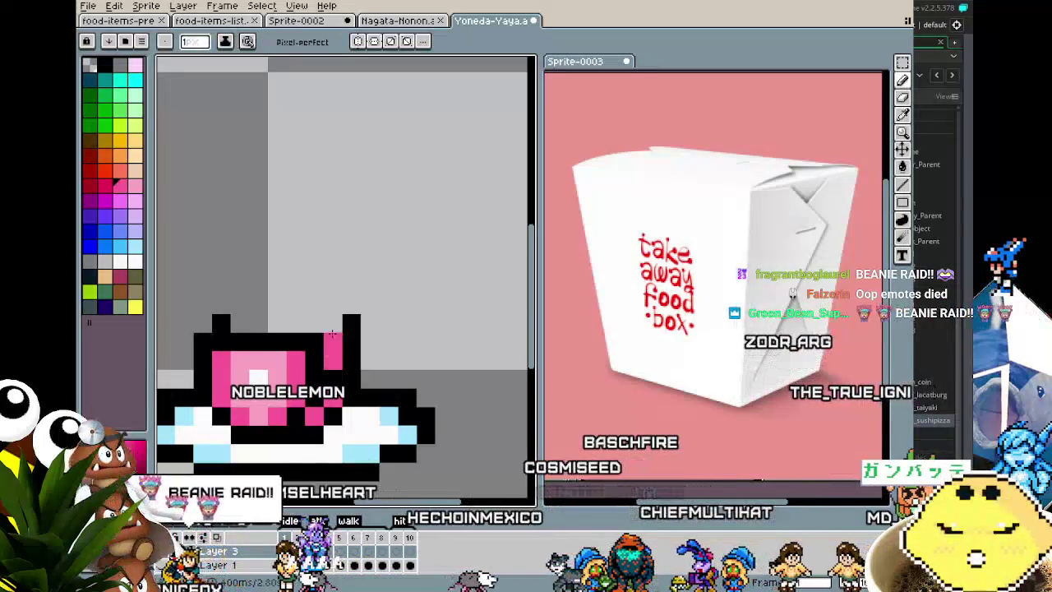
drag(332, 324, 237, 327)
Repaint the tray's white bottom row light blue with the Pencil
scroll(237, 327, down, 4)
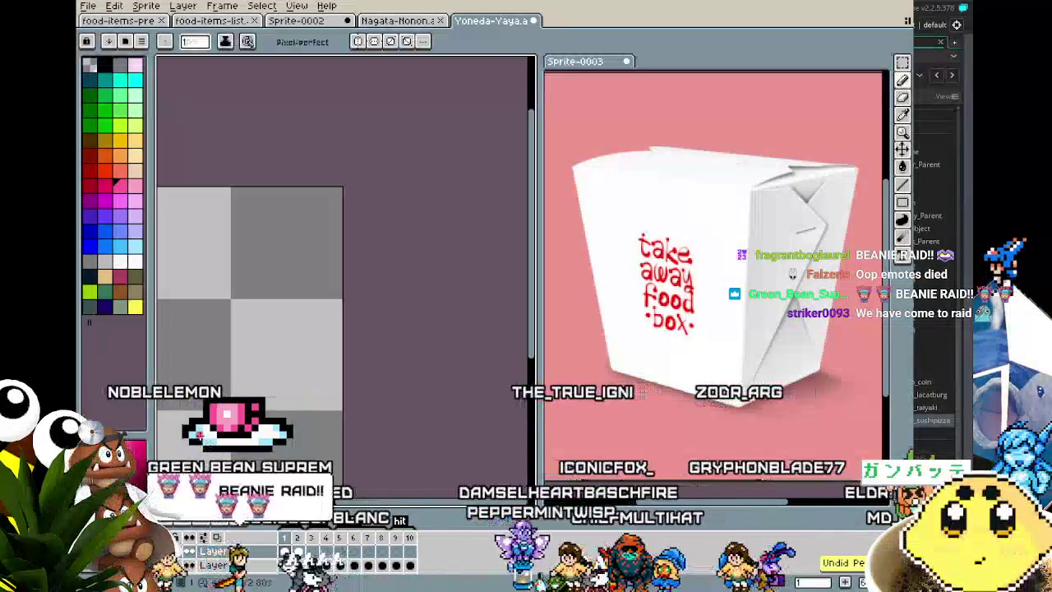
scroll(371, 333, up, 3)
scroll(345, 279, down, 2)
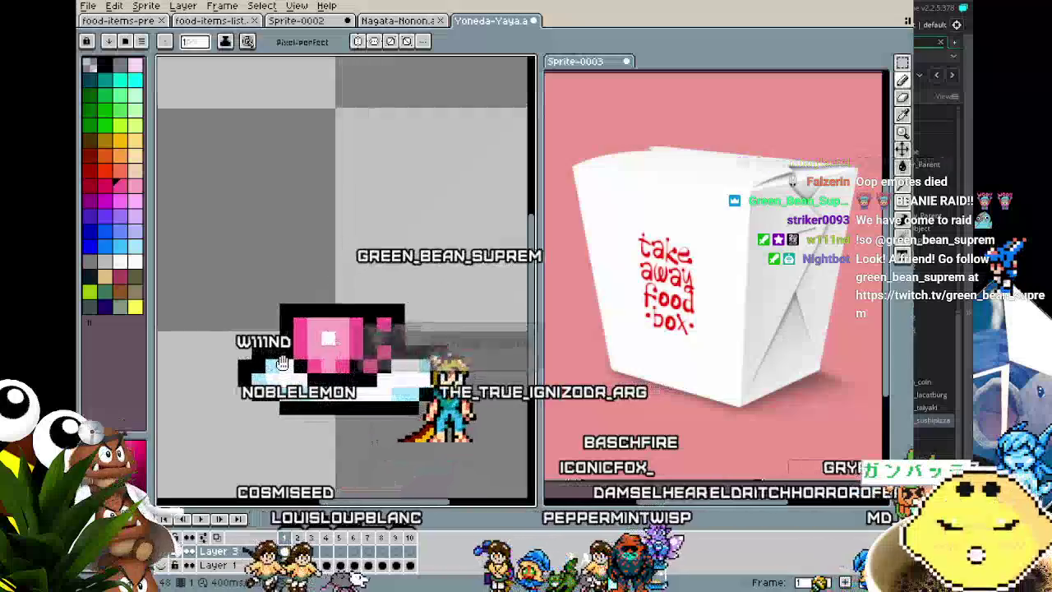
scroll(345, 279, up, 2)
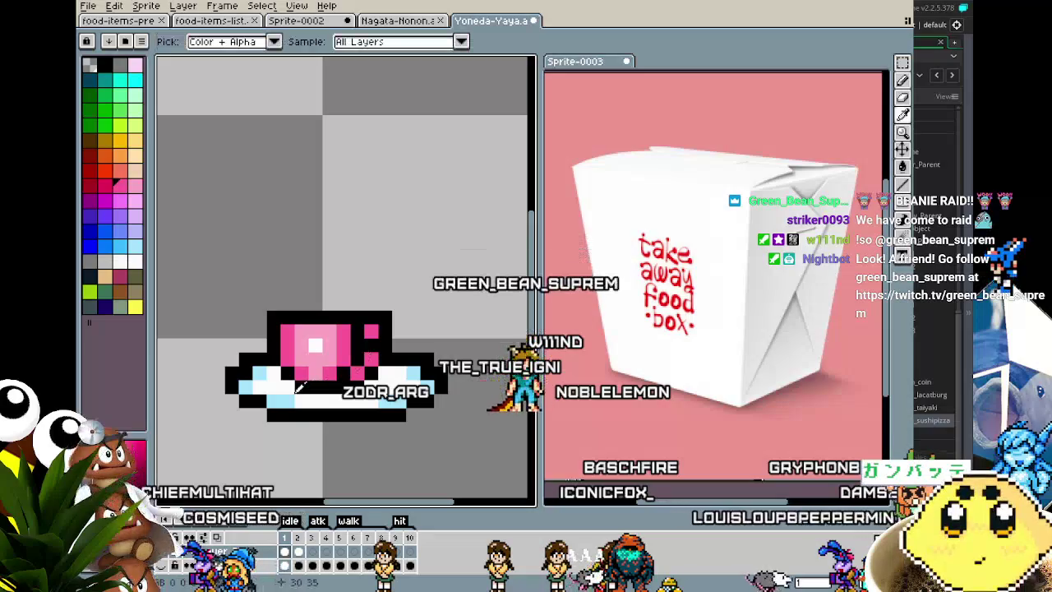
key(v)
key(b)
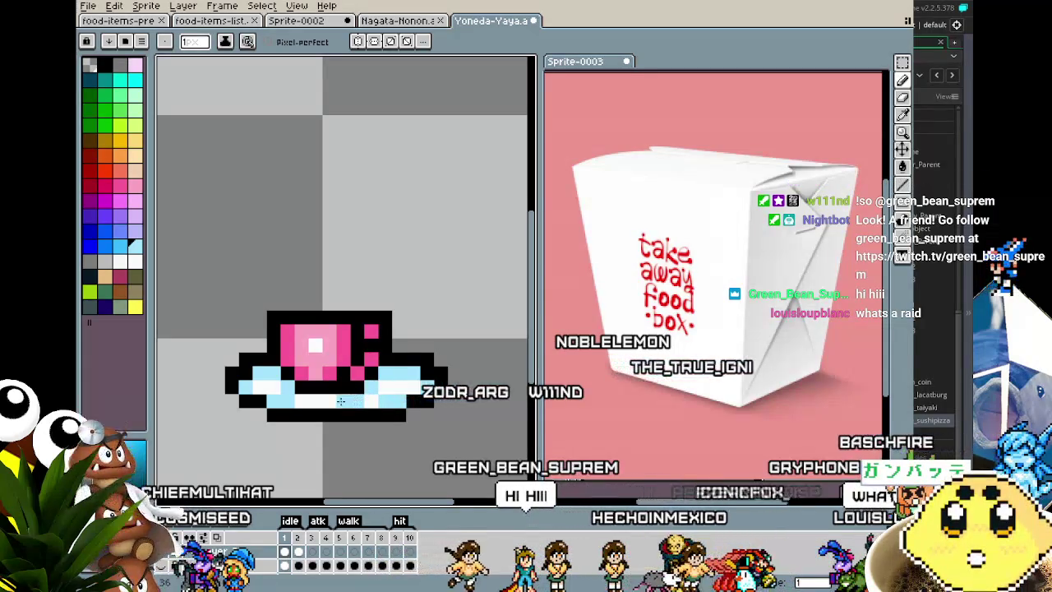
drag(340, 401, 306, 402)
scroll(290, 443, down, 2)
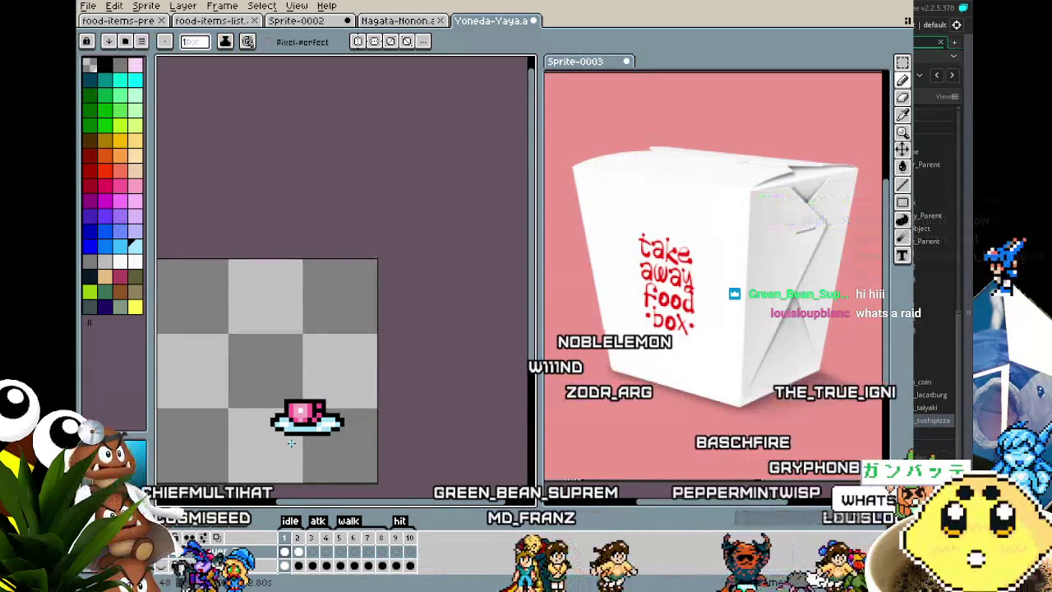
scroll(290, 443, up, 1)
scroll(290, 443, down, 1)
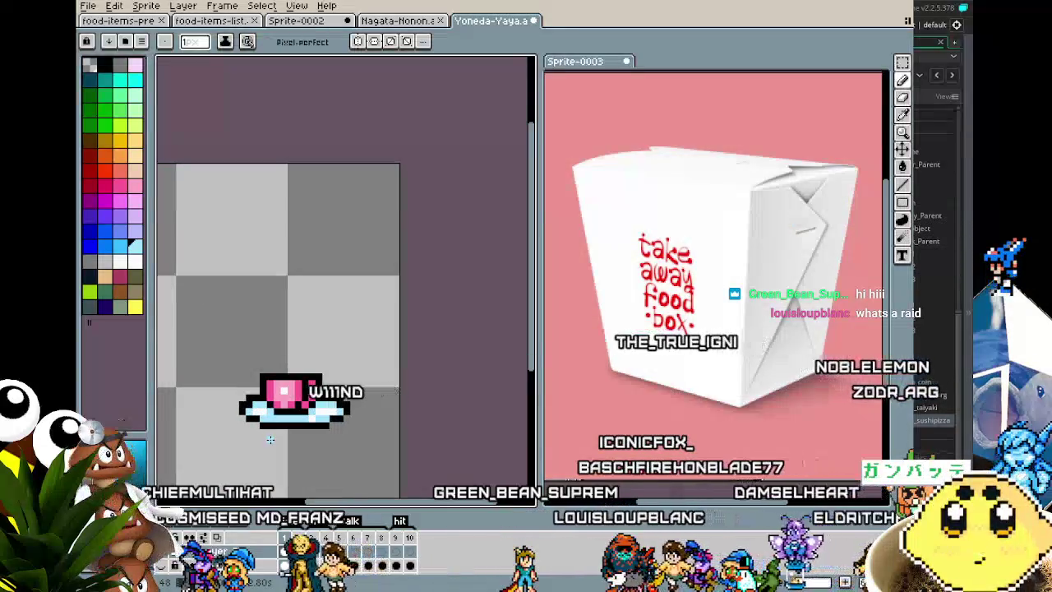
scroll(271, 439, down, 1)
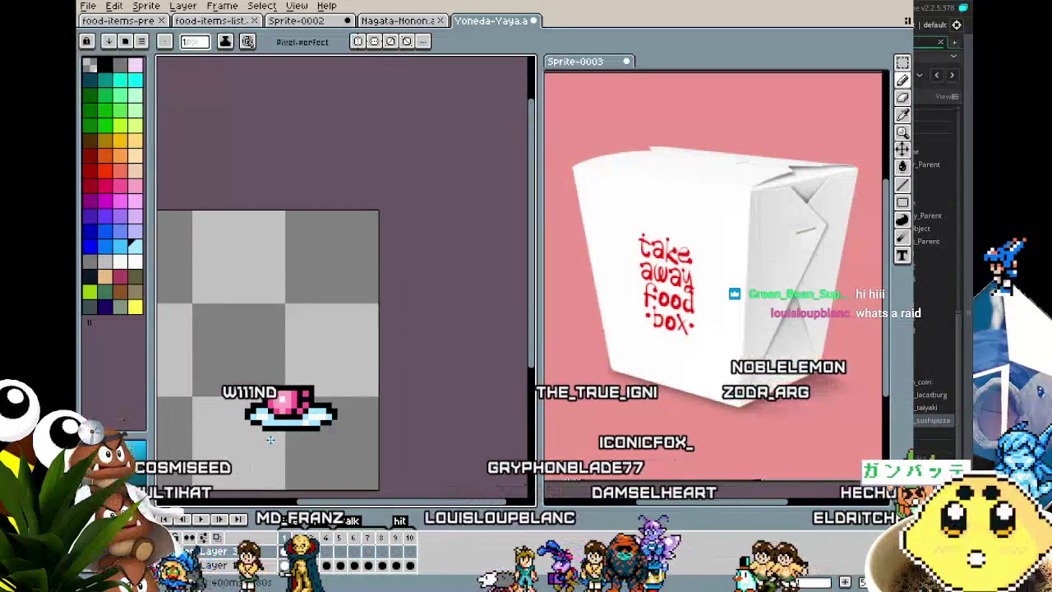
scroll(270, 439, up, 1)
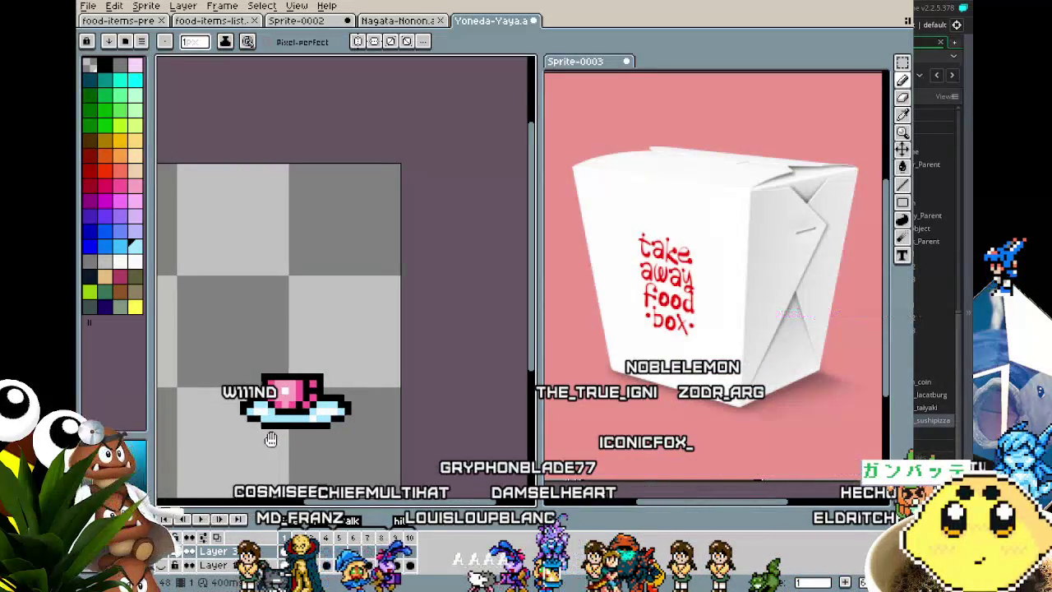
scroll(223, 430, up, 1)
scroll(222, 429, up, 1)
scroll(222, 429, down, 1)
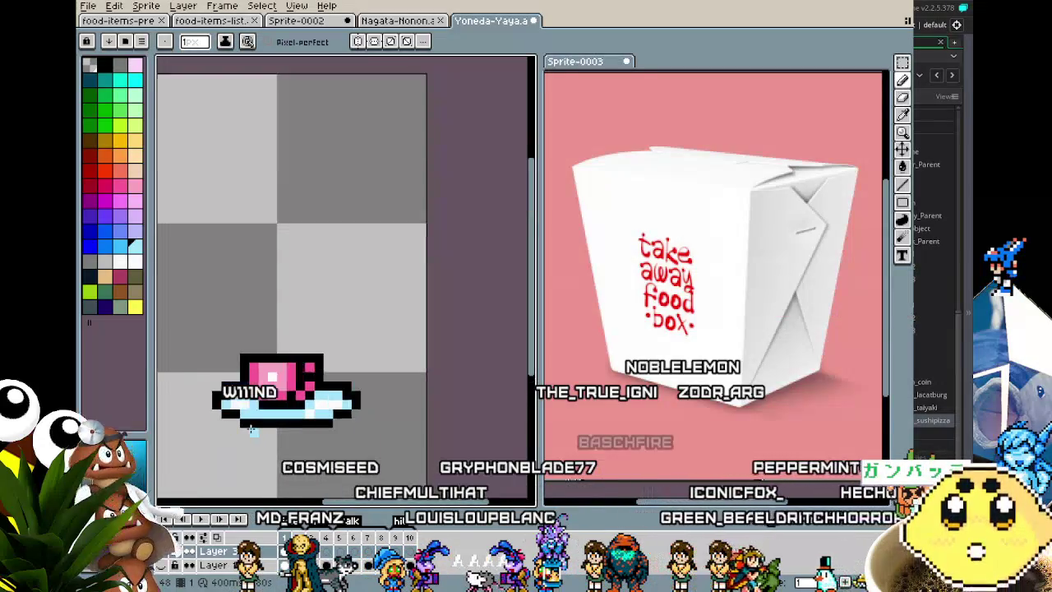
scroll(221, 430, down, 1)
Pick red from the box with Alt-click and recolour one box pixel red
drag(231, 419, 287, 429)
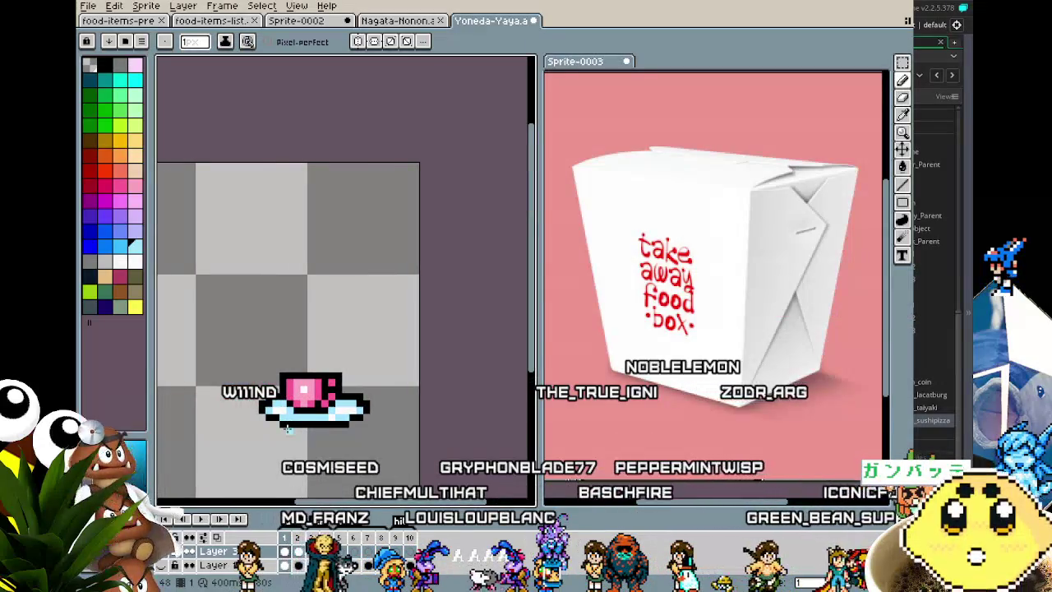
scroll(287, 429, up, 4)
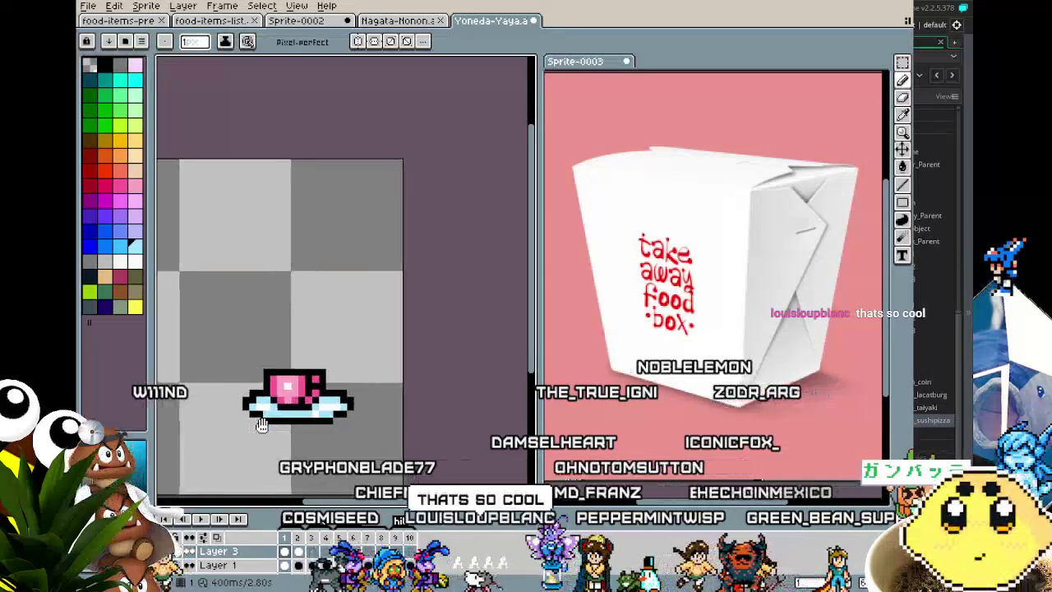
drag(300, 426, 285, 431)
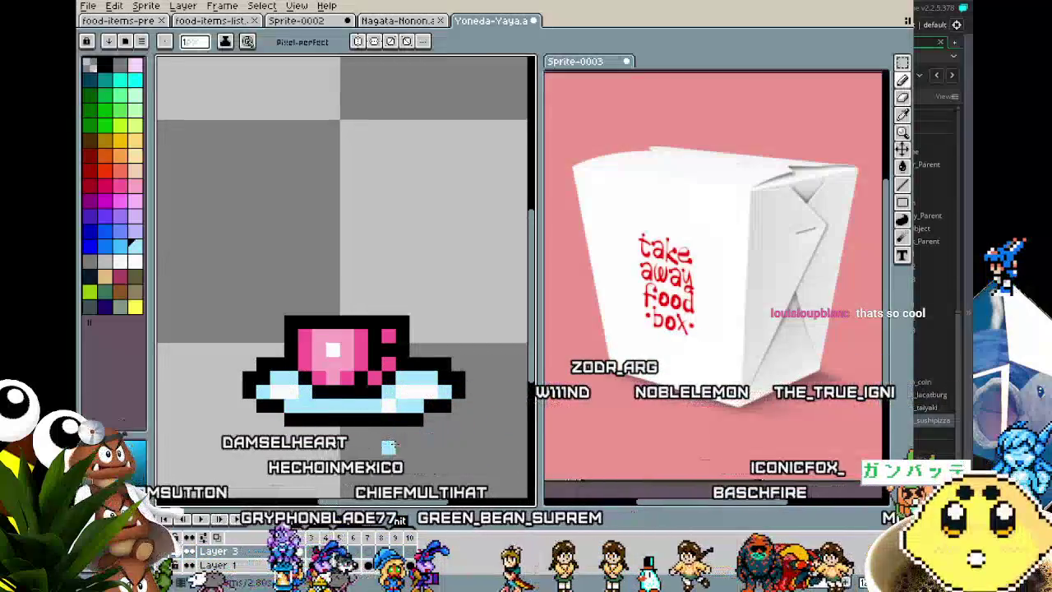
scroll(389, 446, down, 1)
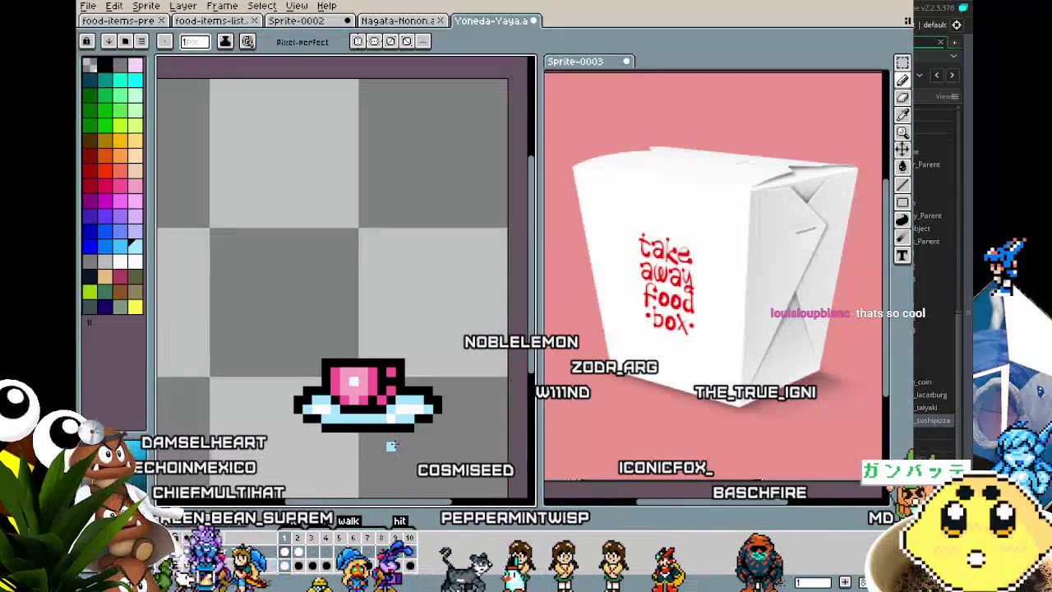
scroll(391, 445, up, 1)
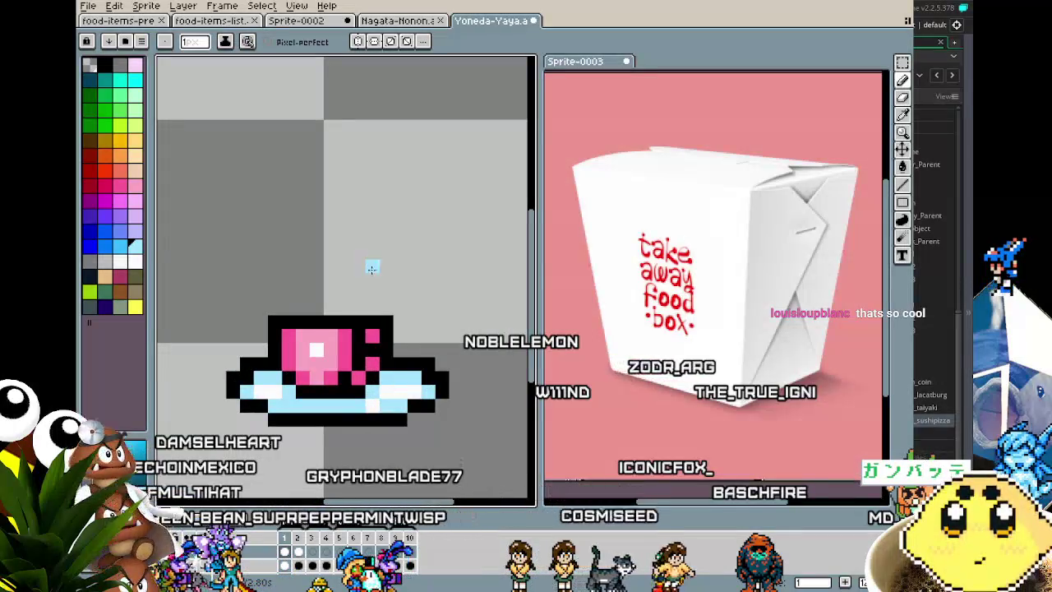
alt+click(367, 340)
click(372, 353)
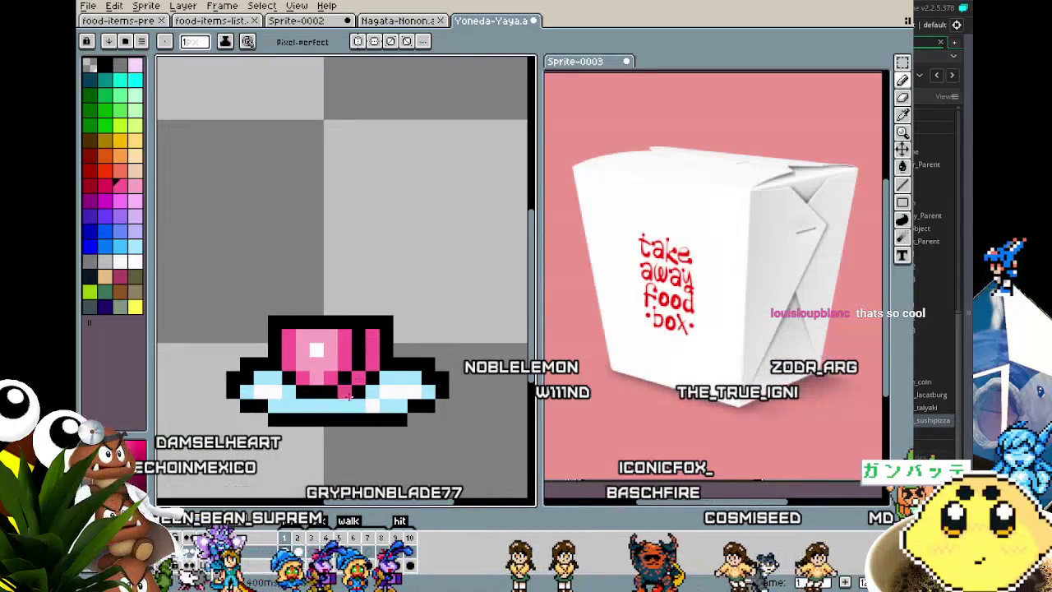
scroll(348, 397, down, 4)
scroll(340, 448, up, 2)
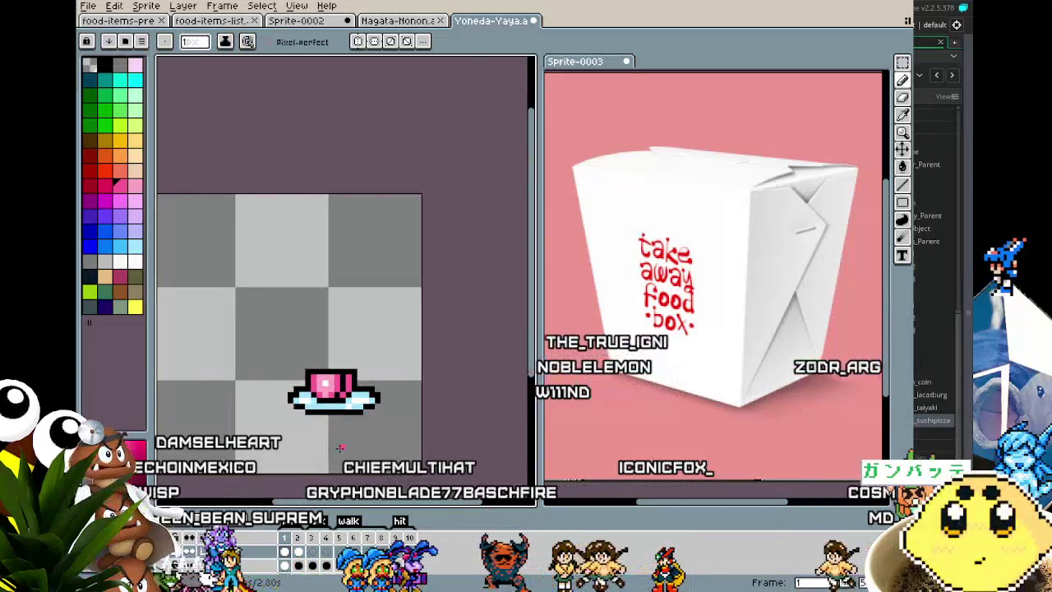
scroll(341, 448, up, 3)
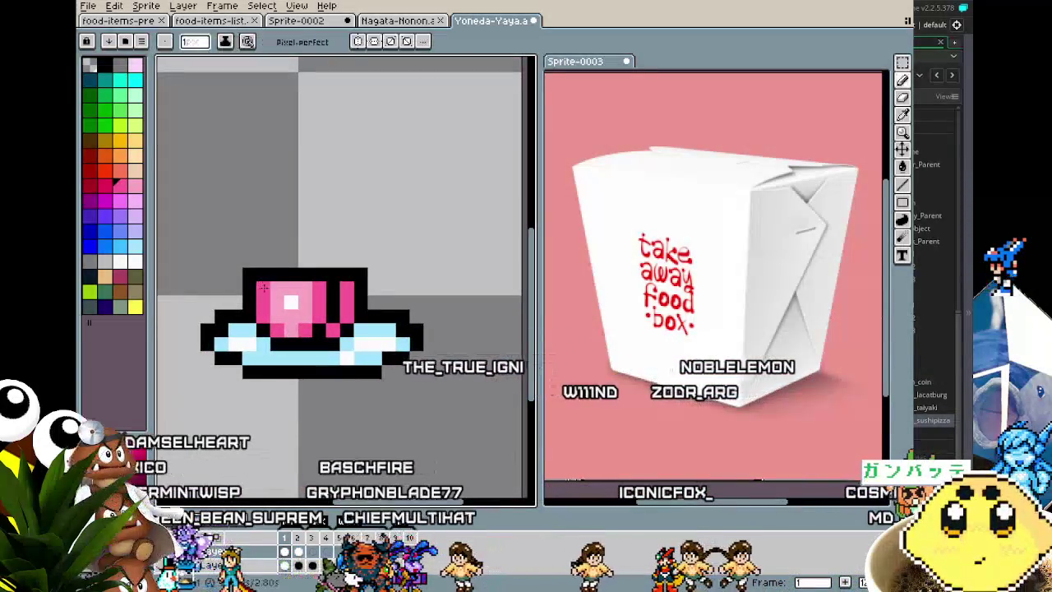
scroll(255, 378, down, 3)
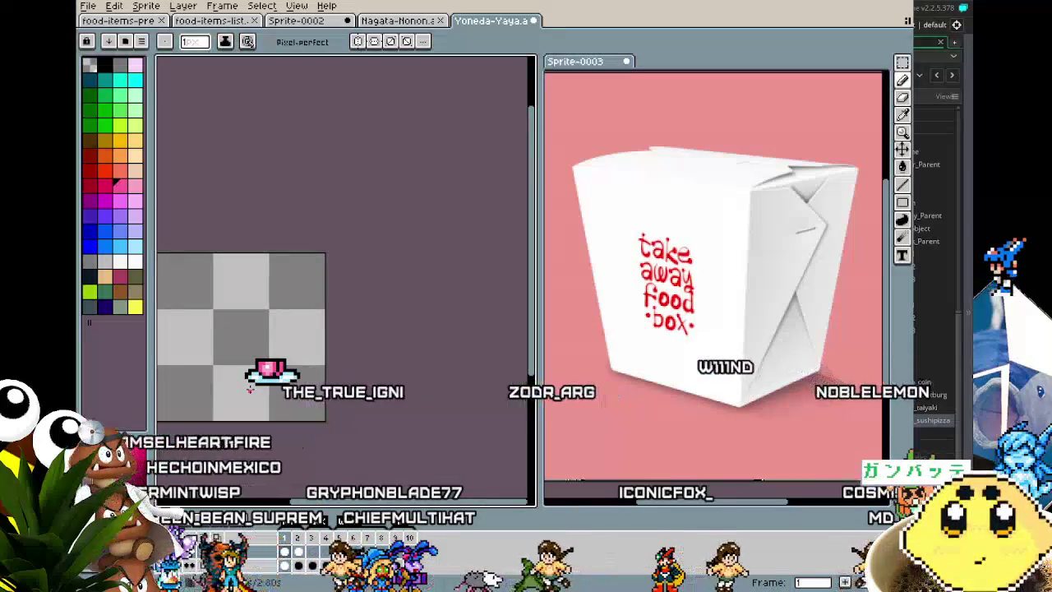
scroll(251, 388, up, 2)
drag(228, 374, 344, 371)
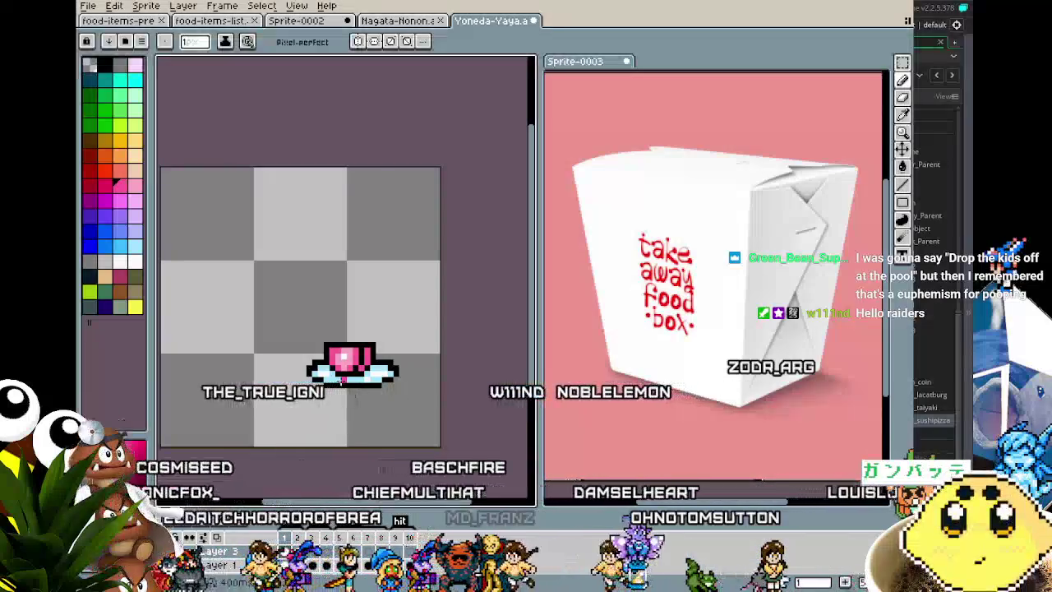
scroll(322, 352, up, 3)
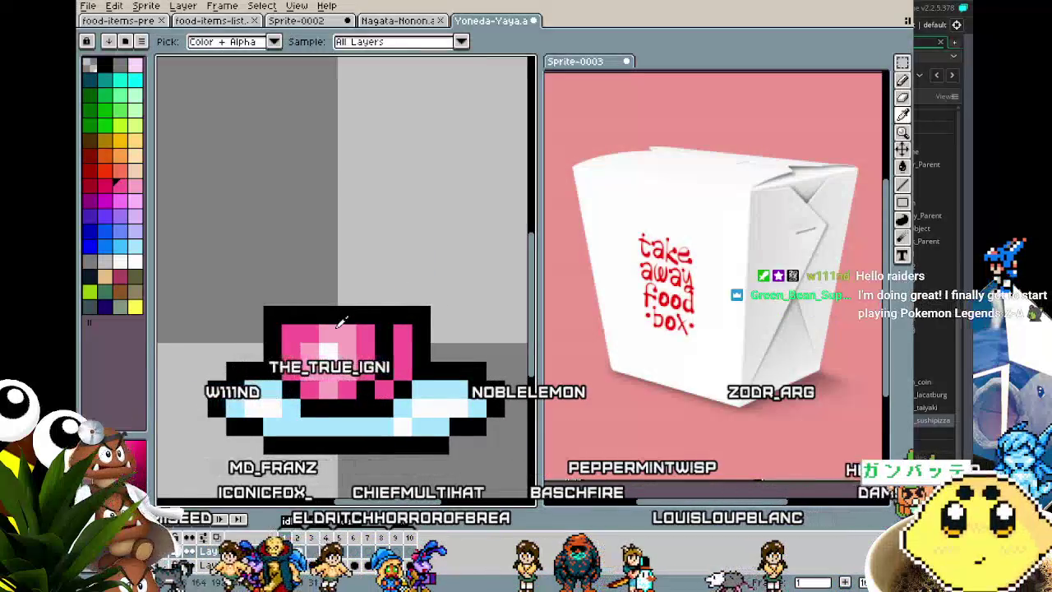
scroll(343, 335, down, 1)
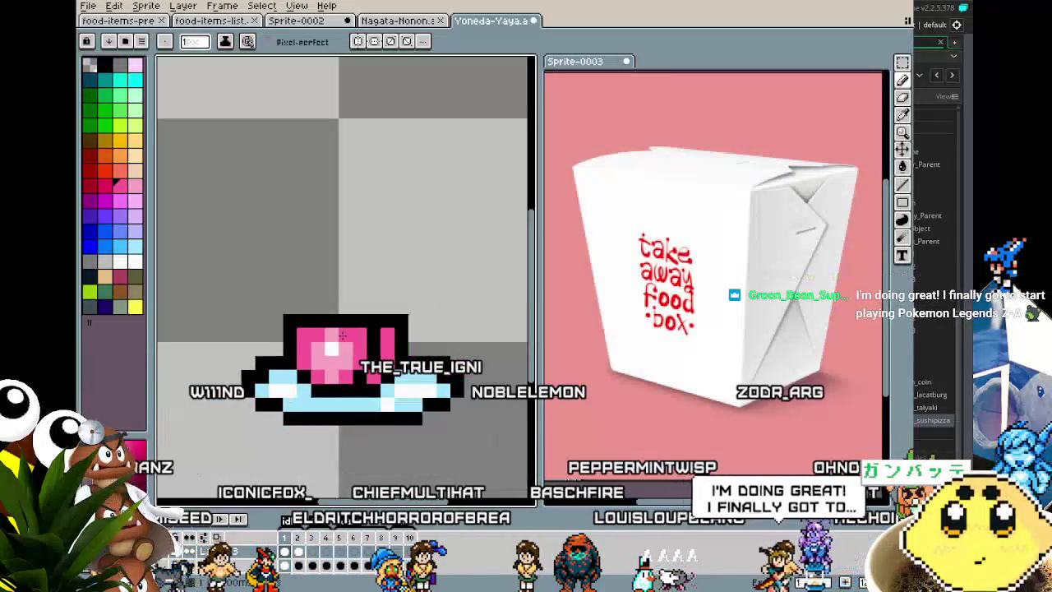
scroll(342, 335, down, 1)
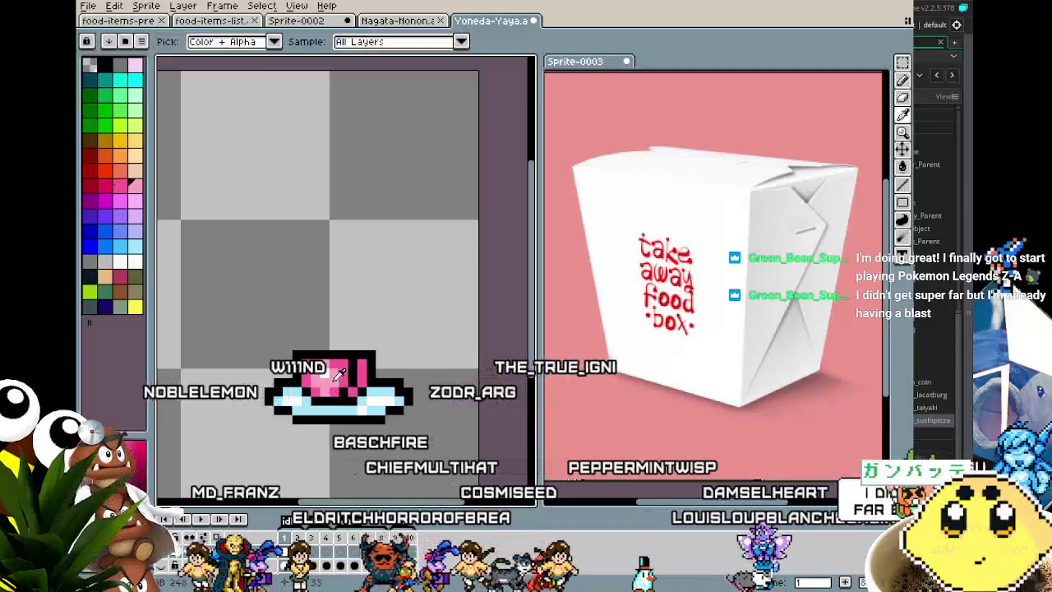
scroll(345, 339, down, 1)
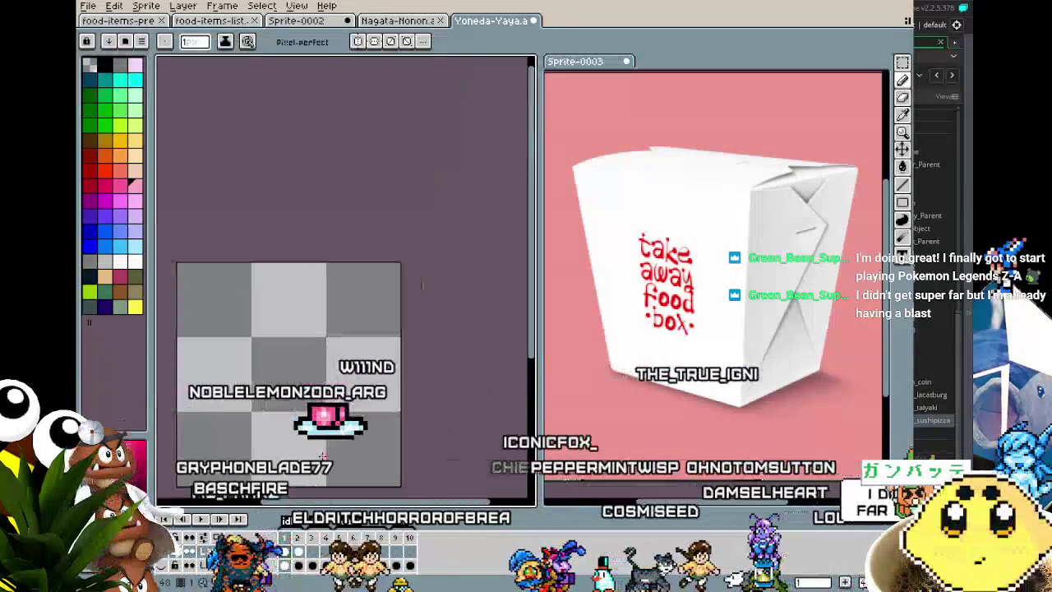
scroll(306, 450, up, 1)
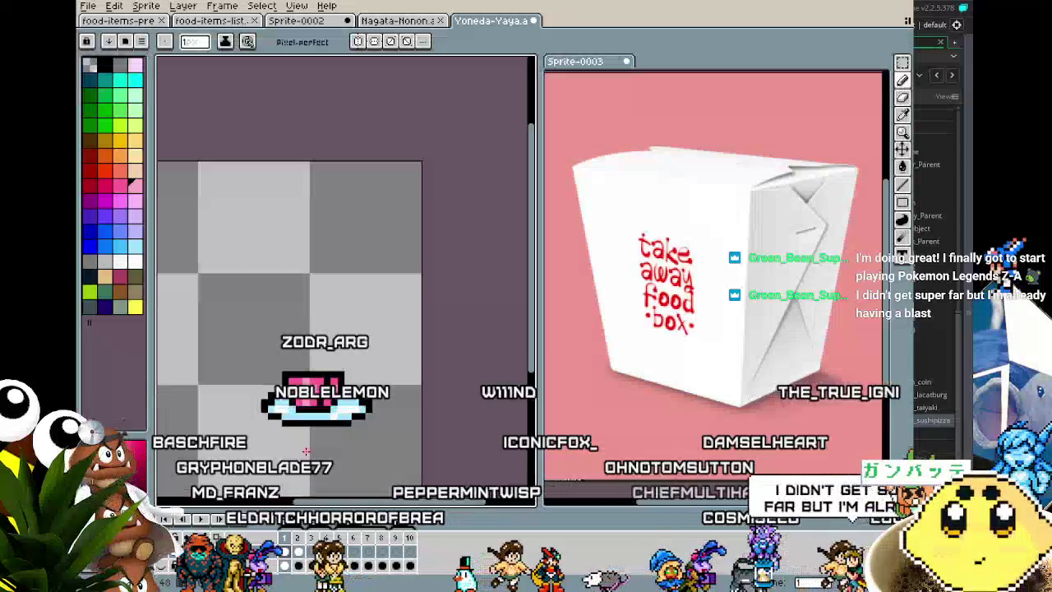
scroll(306, 450, up, 1)
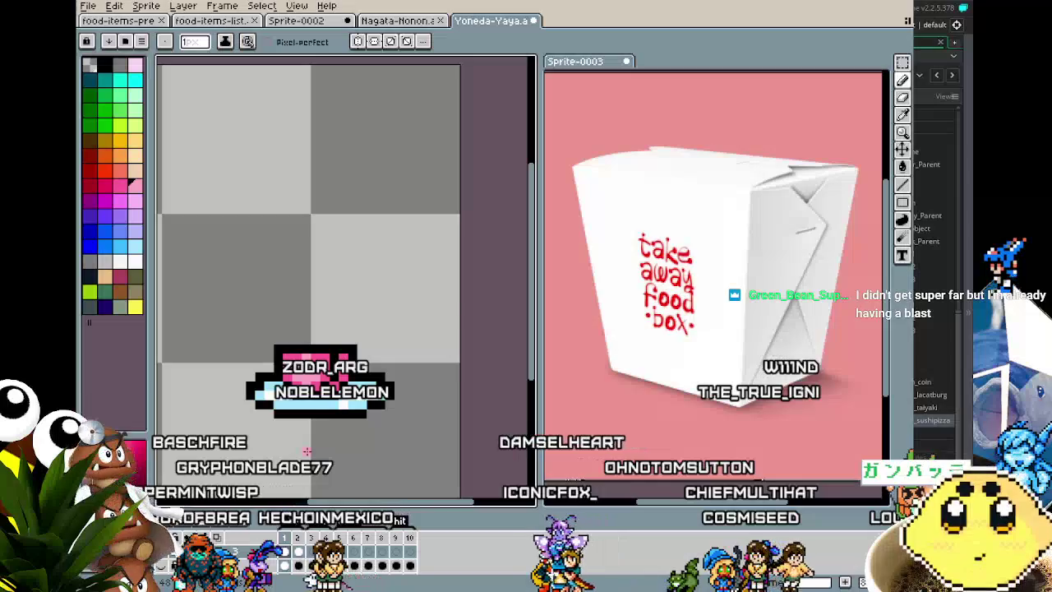
scroll(315, 399, down, 1)
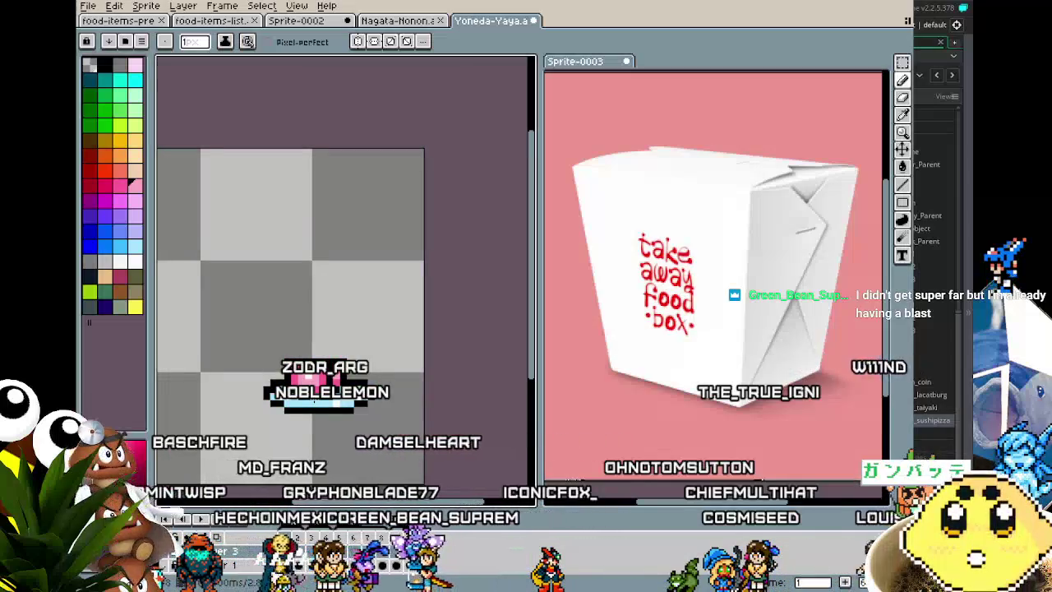
scroll(333, 409, up, 3)
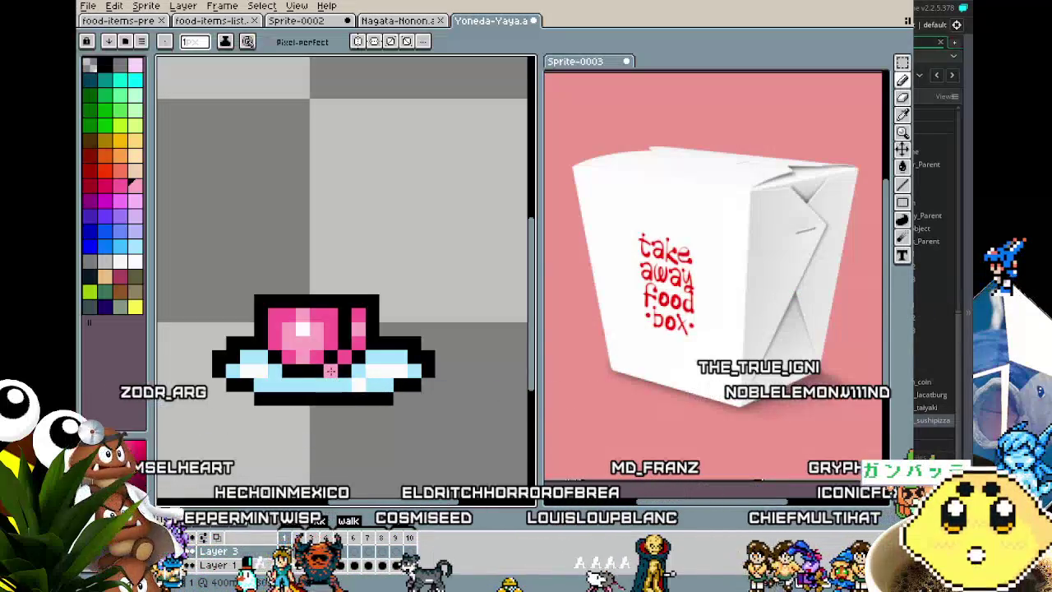
scroll(330, 371, down, 2)
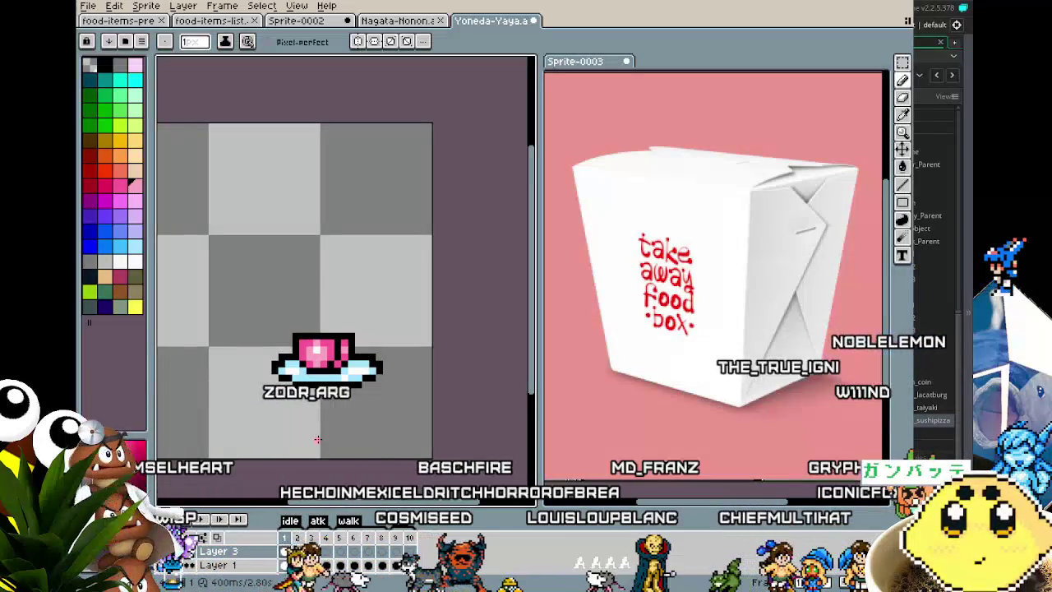
scroll(315, 401, up, 3)
key(i)
key(b)
scroll(348, 375, down, 4)
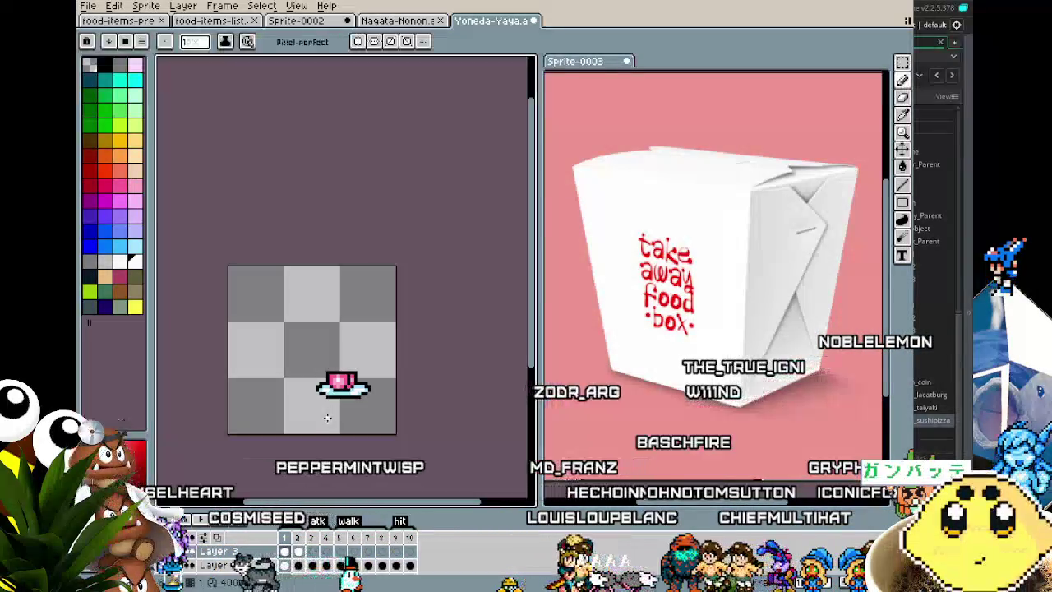
scroll(348, 366, up, 2)
scroll(328, 386, down, 3)
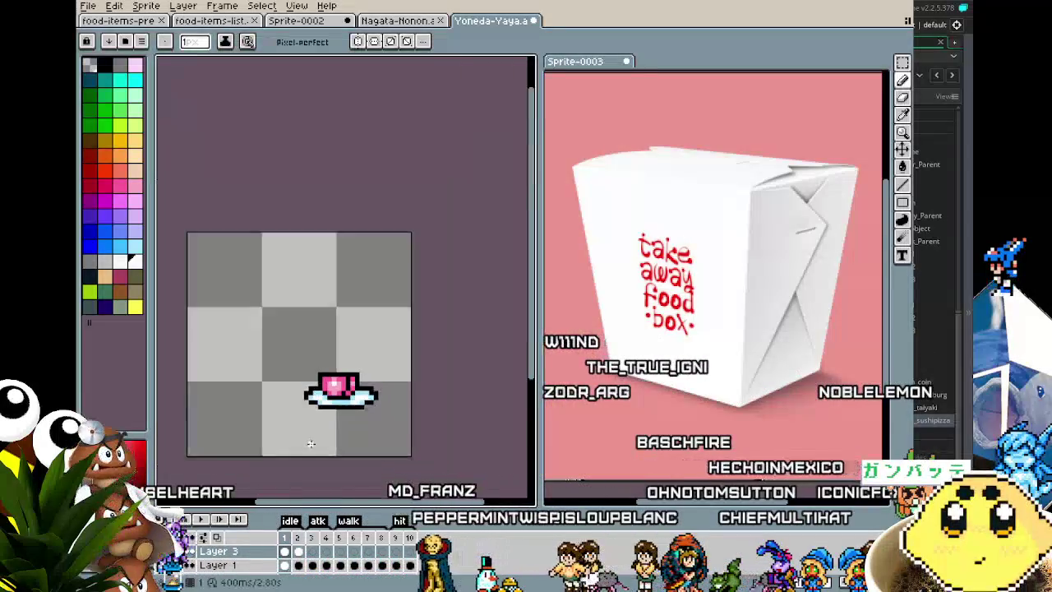
scroll(309, 435, up, 2)
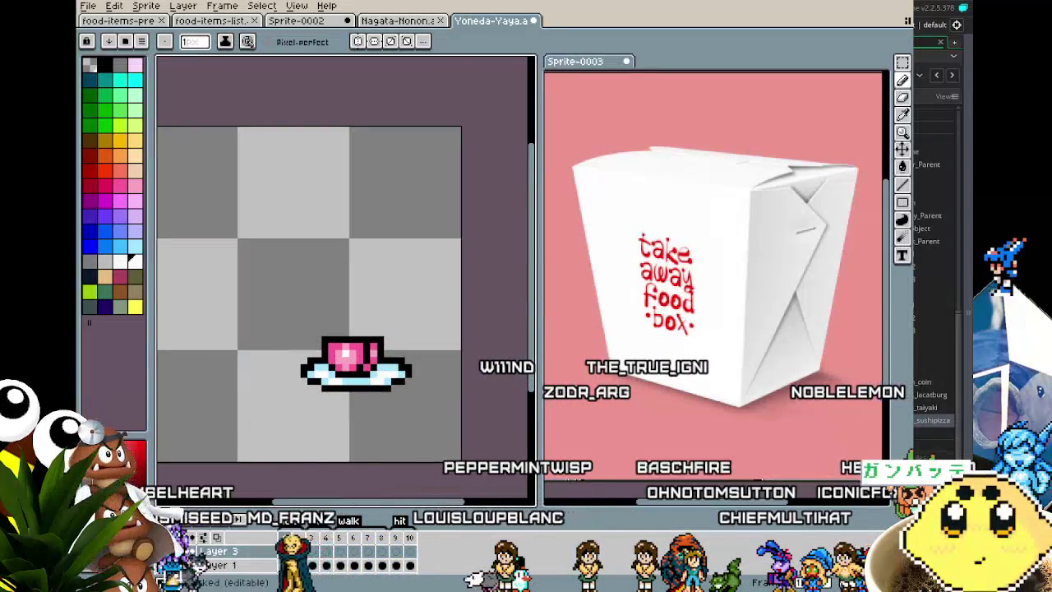
Unhide the character layer to reveal the cat-eared girl holding the tray with the pink cup
click(164, 566)
scroll(268, 443, up, 2)
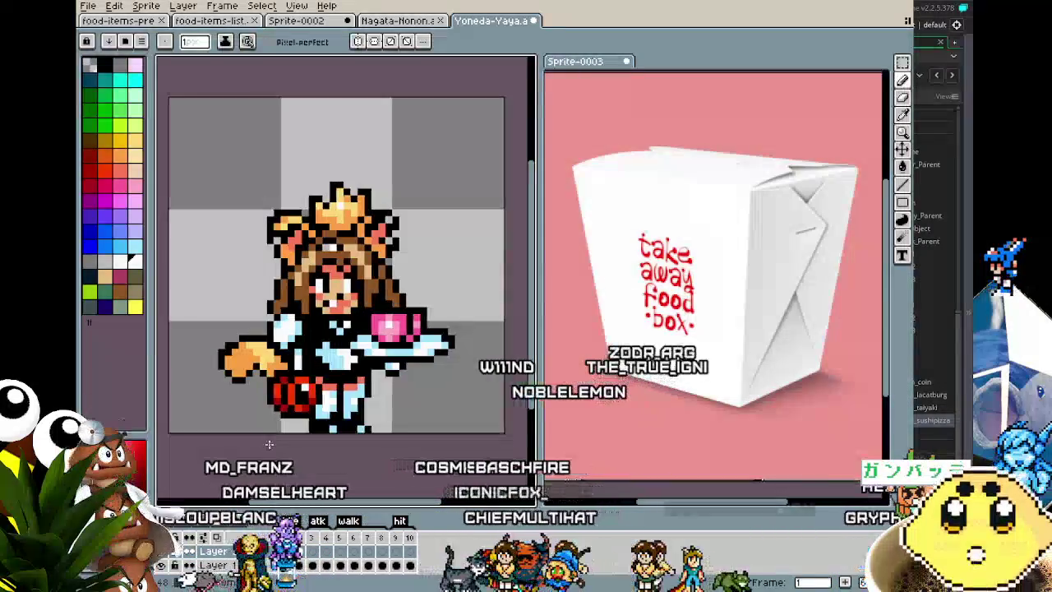
scroll(268, 444, down, 1)
scroll(269, 444, down, 1)
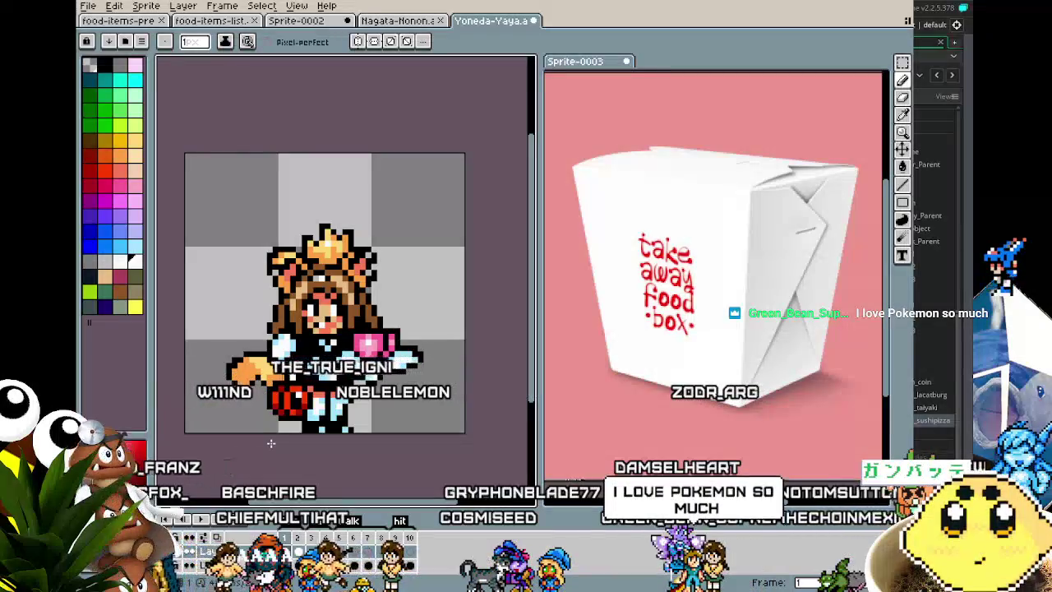
drag(271, 443, 262, 444)
scroll(284, 453, up, 1)
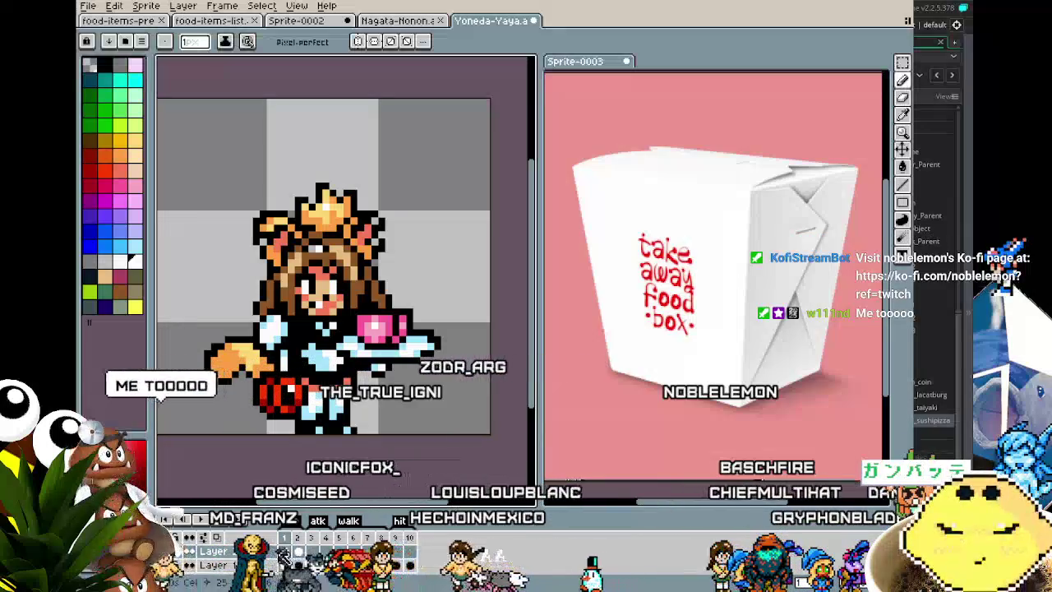
key(m)
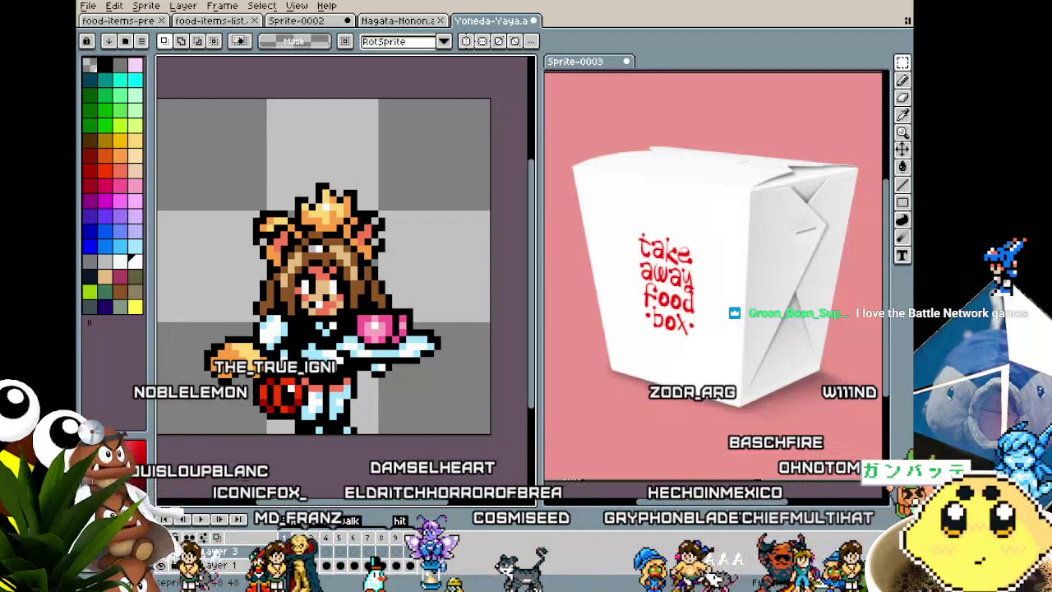
click(87, 5)
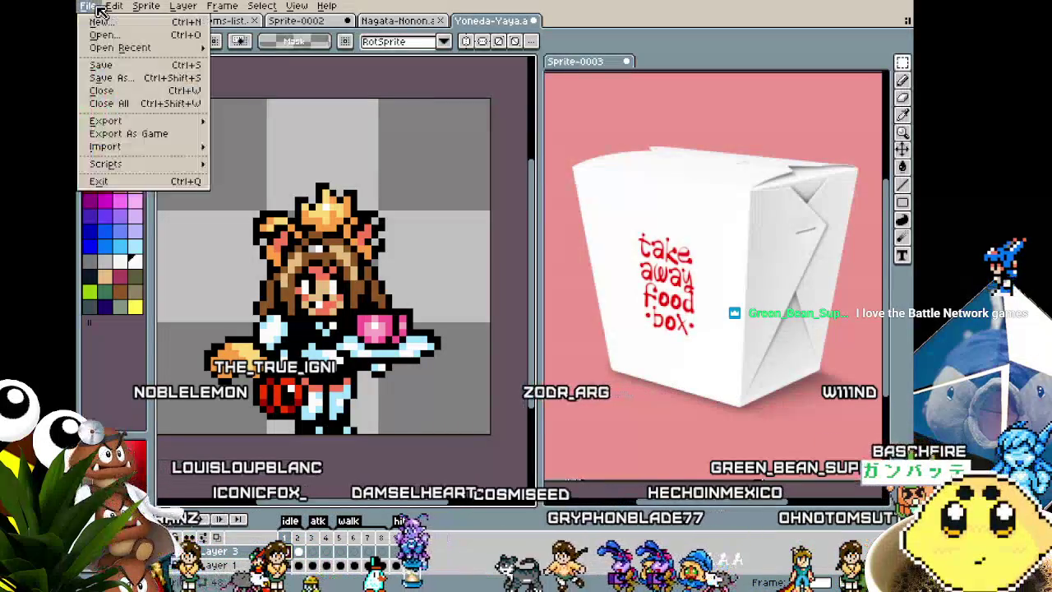
Open the recent ART CONTEST - TUSKERMAN file and move the Sprite-0003 tab into the top tab bar
mouse_move(124, 48)
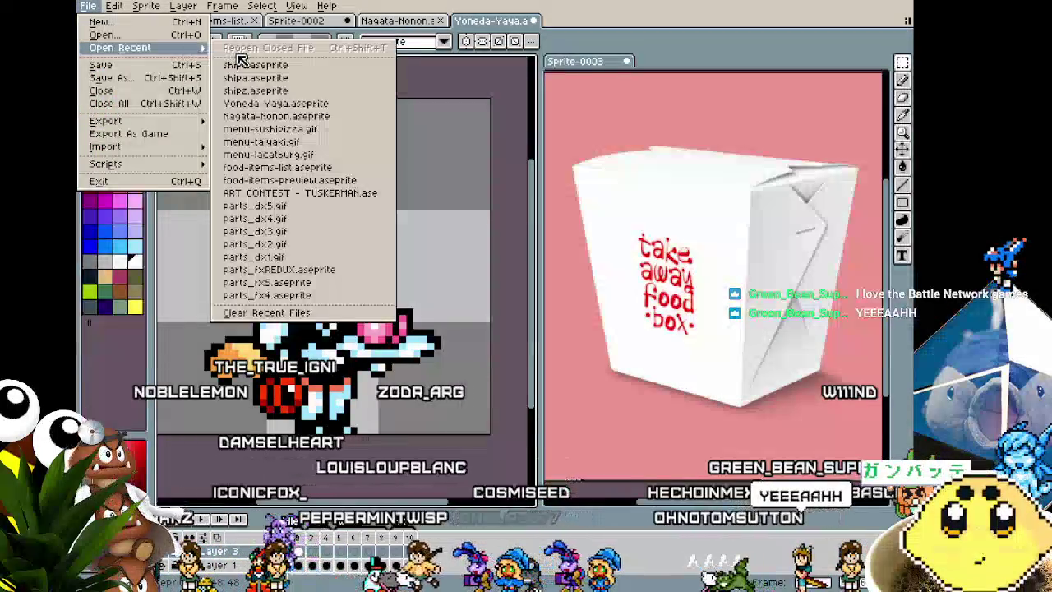
click(311, 192)
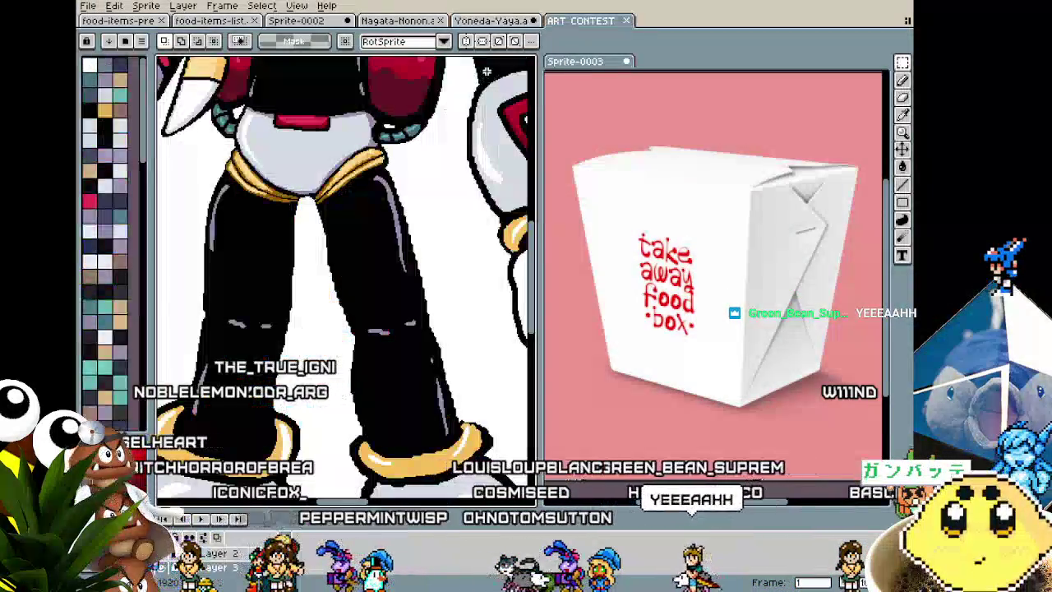
drag(579, 61, 684, 31)
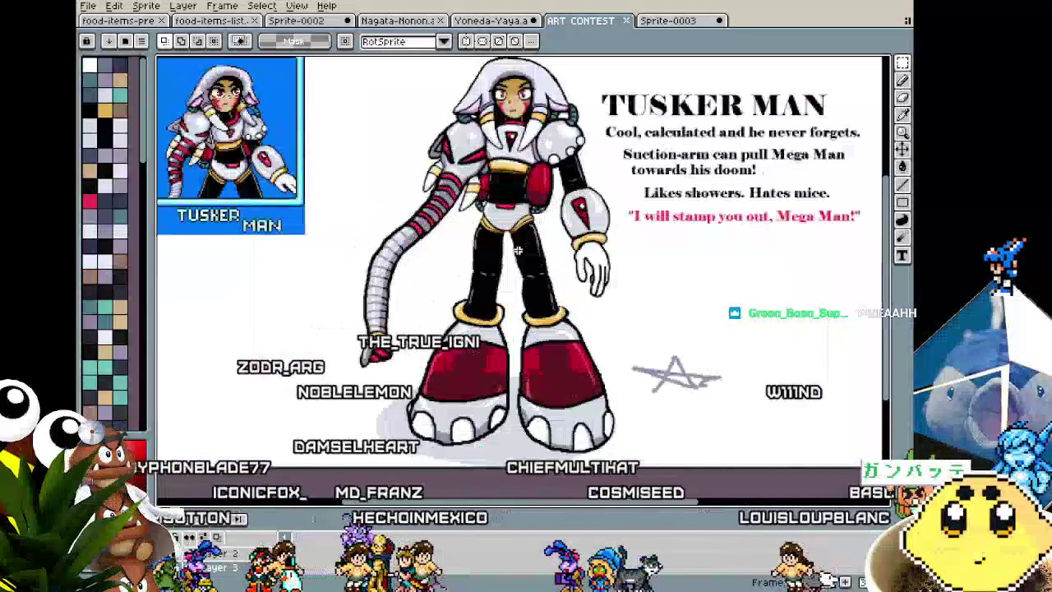
Zoom and pan across the Tusker Man portrait, full-body artwork and title text
scroll(490, 286, up, 2)
drag(490, 285, 504, 283)
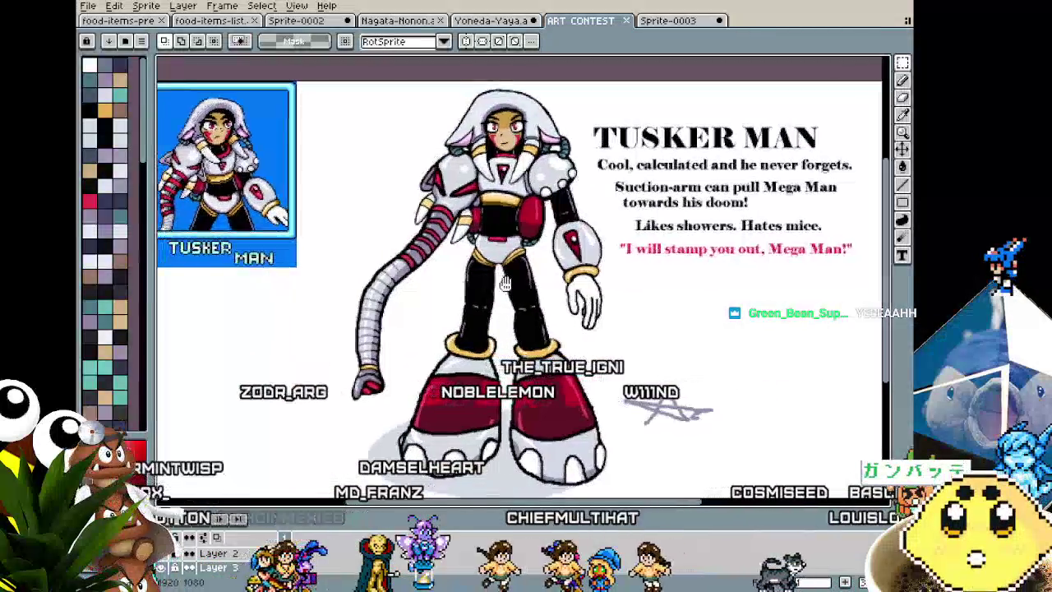
scroll(436, 255, up, 2)
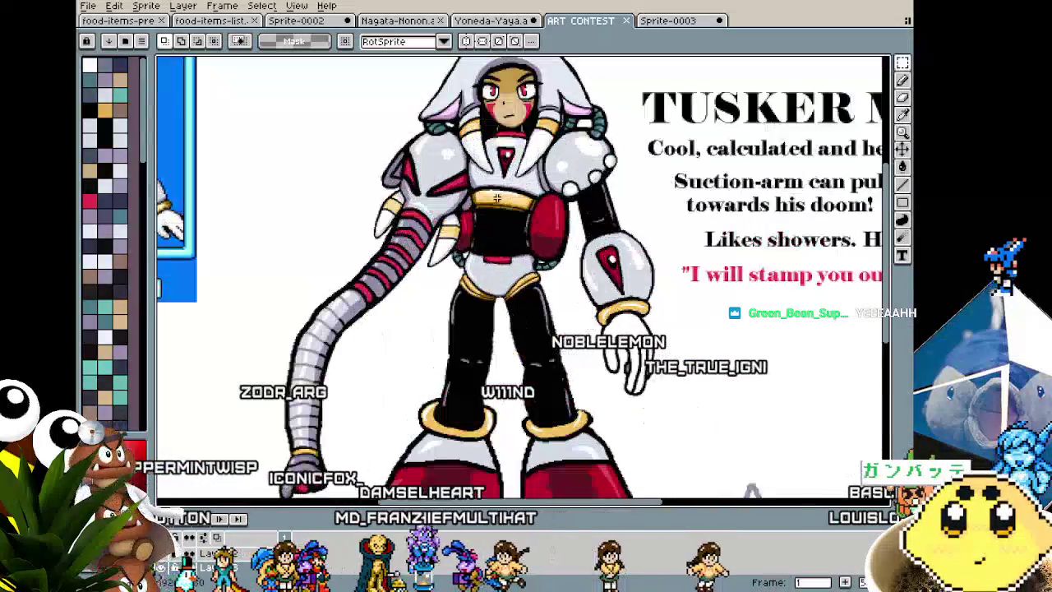
scroll(419, 250, down, 3)
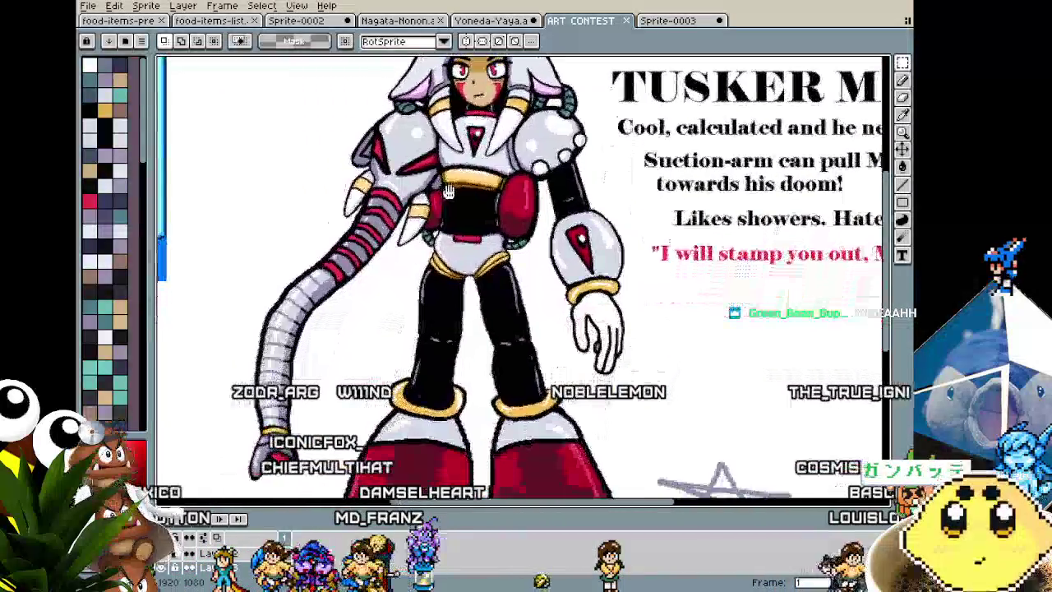
mouse_move(420, 251)
mouse_down()
mouse_move(446, 211)
mouse_move(451, 234)
mouse_up()
scroll(451, 247, down, 2)
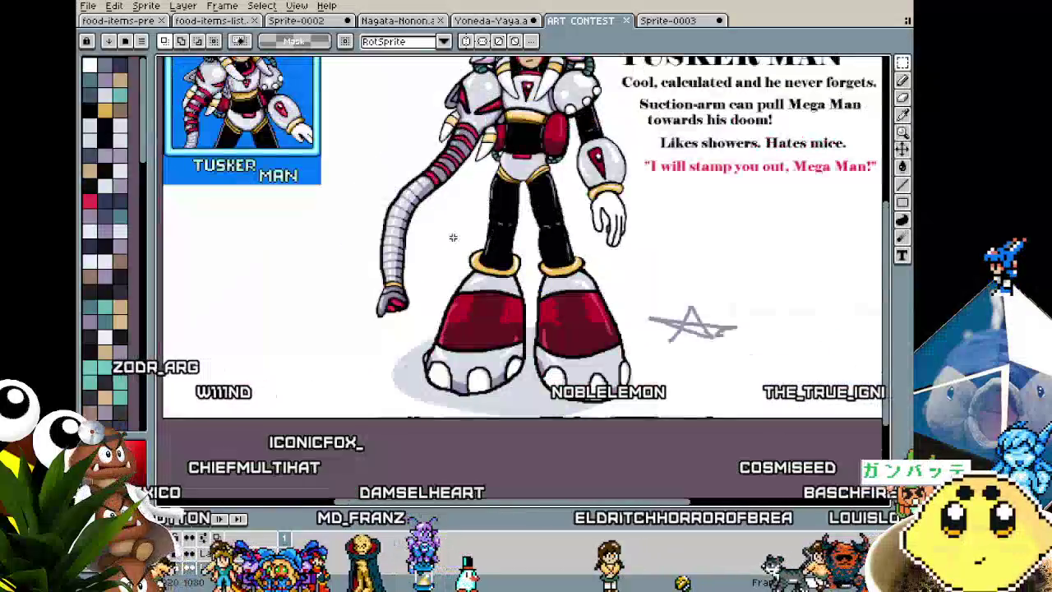
drag(452, 299, 501, 345)
scroll(383, 174, up, 4)
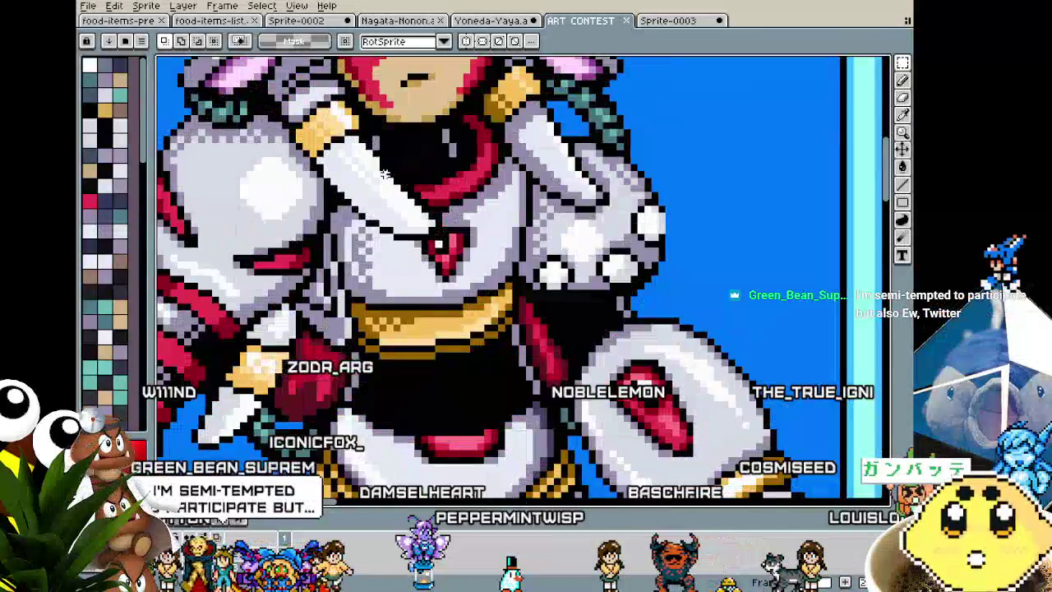
scroll(383, 174, down, 2)
drag(384, 175, 409, 251)
scroll(409, 251, down, 2)
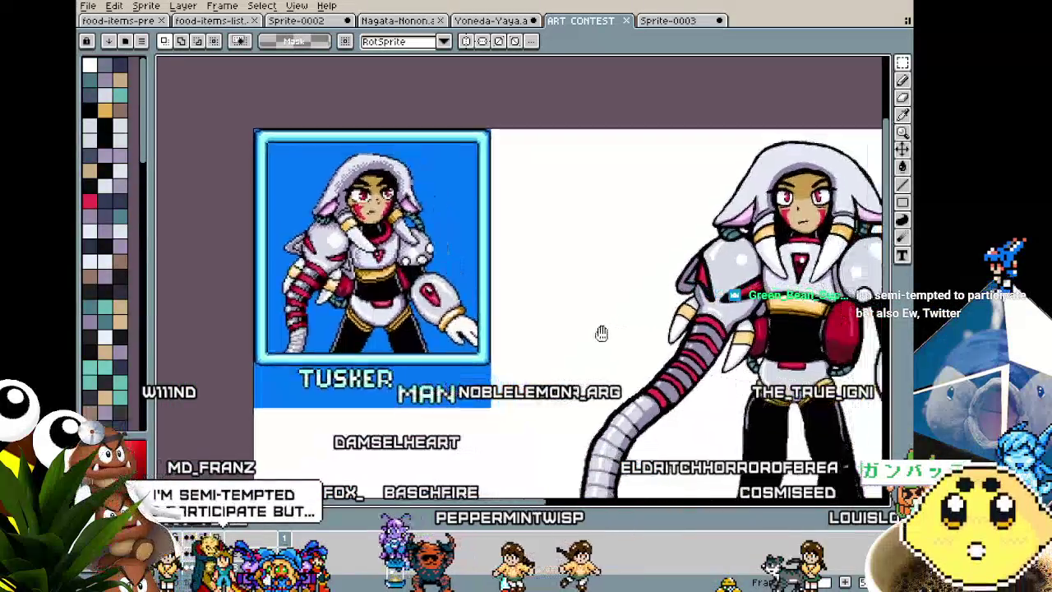
drag(605, 336, 439, 252)
scroll(334, 244, up, 1)
drag(334, 244, 300, 245)
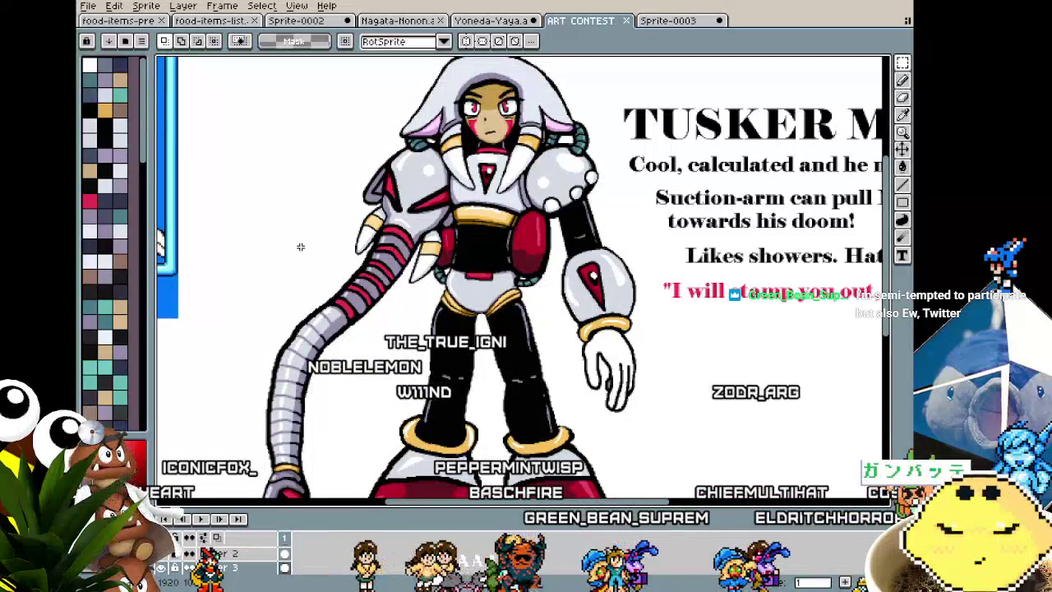
drag(302, 246, 523, 285)
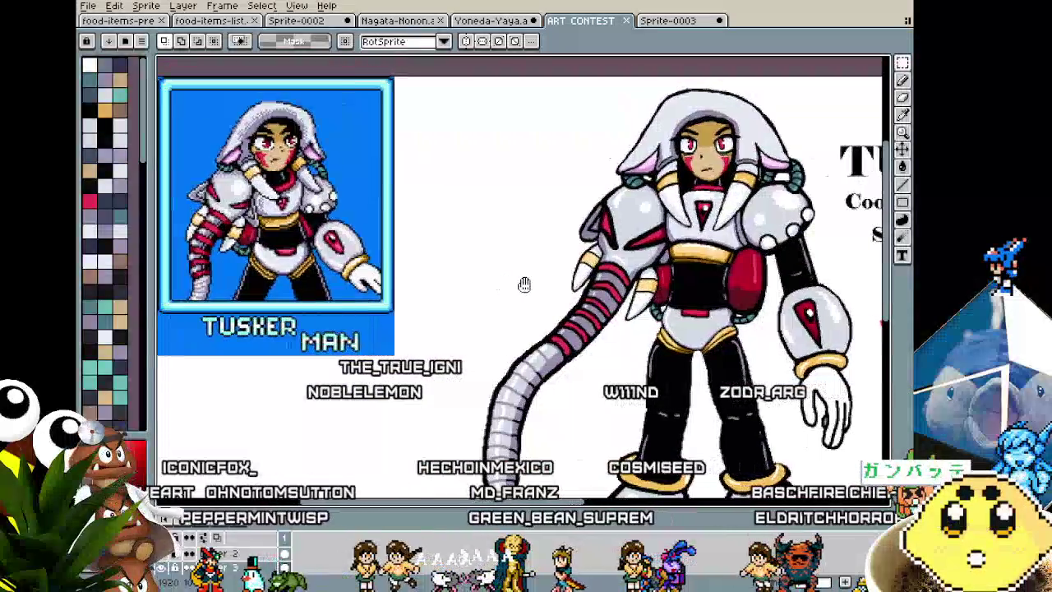
Look over the Tusker Man panel, then return to the Yoneda-Yaya sprite document
scroll(411, 279, down, 3)
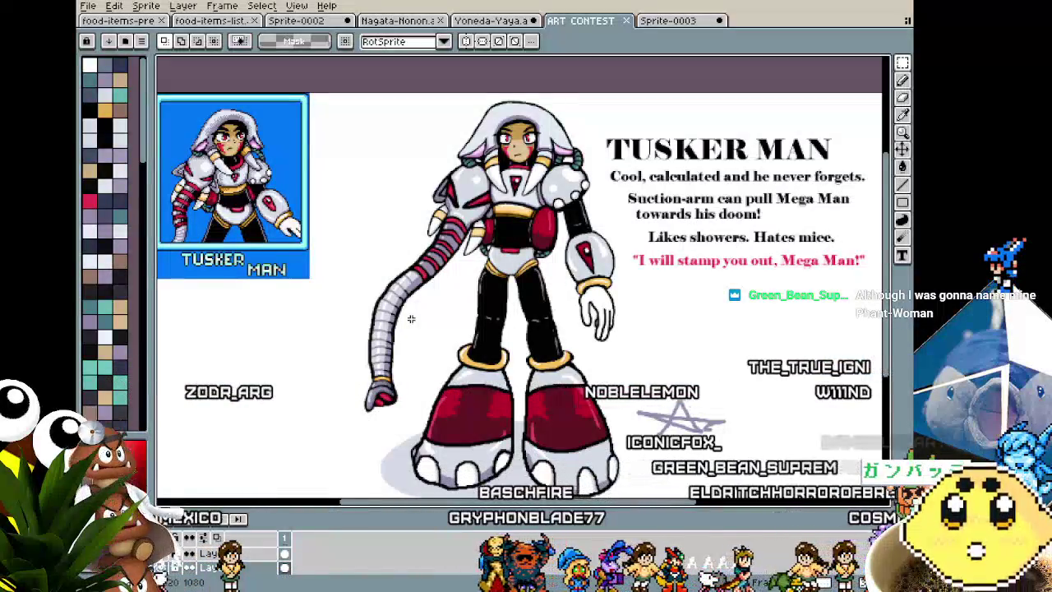
scroll(411, 318, up, 1)
mouse_move(277, 230)
mouse_down()
mouse_move(249, 235)
mouse_move(312, 270)
mouse_move(368, 272)
mouse_up()
mouse_move(352, 307)
mouse_down()
mouse_move(505, 304)
mouse_move(330, 307)
mouse_move(395, 228)
mouse_up()
scroll(298, 298, down, 1)
scroll(291, 303, down, 1)
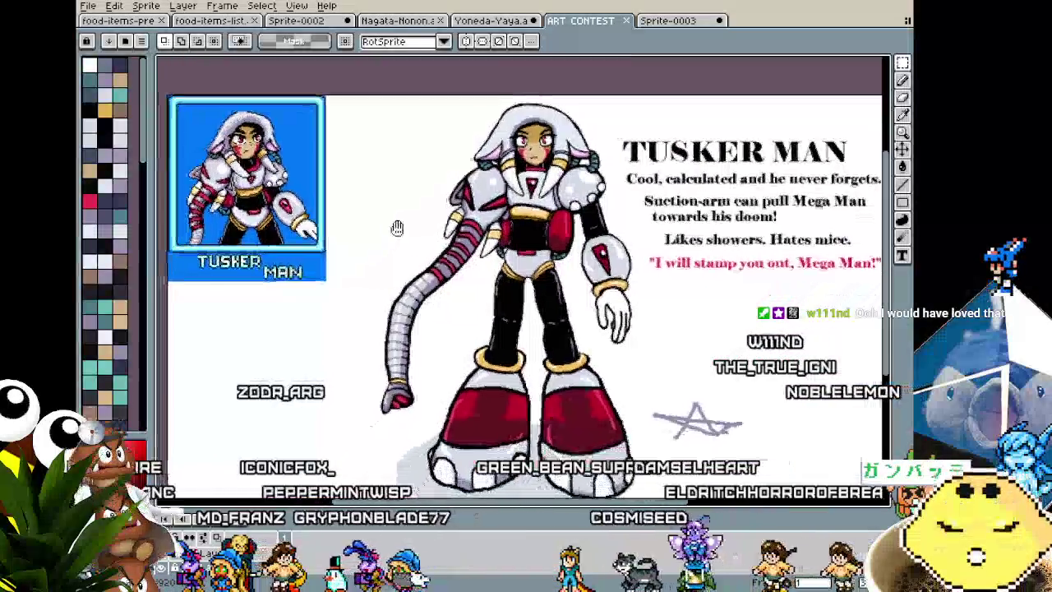
mouse_move(390, 265)
mouse_down()
mouse_move(336, 337)
mouse_move(441, 250)
mouse_move(383, 269)
mouse_up()
drag(324, 441, 310, 441)
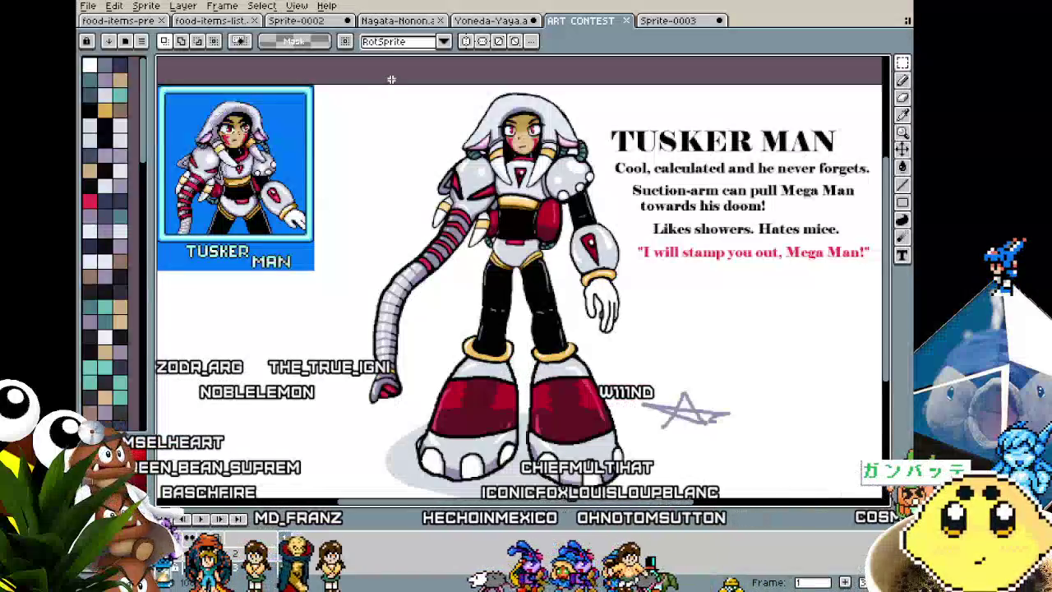
scroll(436, 124, up, 2)
scroll(436, 124, down, 2)
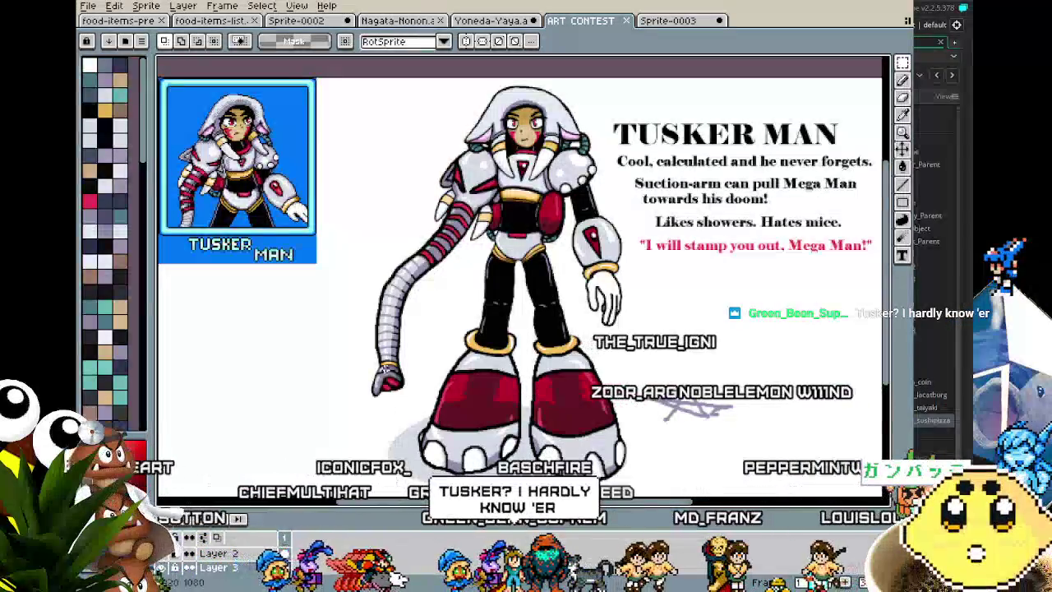
drag(370, 237, 407, 250)
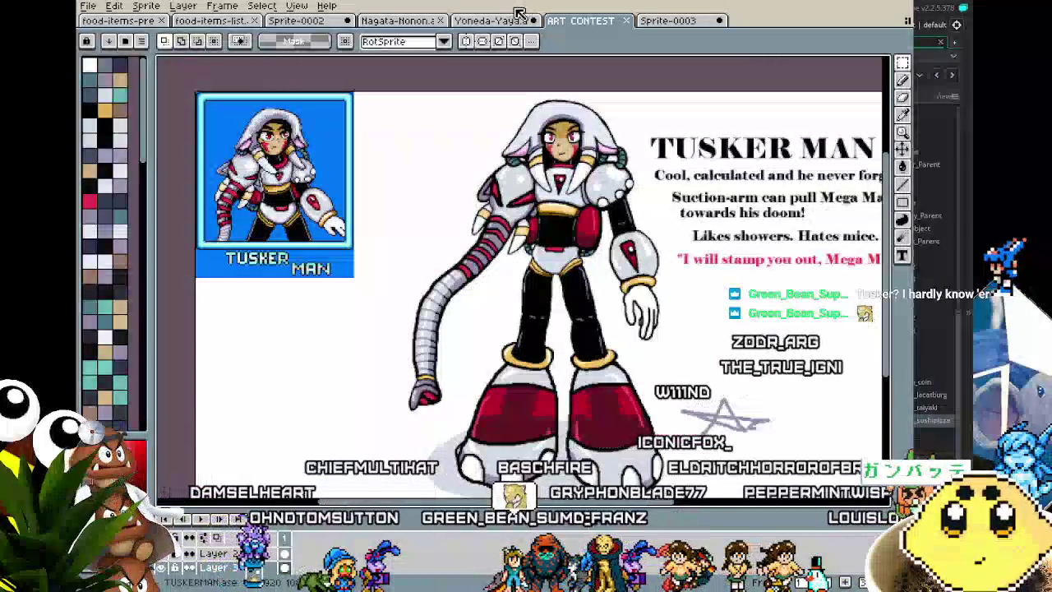
click(501, 22)
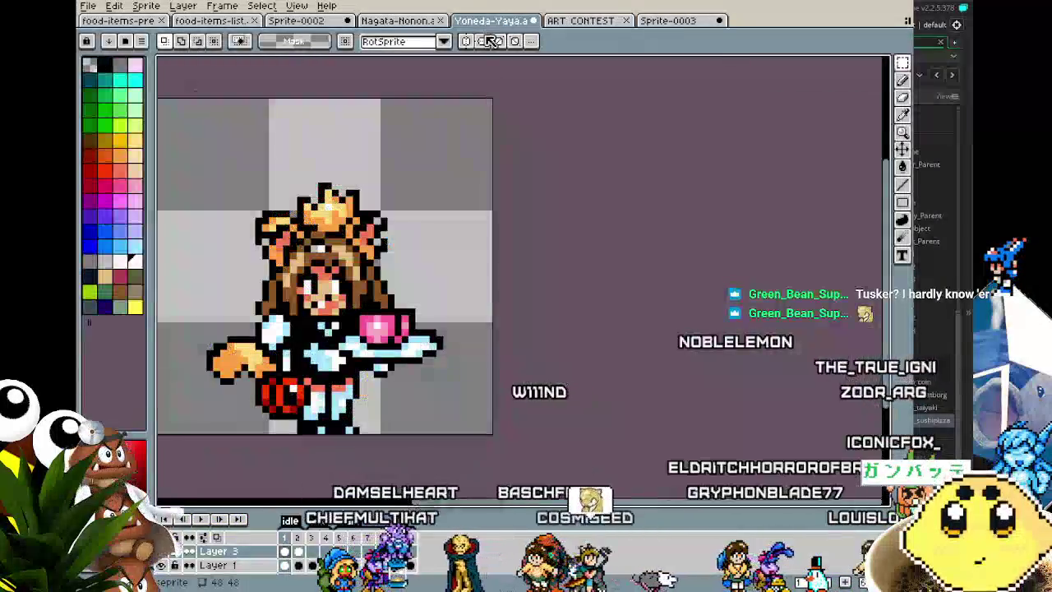
Centre the Yoneda-Yaya sprite and compare frame 2 with frame 1, ending on the pose holding the teacup
mouse_move(312, 396)
mouse_down()
mouse_move(447, 362)
mouse_move(421, 367)
mouse_up()
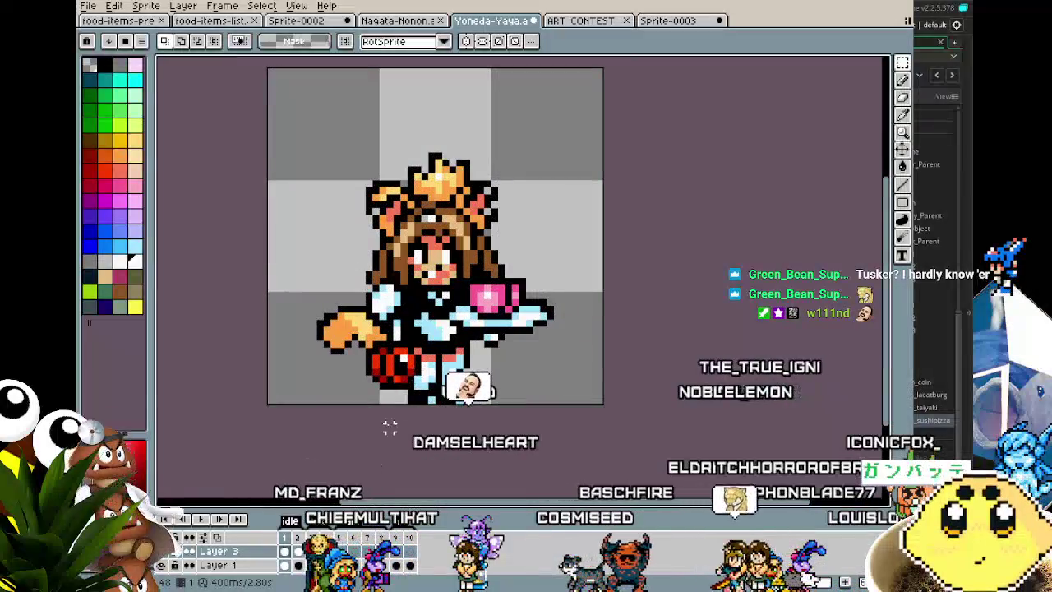
scroll(390, 427, up, 1)
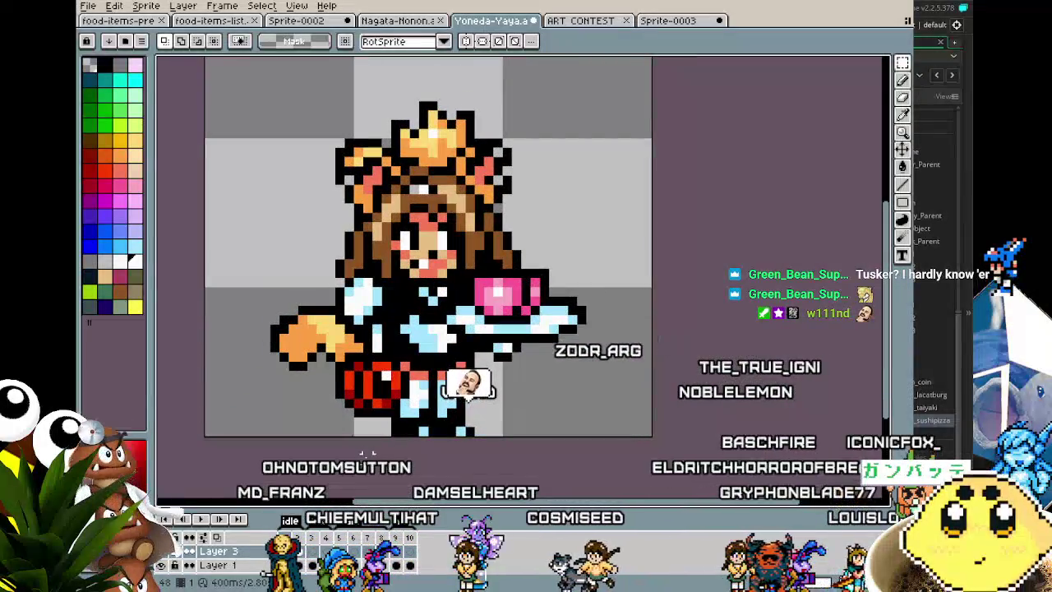
scroll(368, 453, down, 1)
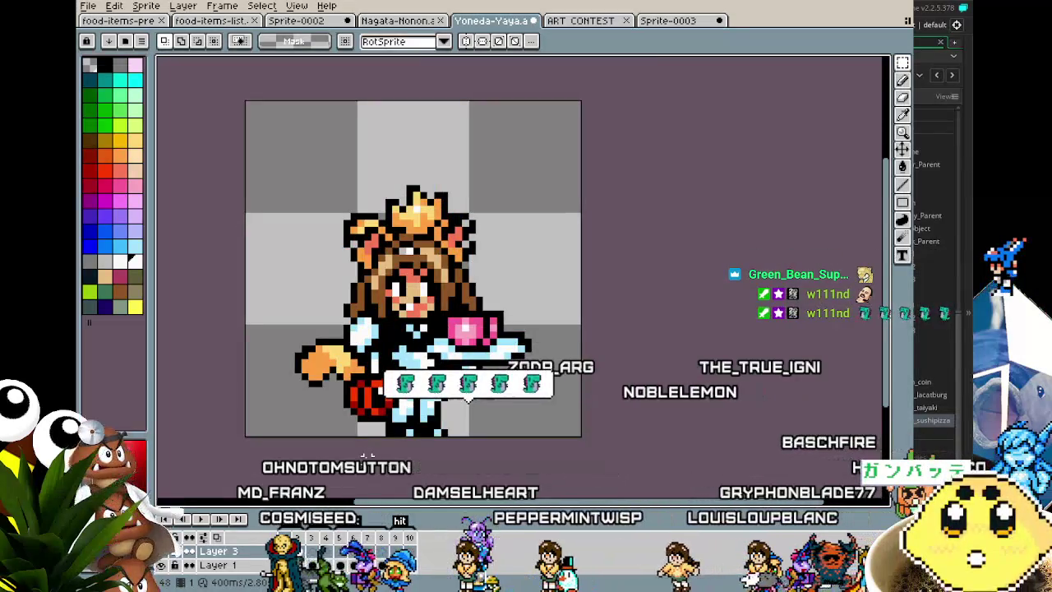
drag(367, 453, 336, 454)
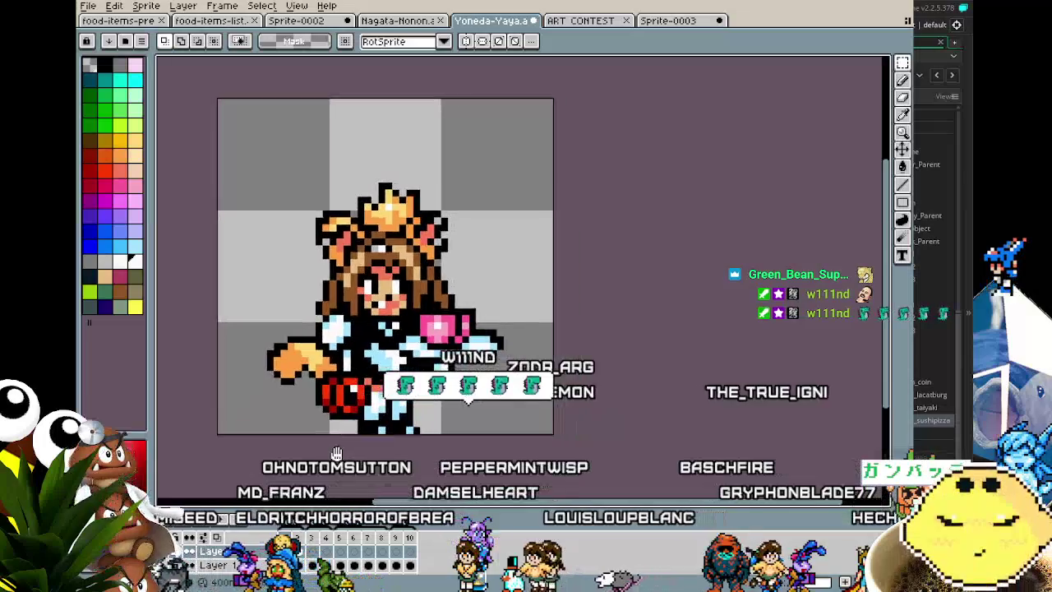
scroll(338, 452, up, 1)
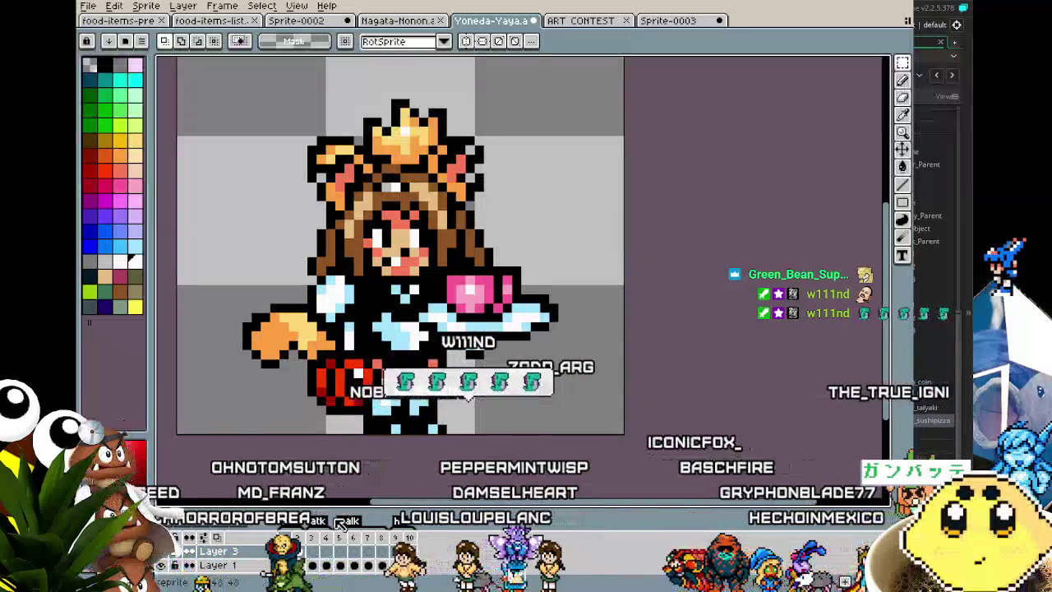
click(304, 544)
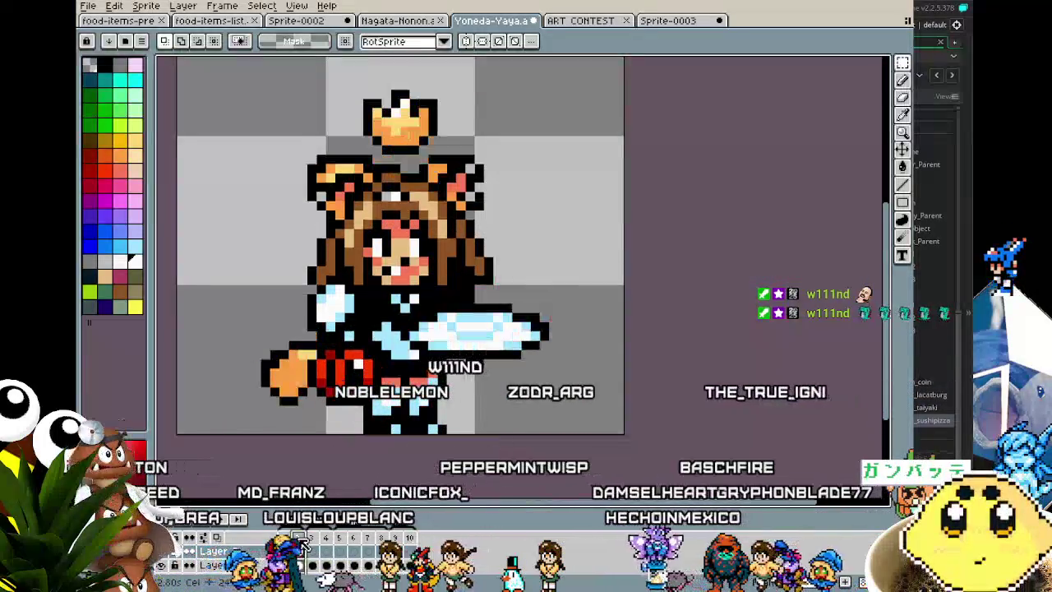
click(284, 539)
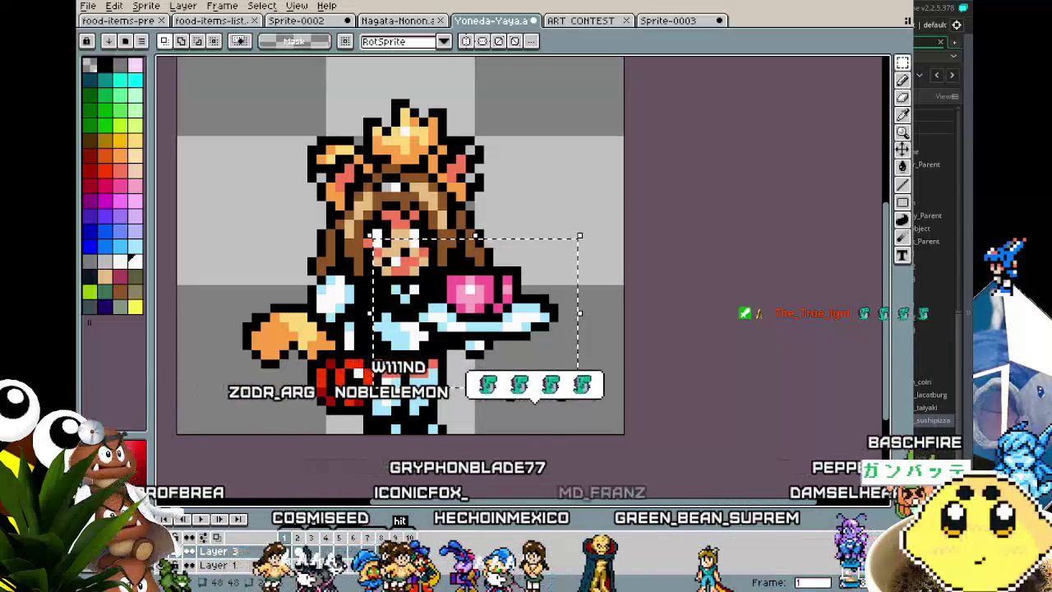
Paste the teacup into frame 2, raise it one pixel, and commit it in place
click(300, 550)
key(ctrl+v)
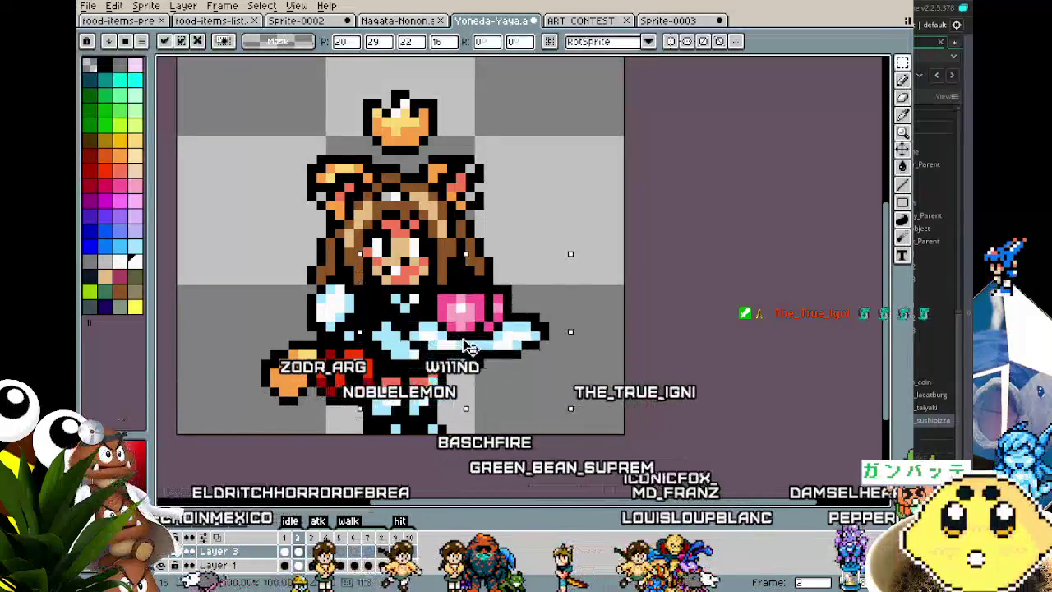
drag(466, 345, 468, 337)
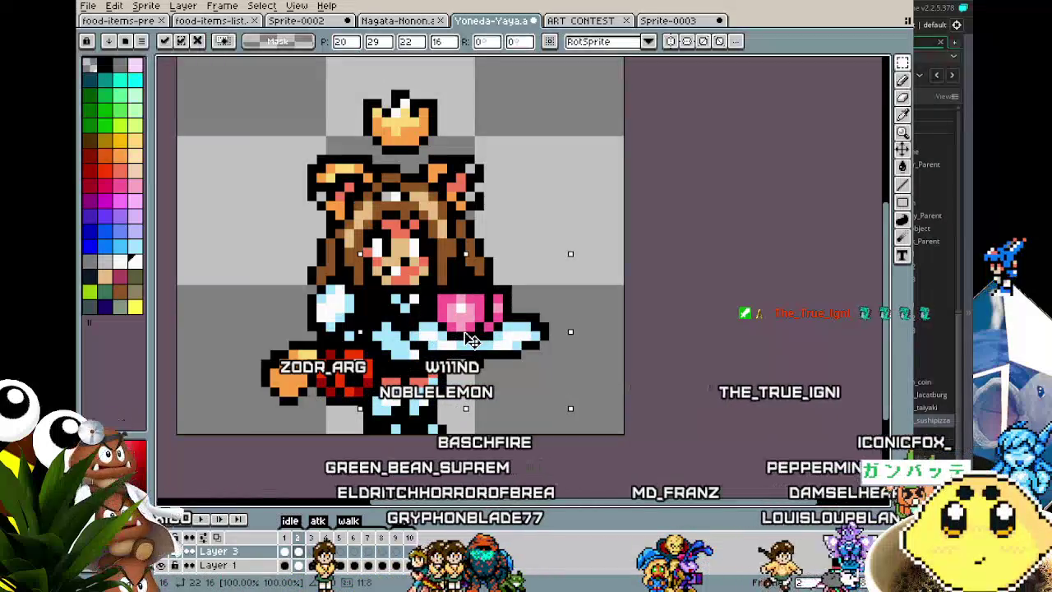
key(Return)
scroll(383, 376, down, 1)
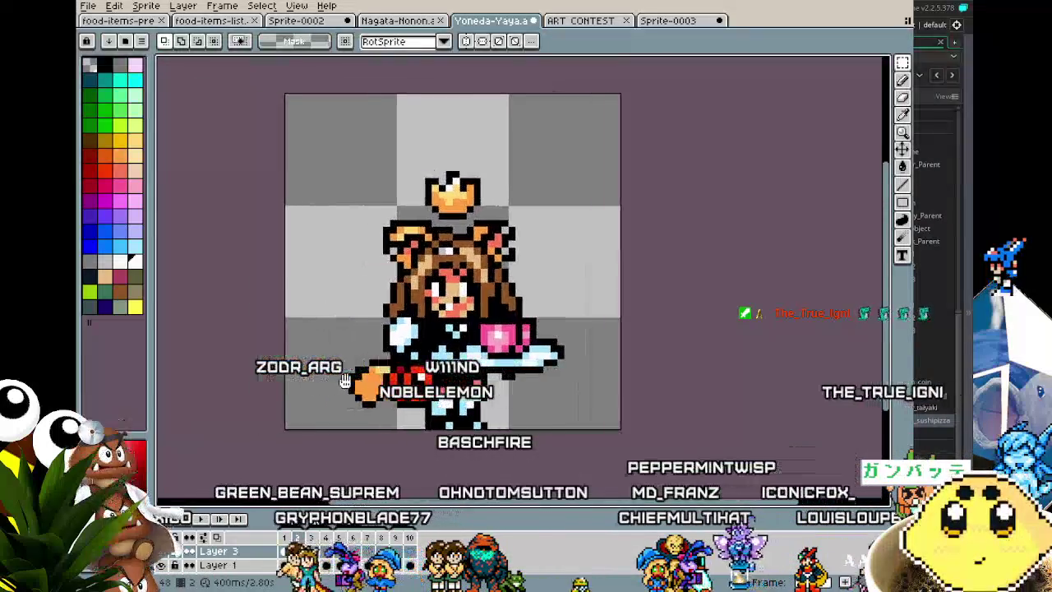
scroll(386, 378, up, 1)
drag(385, 378, 270, 396)
scroll(314, 393, down, 1)
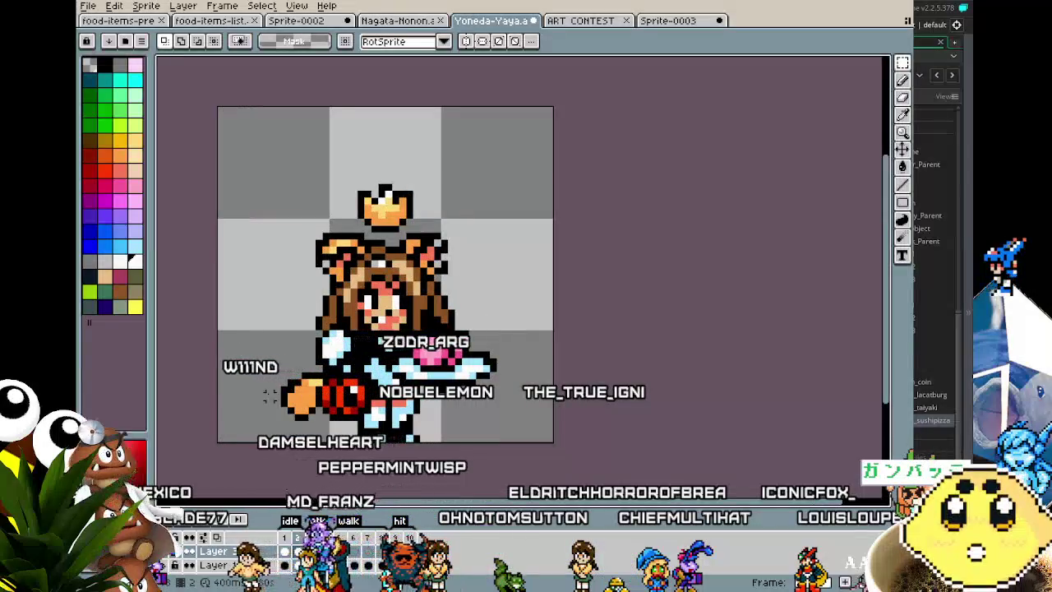
drag(269, 395, 320, 397)
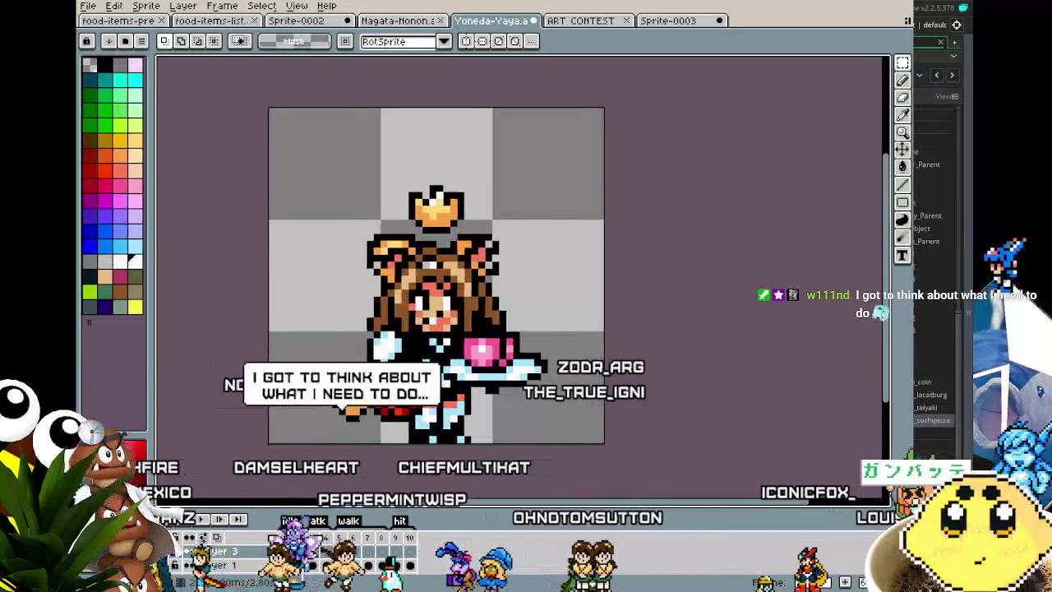
scroll(320, 399, up, 1)
scroll(337, 263, down, 1)
key(b)
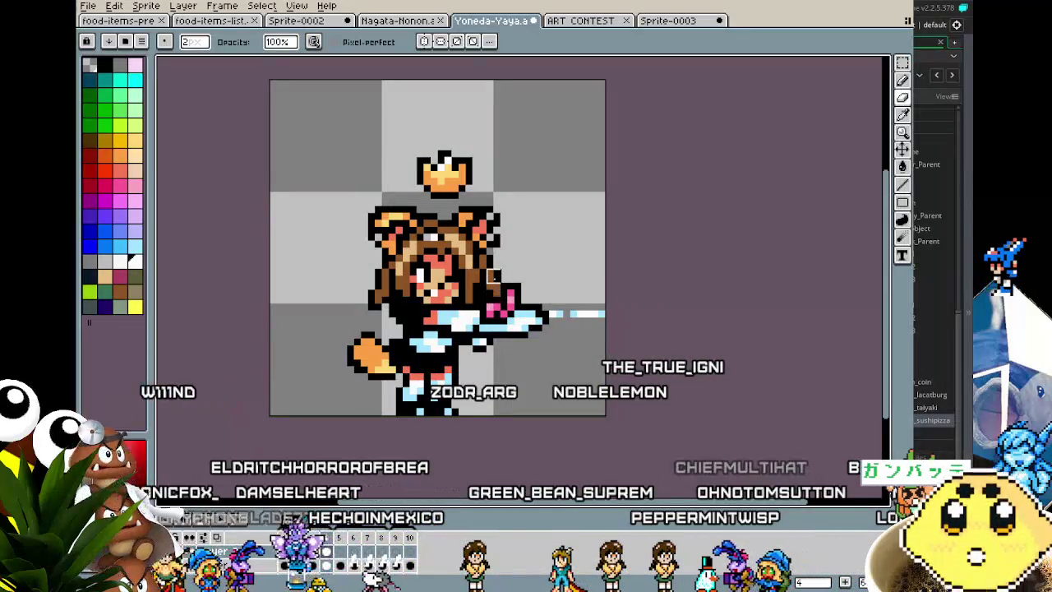
Undo and redo to compare the sword versions with and without the pink hilt and longer blade
scroll(474, 279, up, 4)
scroll(474, 279, down, 3)
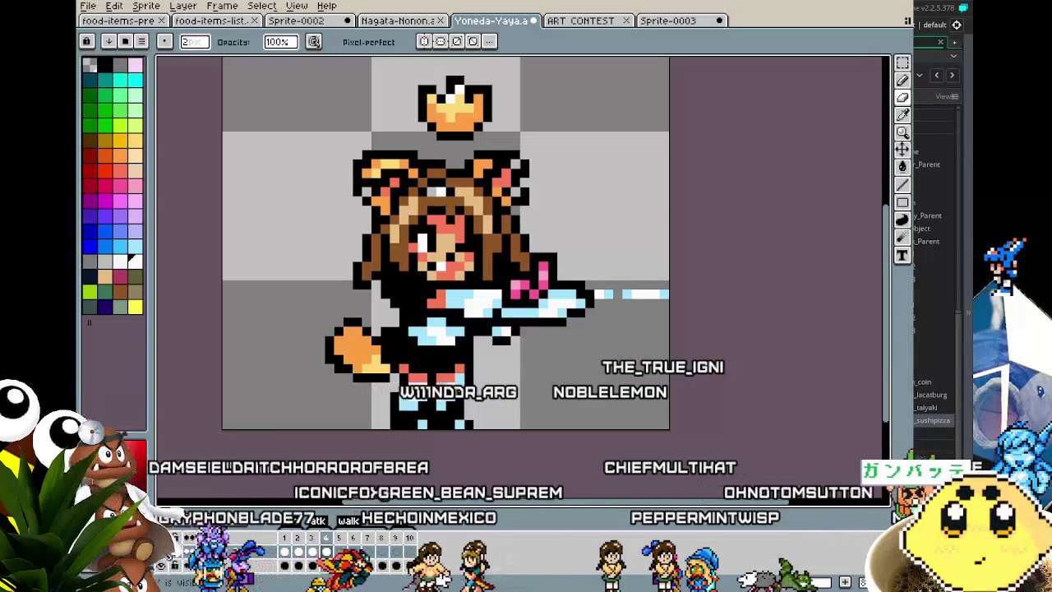
key(ctrl+z)
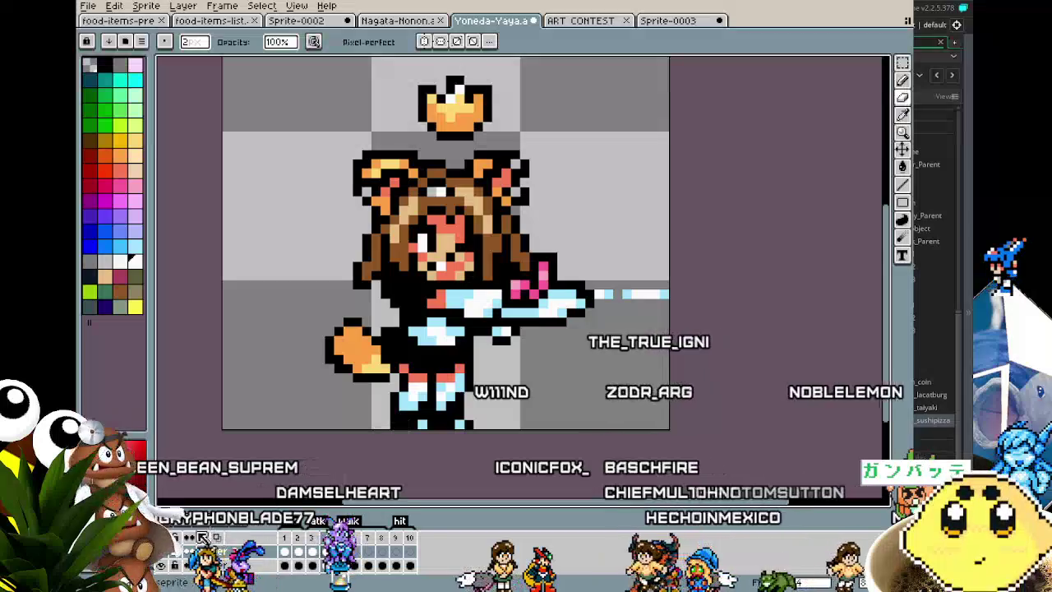
key(ctrl+z)
key(ctrl+y)
scroll(280, 427, down, 3)
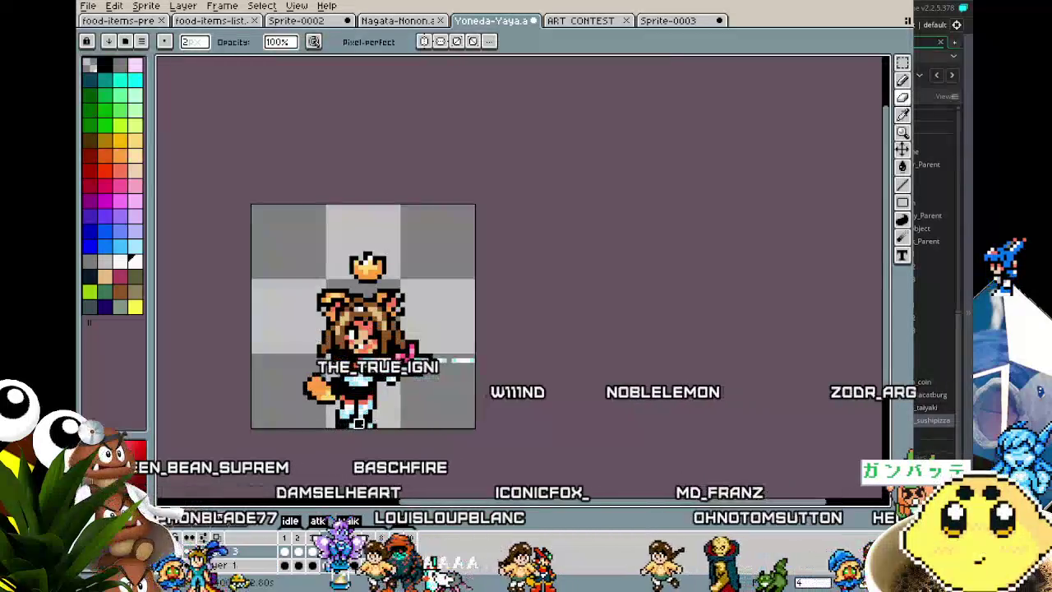
scroll(403, 411, up, 1)
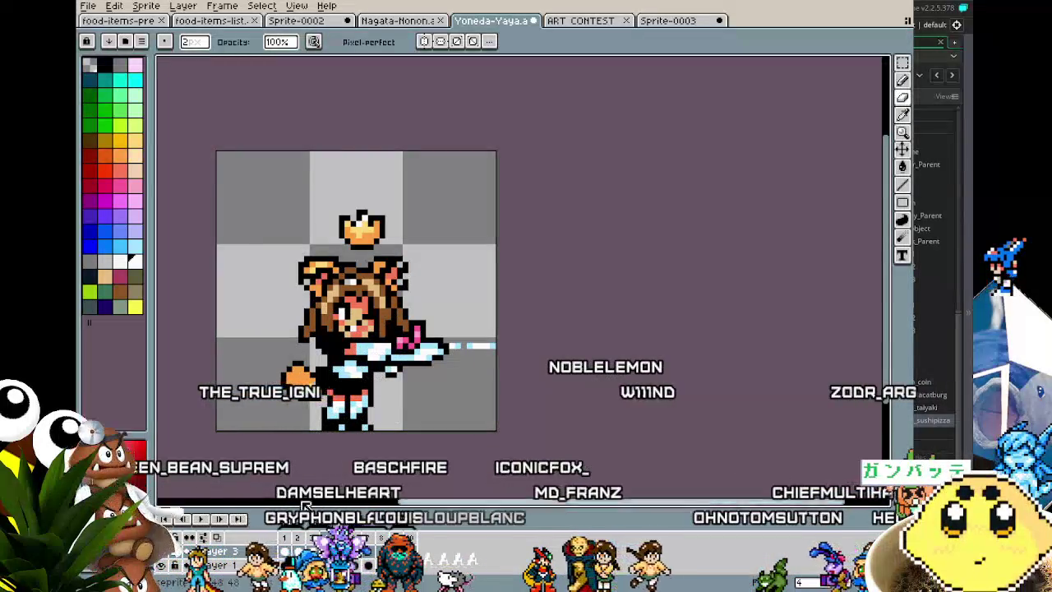
key(ctrl+z)
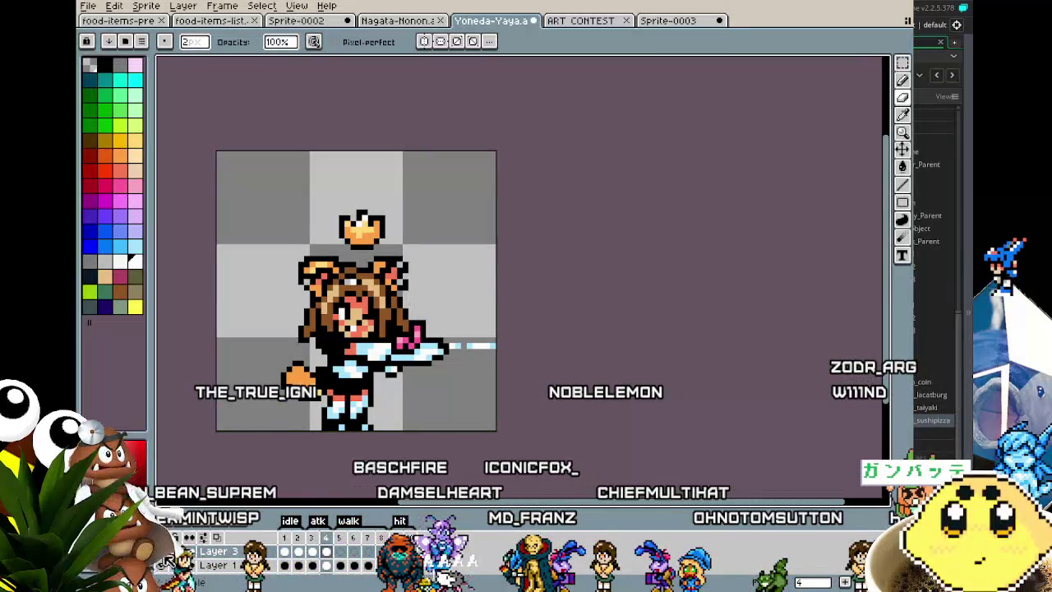
scroll(456, 338, up, 2)
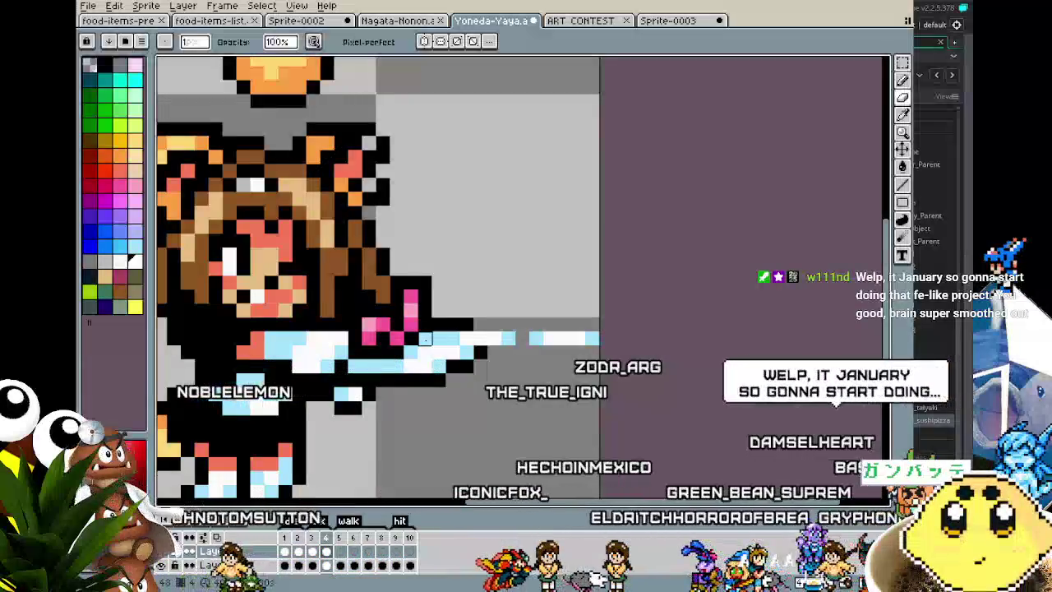
Compare against frame 3, restore the redrawn pink-hilted sword arm, and toggle its layer to check
key(Left)
key(Right)
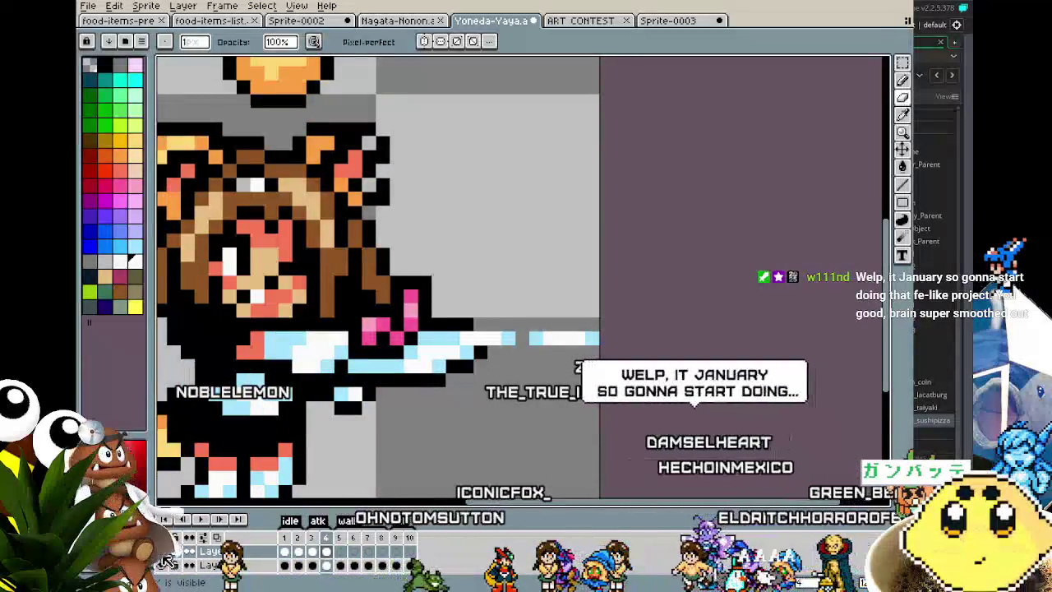
key(ctrl+z)
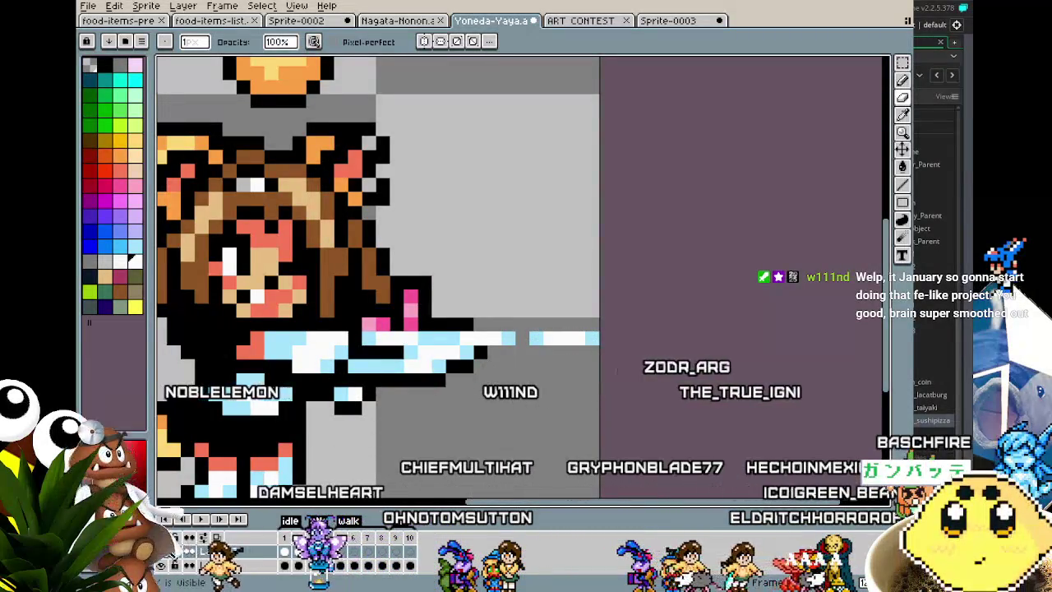
click(162, 551)
click(162, 551)
click(163, 551)
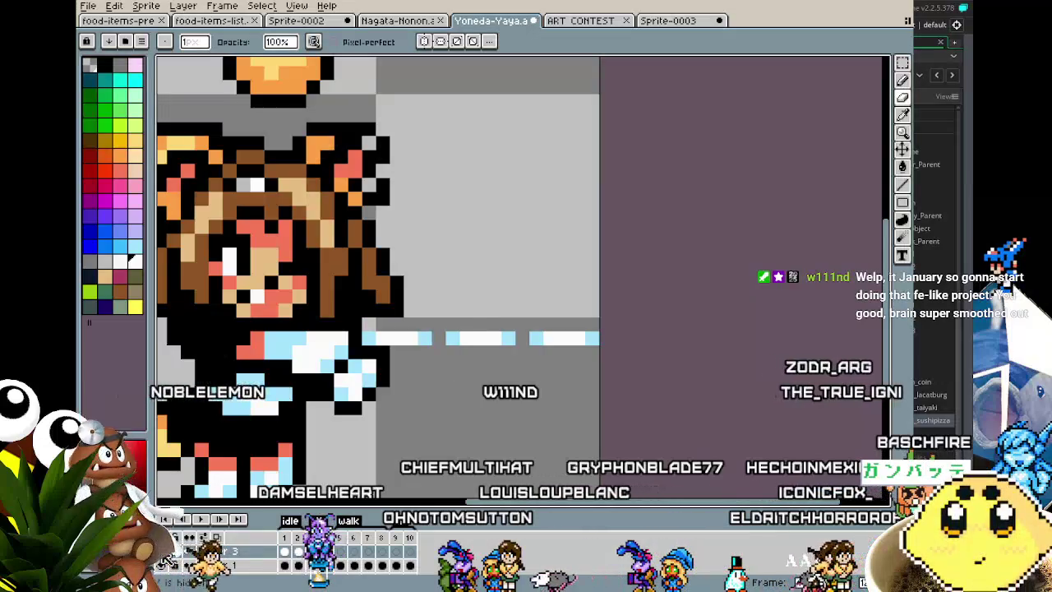
click(163, 552)
scroll(327, 450, down, 3)
scroll(441, 422, down, 1)
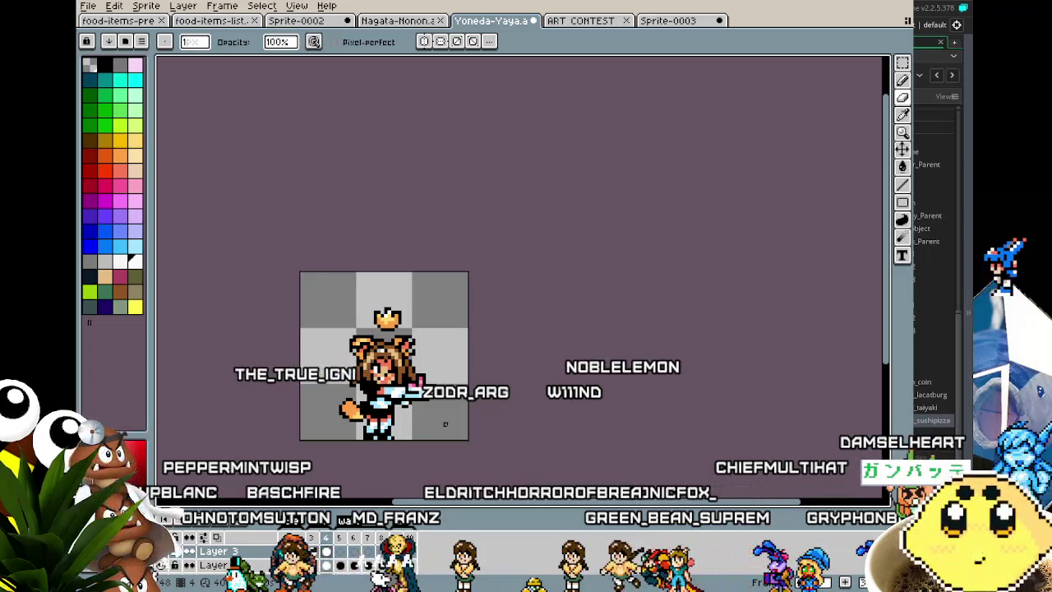
Recentre the frame 4 sprite, play the animation, and switch to the Move tool for the tray
scroll(444, 423, up, 1)
mouse_move(445, 423)
mouse_down()
mouse_move(578, 336)
mouse_move(535, 336)
mouse_up()
key(Right)
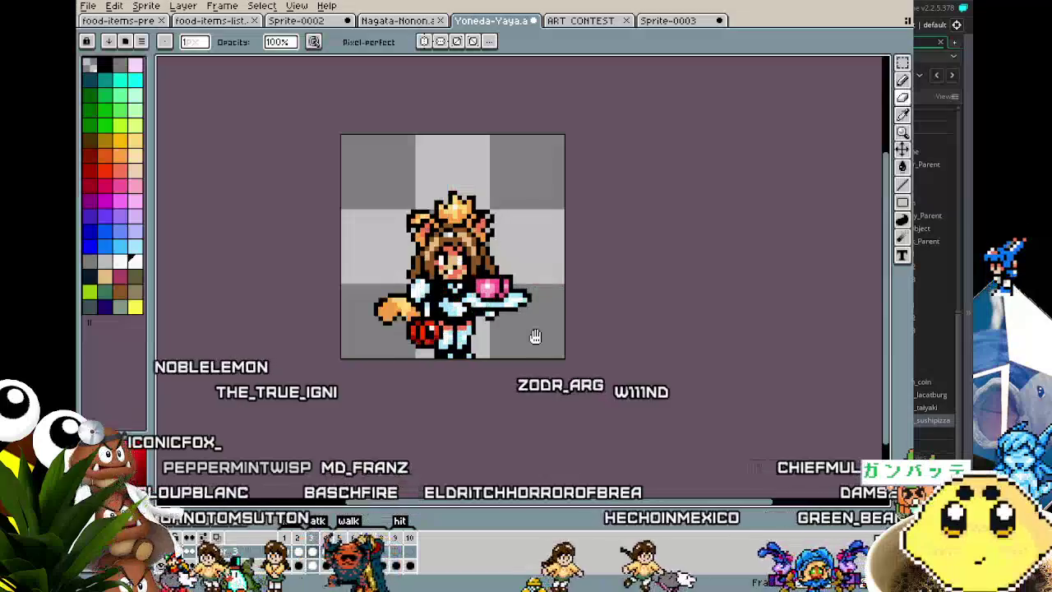
mouse_move(471, 382)
mouse_down()
mouse_move(392, 400)
mouse_move(445, 392)
mouse_up()
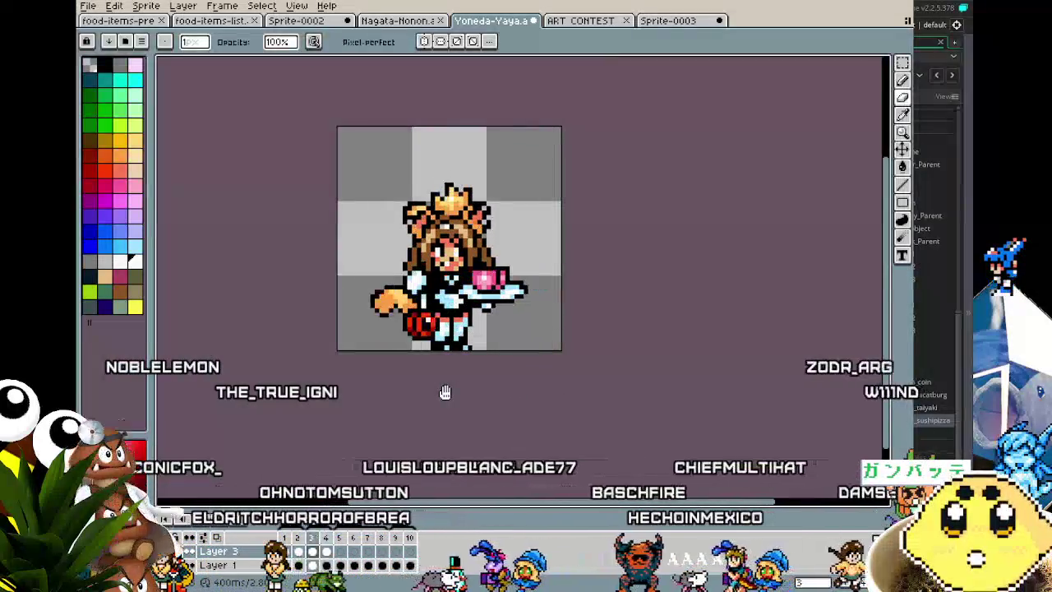
scroll(444, 392, up, 1)
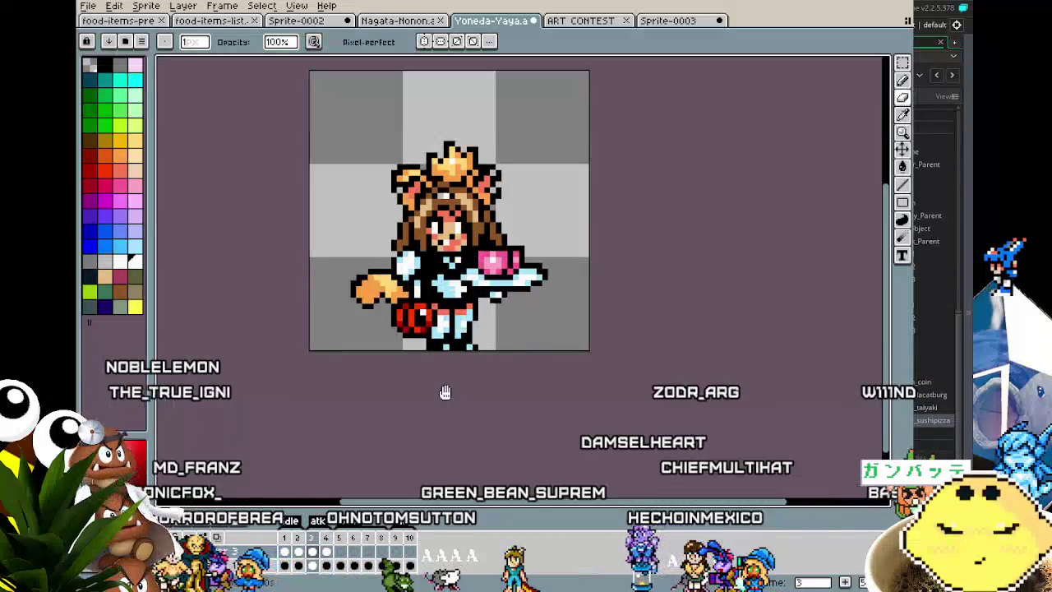
scroll(445, 392, down, 2)
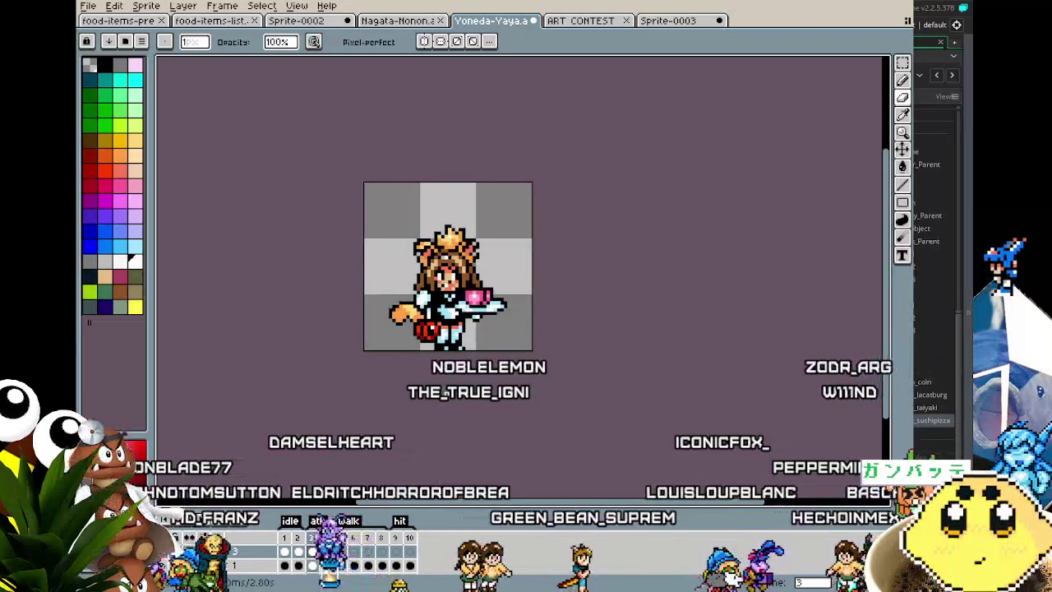
scroll(482, 293, up, 3)
scroll(481, 294, down, 2)
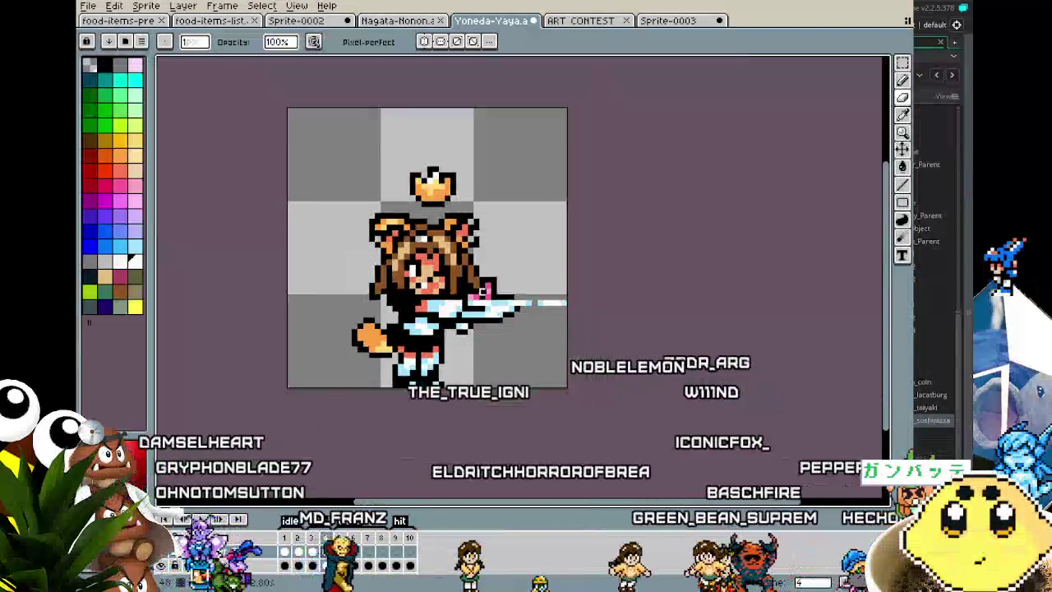
key(v)
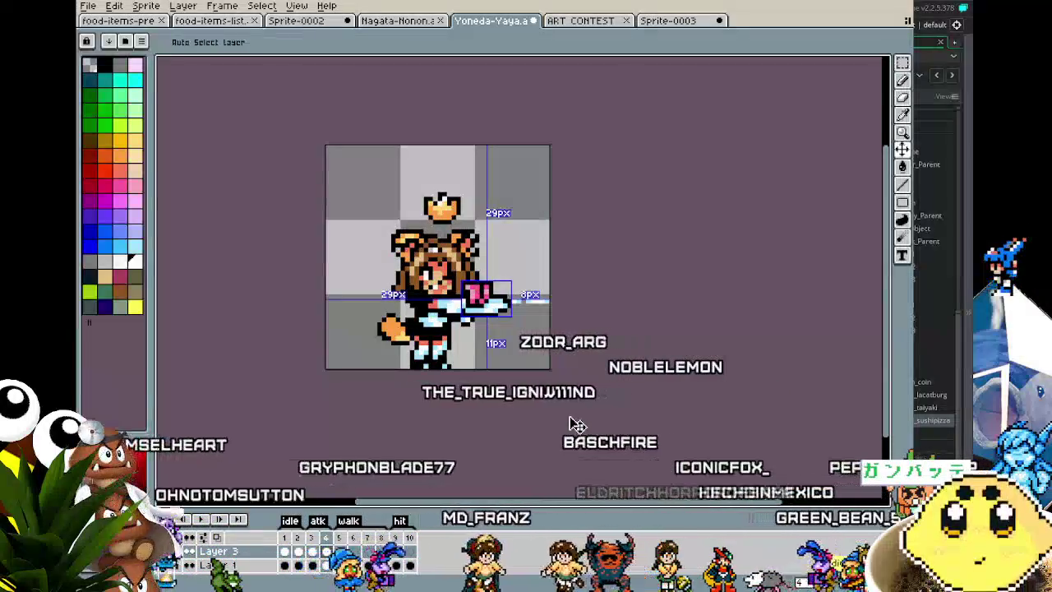
Cut the tray, paste it up beside the girl's head, commit, and play the animation
key(Delete)
scroll(577, 424, up, 1)
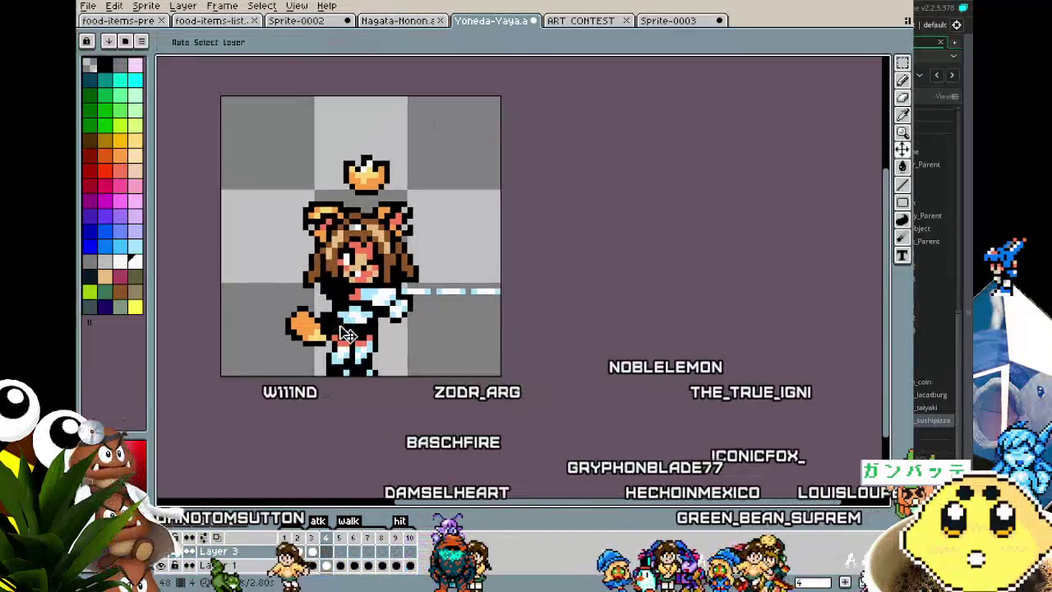
key(ctrl+v)
mouse_move(469, 297)
mouse_down()
mouse_move(425, 171)
mouse_move(418, 189)
mouse_move(383, 123)
mouse_move(420, 141)
mouse_move(451, 198)
mouse_move(421, 218)
mouse_up()
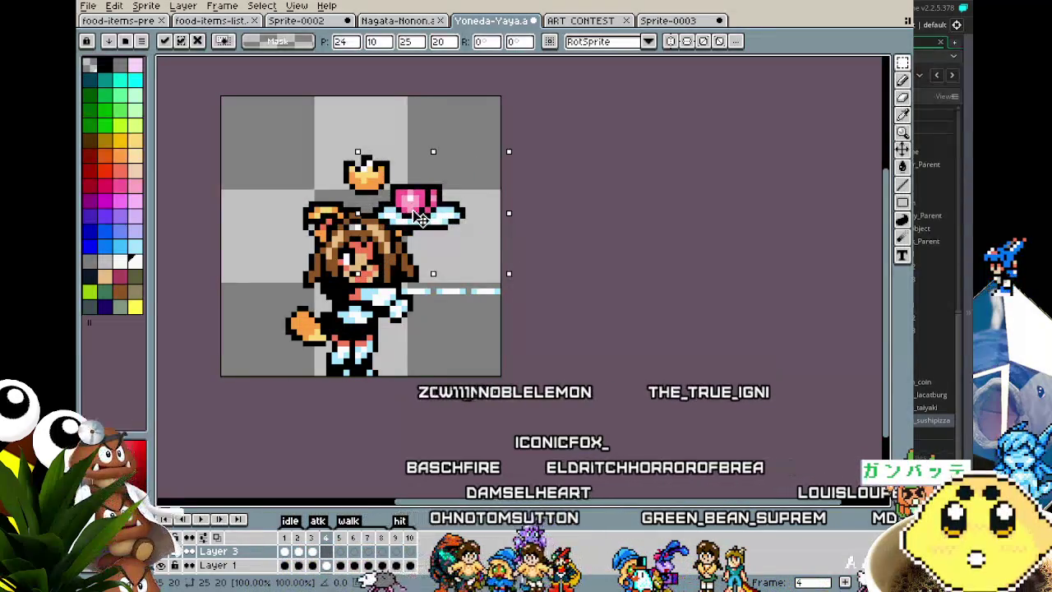
key(Return)
key(comma)
key(Return)
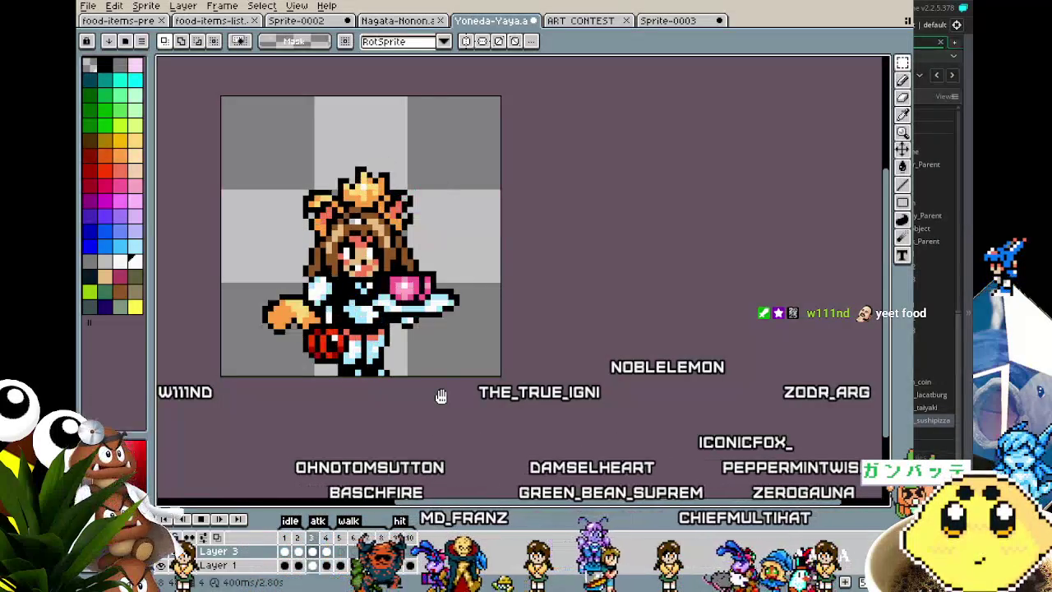
Stop playback and place the pink box tray in the girl's hand on frame 5
key(Return)
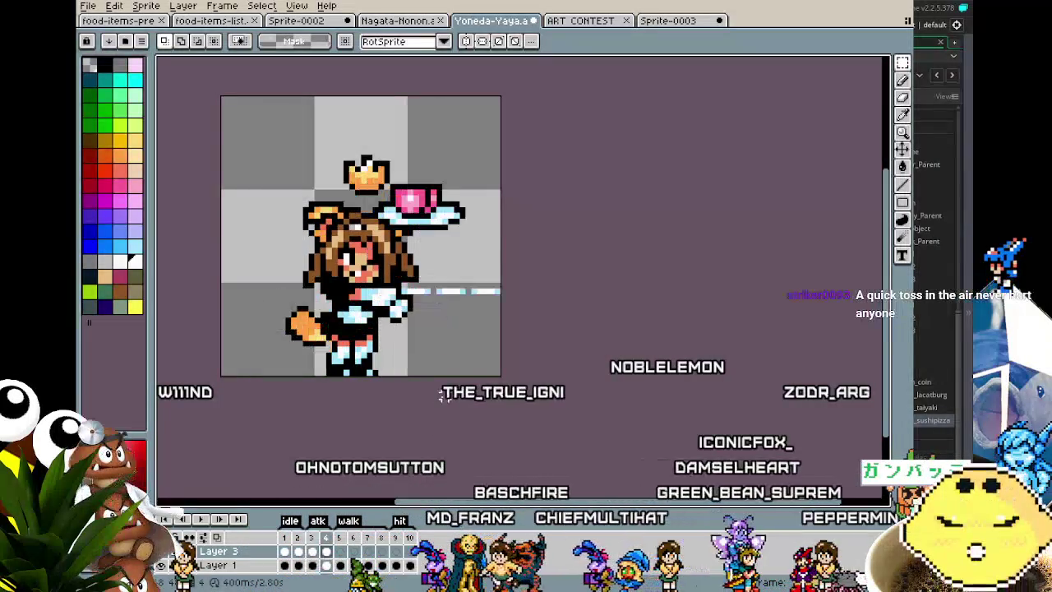
key(Right)
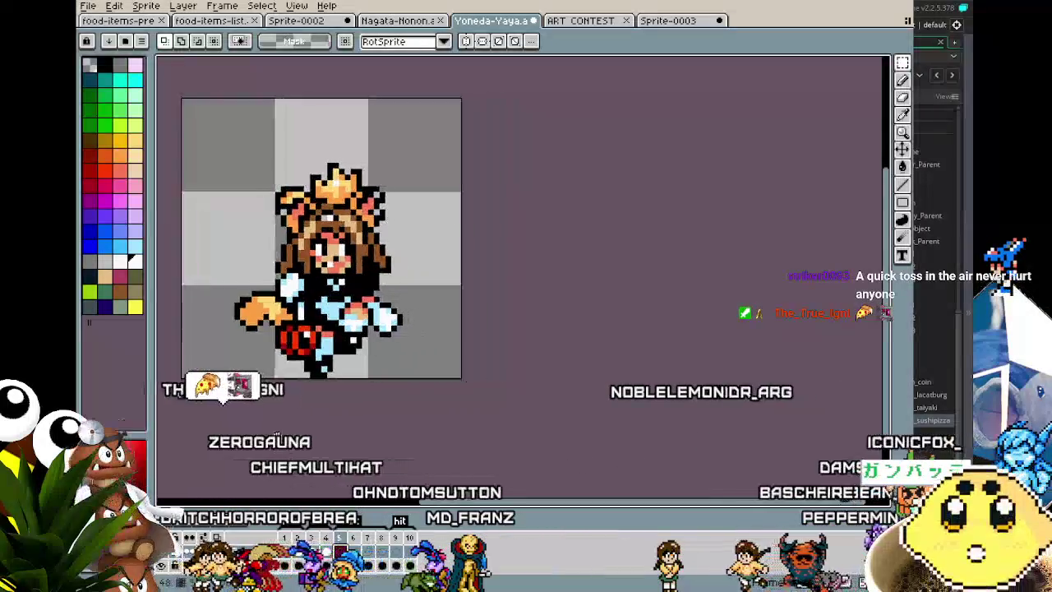
key(ctrl+shift+d)
drag(433, 335, 462, 341)
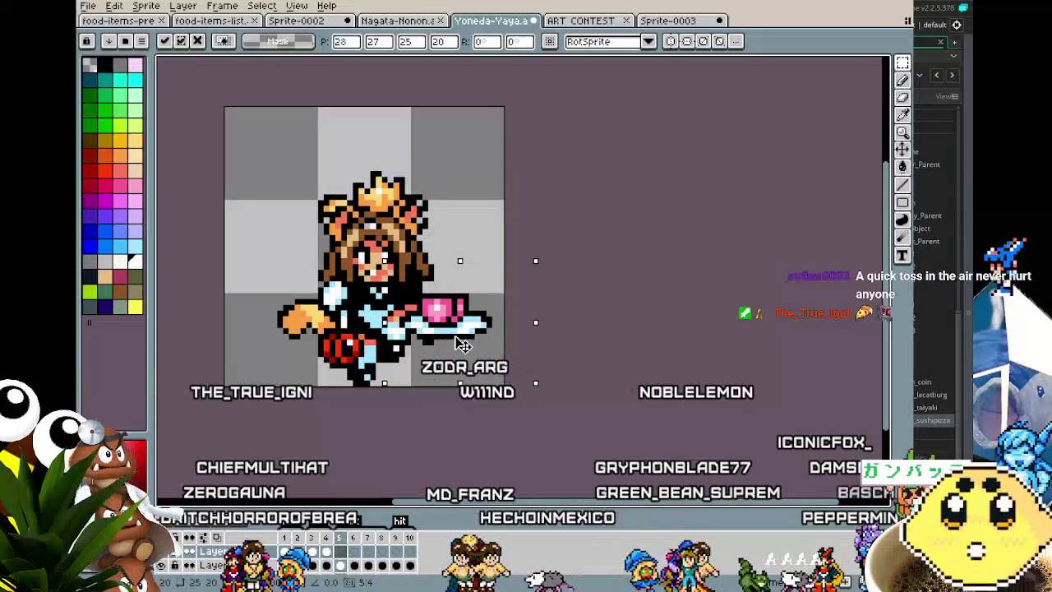
drag(462, 337, 448, 310)
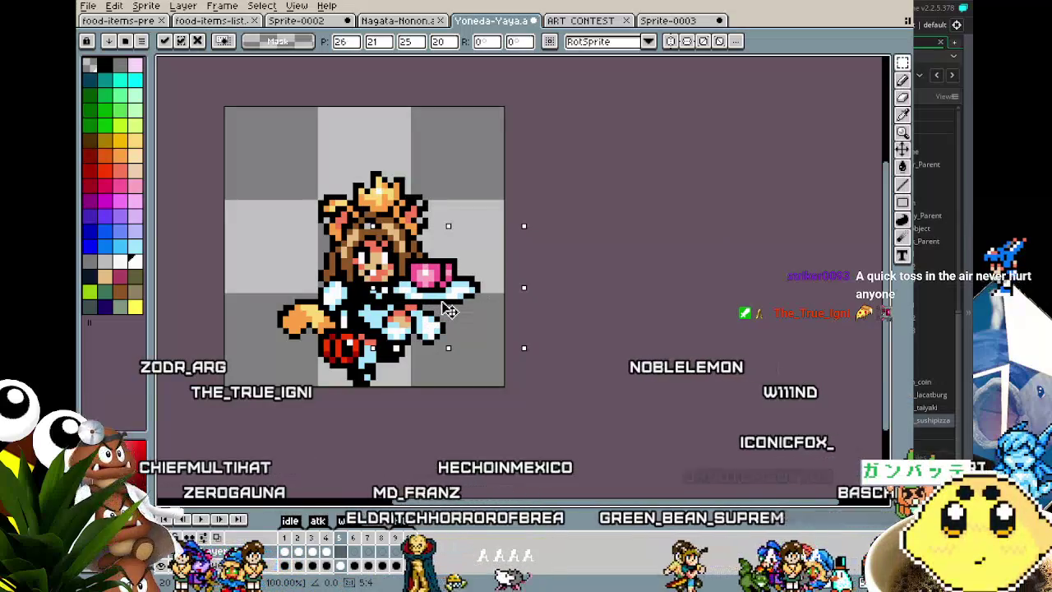
click(448, 423)
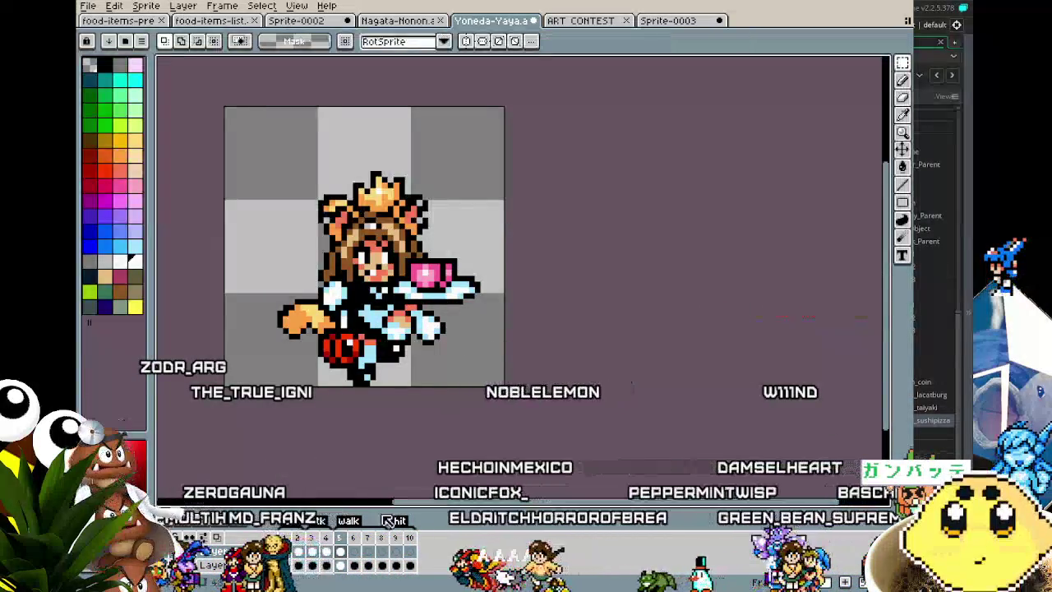
Paste and commit the tray in the girl's hand on frame 6 and the following frames
click(368, 551)
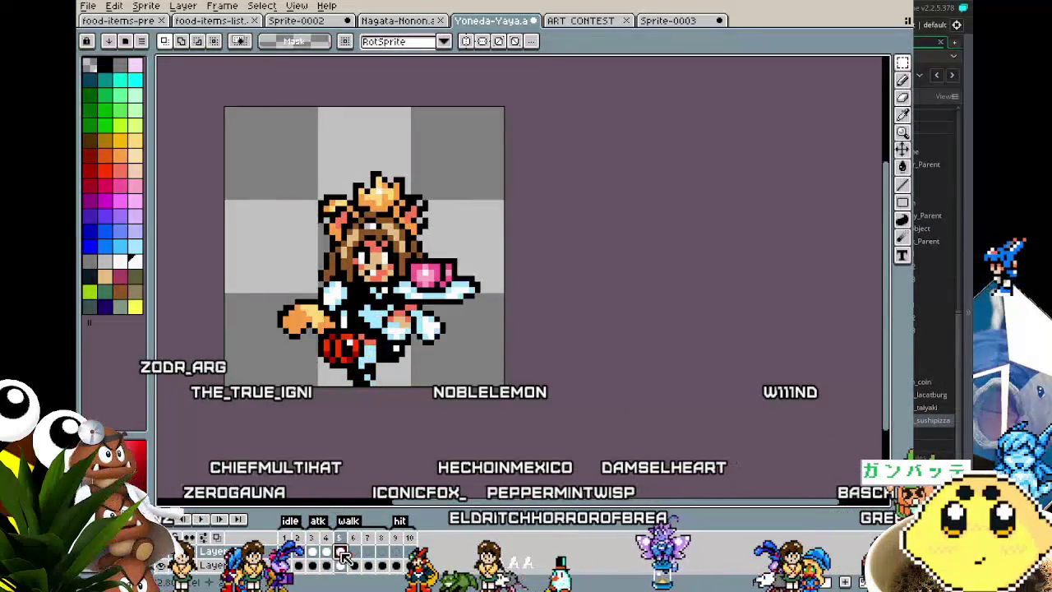
click(353, 552)
click(453, 323)
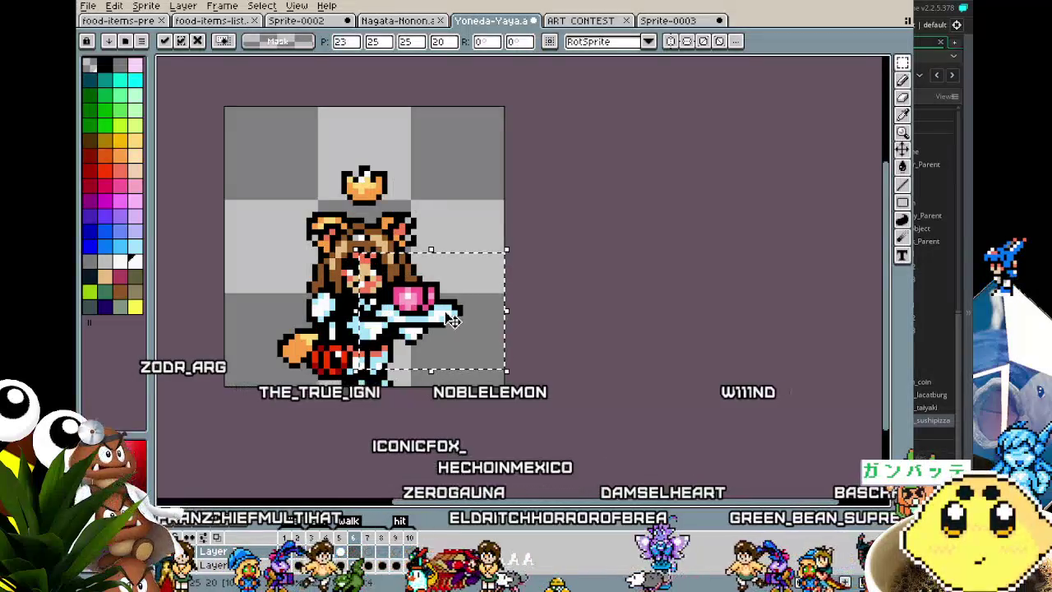
click(424, 418)
key(Right)
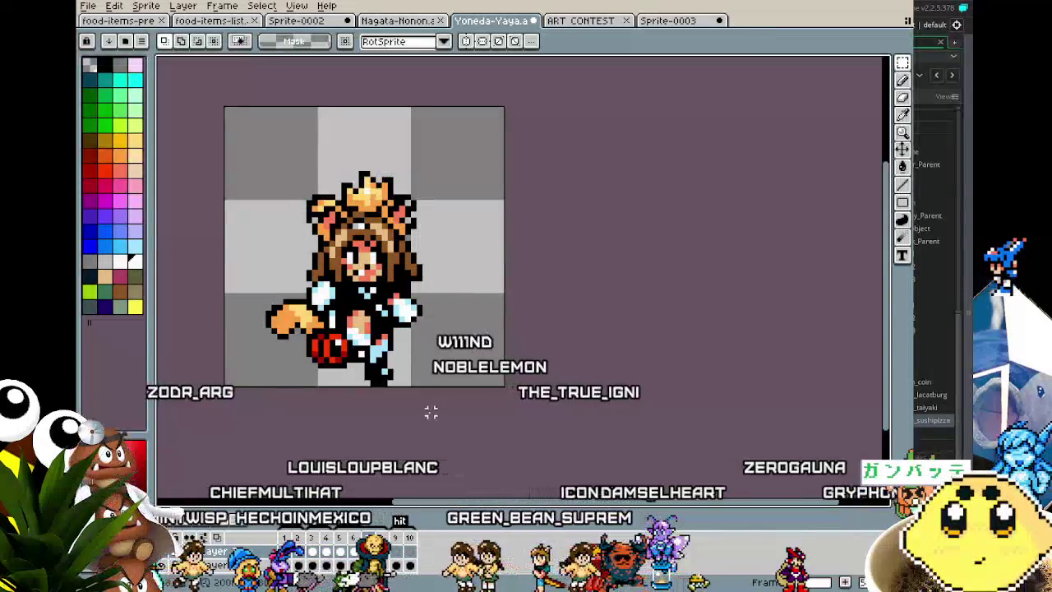
key(ctrl+v)
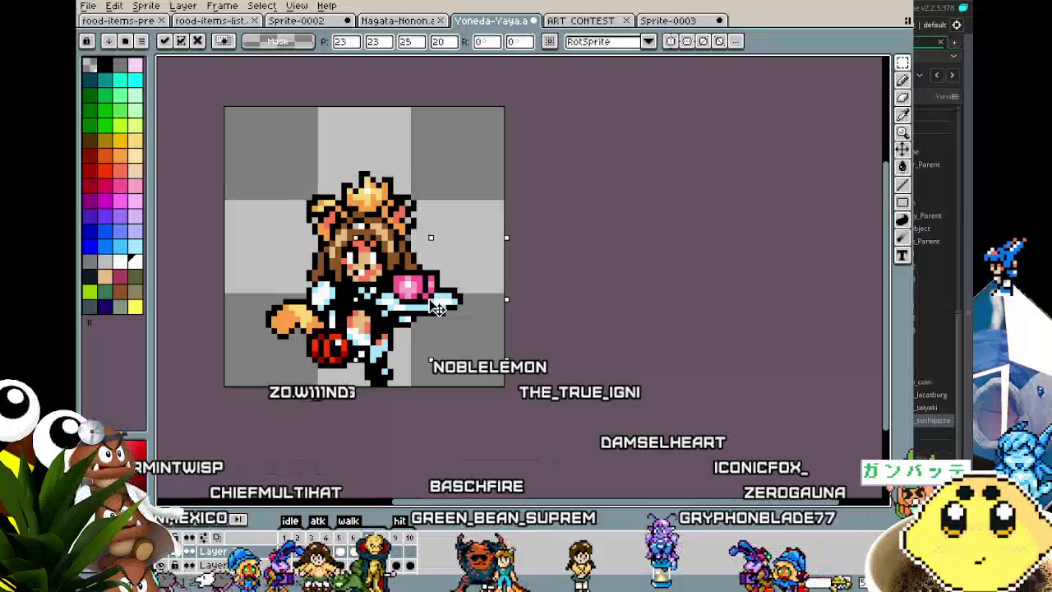
click(442, 395)
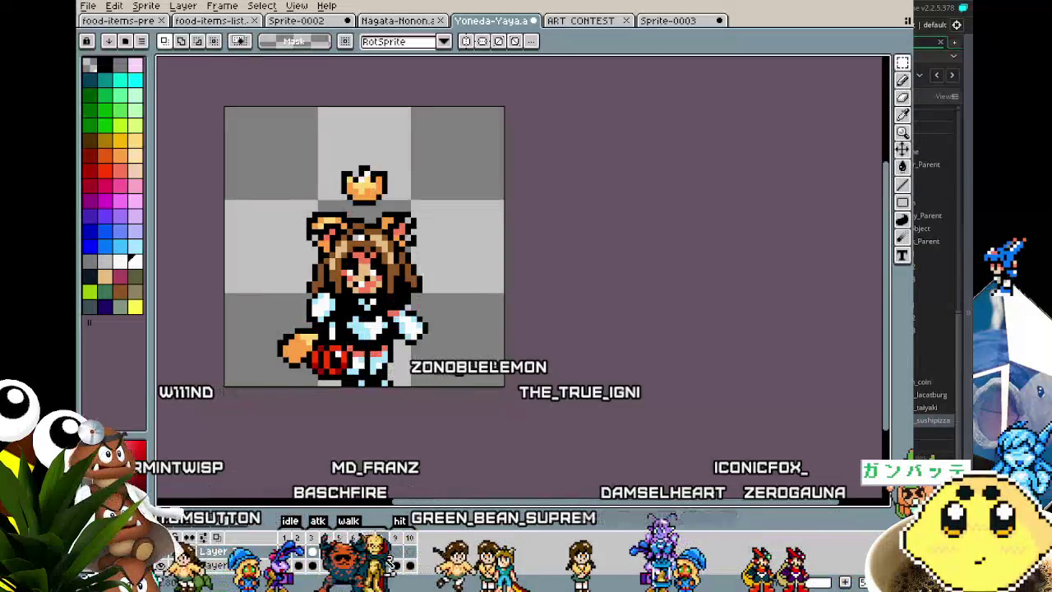
key(ctrl+v)
click(486, 446)
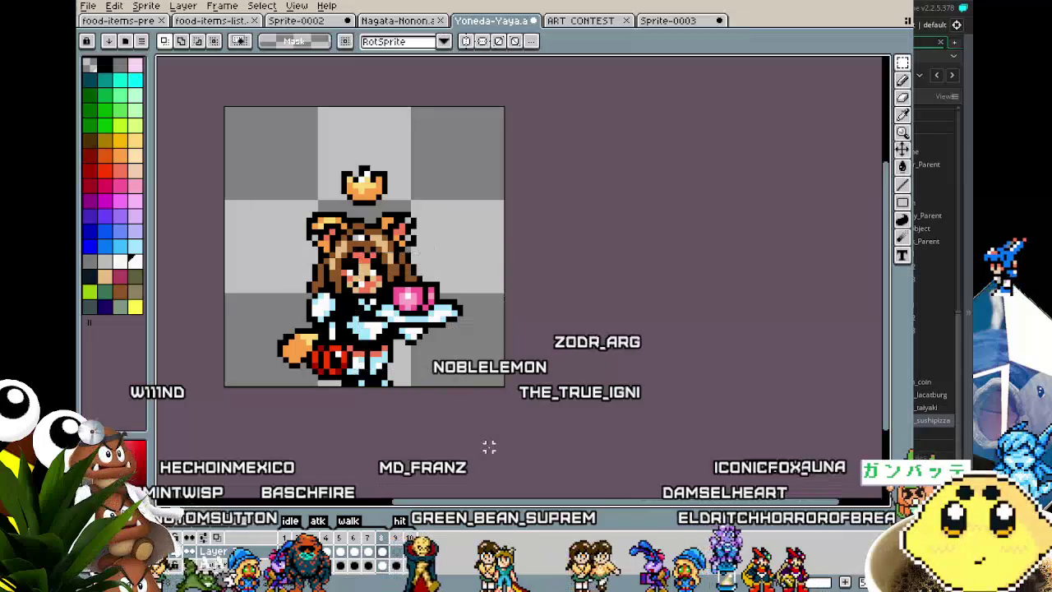
Select the tray area, then drop the selection and play the animation to review it
scroll(489, 446, down, 2)
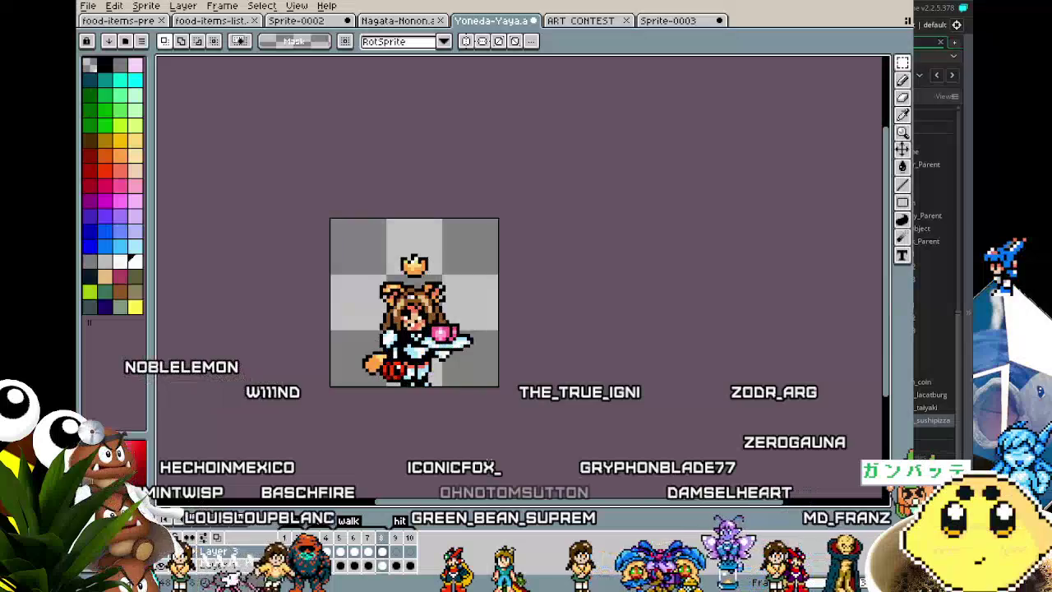
scroll(461, 377, up, 3)
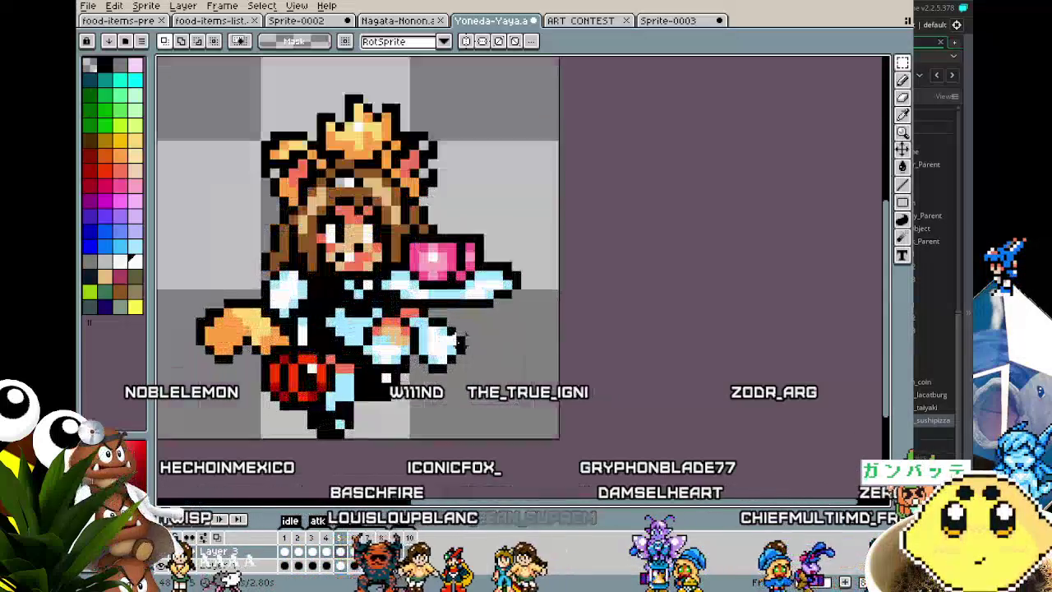
drag(545, 304, 533, 309)
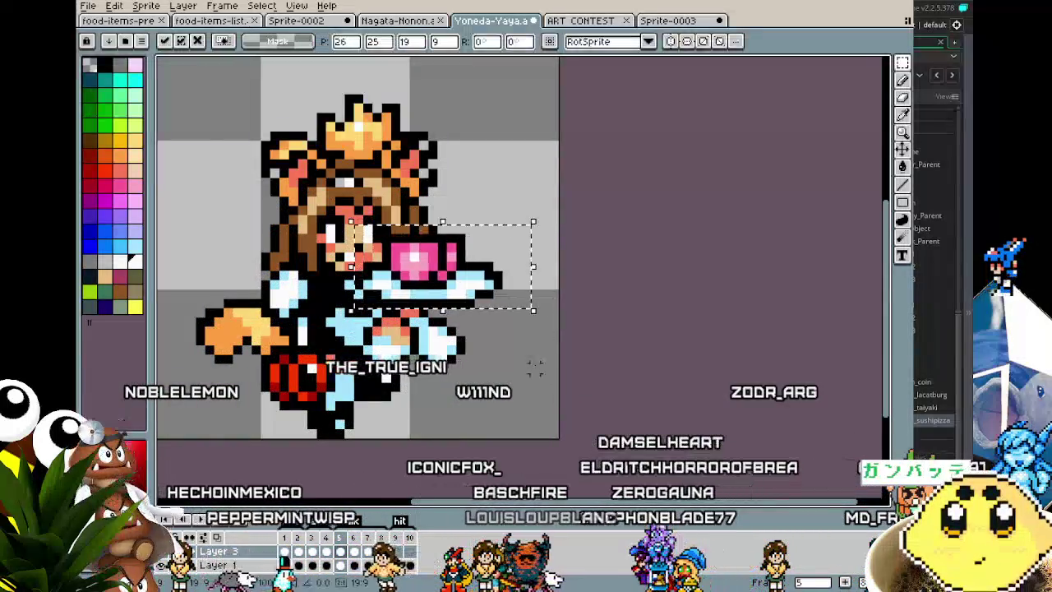
key(Return)
key(Return)
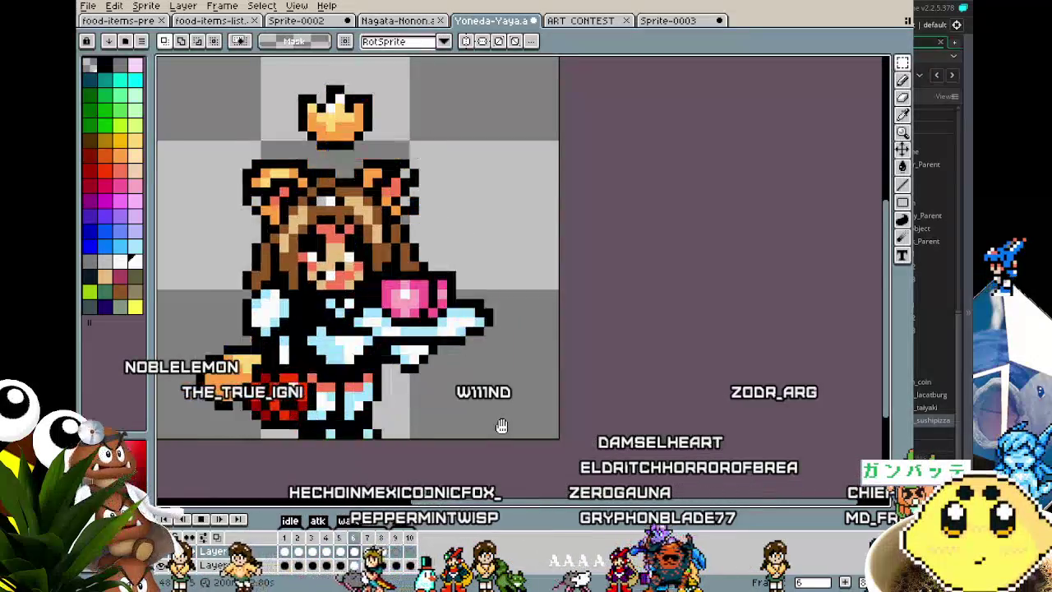
scroll(501, 425, down, 2)
scroll(493, 448, down, 1)
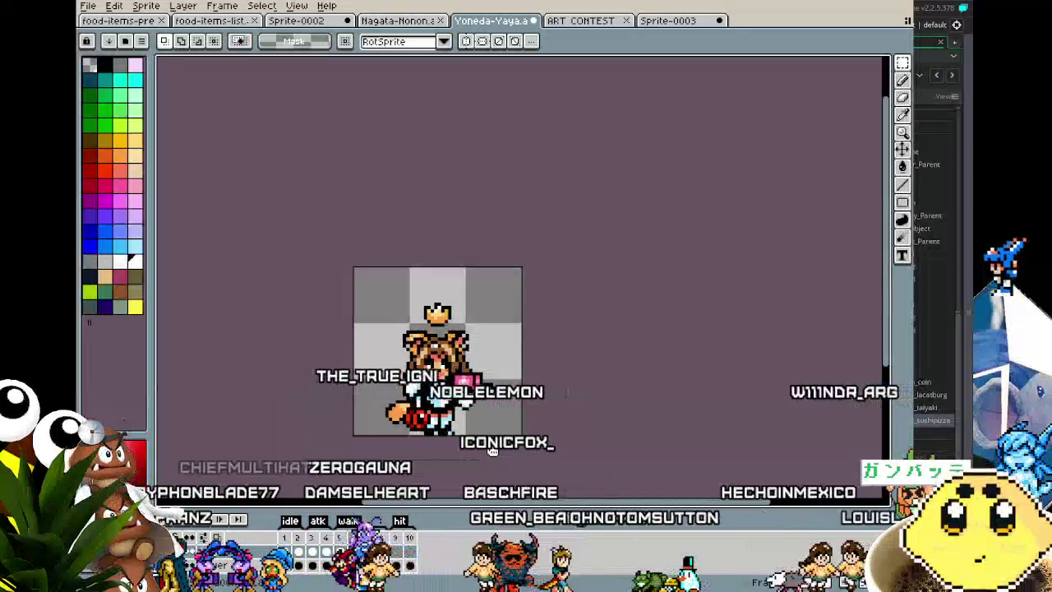
scroll(563, 225, up, 1)
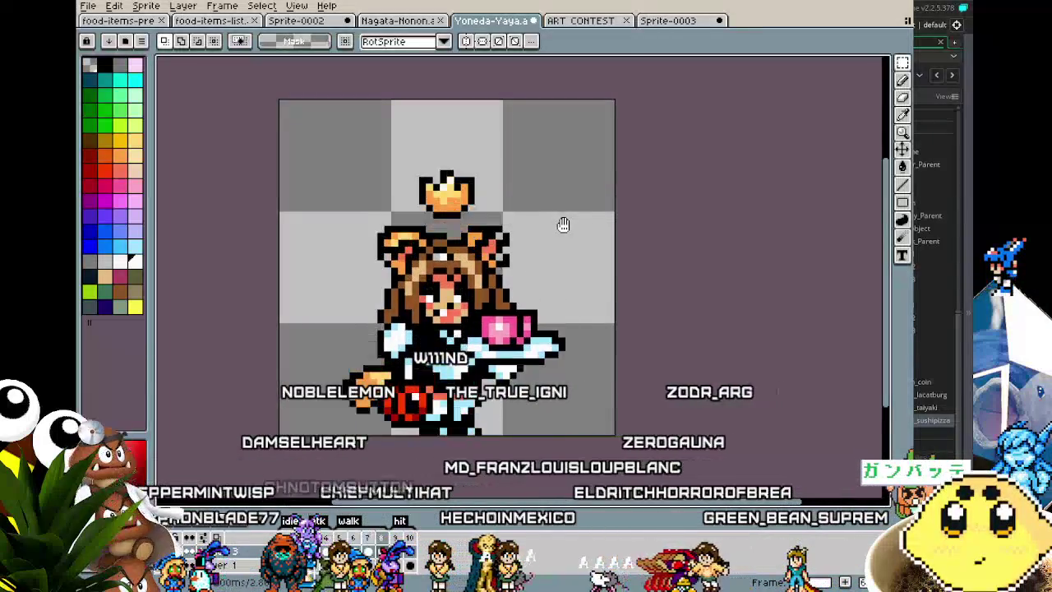
scroll(563, 224, down, 1)
mouse_move(563, 224)
mouse_down()
mouse_move(476, 275)
mouse_move(505, 269)
mouse_up()
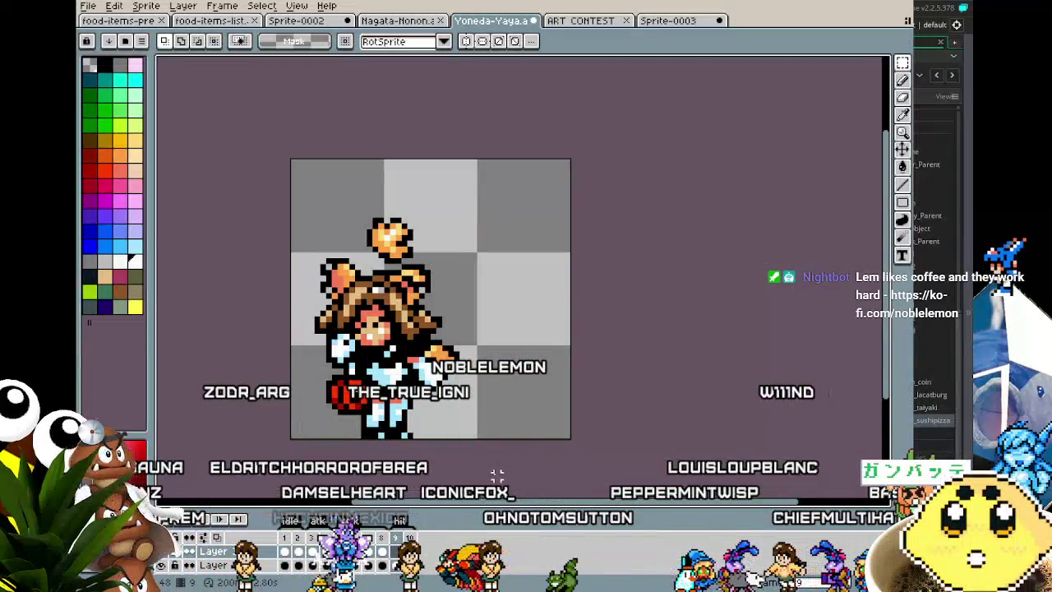
scroll(497, 474, down, 3)
scroll(496, 474, up, 2)
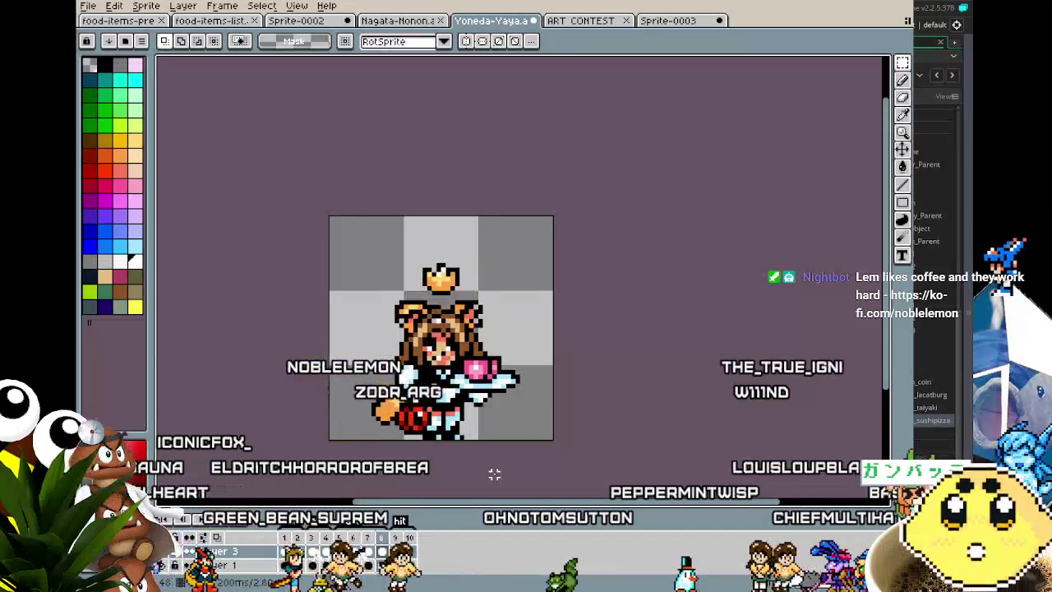
scroll(494, 474, down, 2)
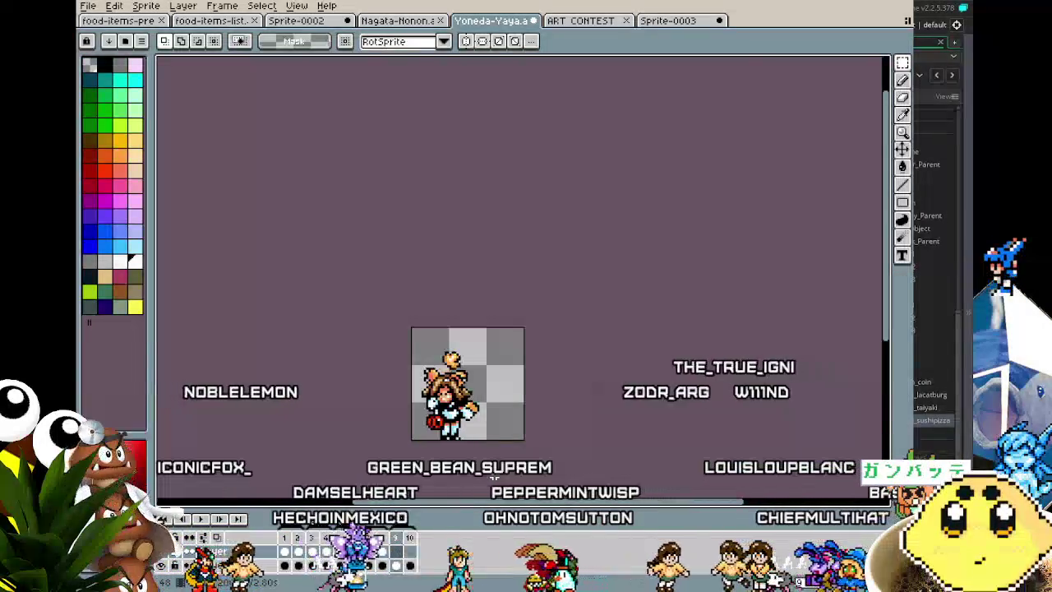
scroll(493, 474, up, 3)
scroll(494, 474, up, 1)
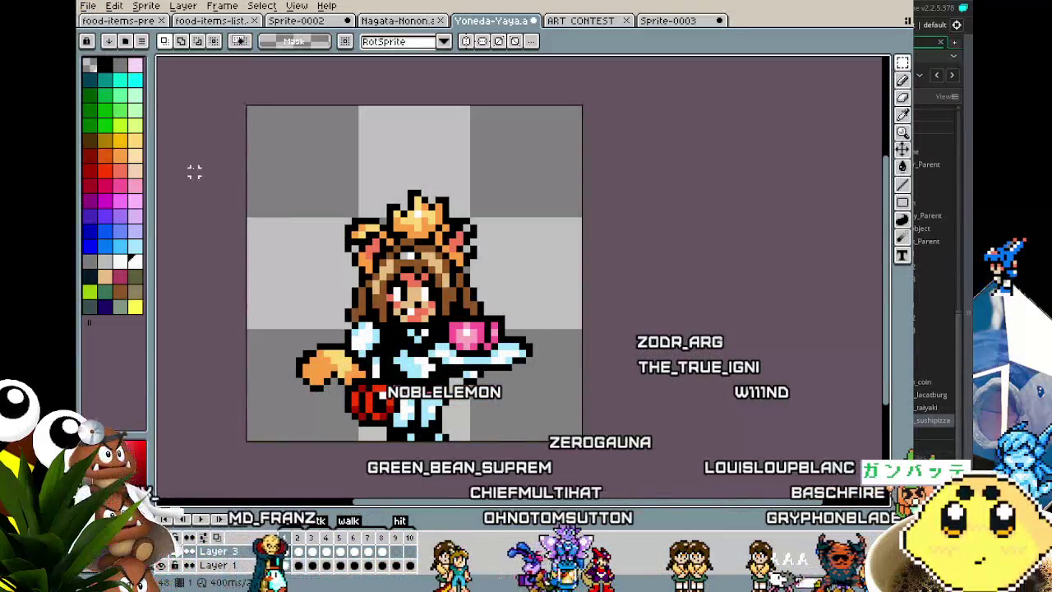
click(87, 5)
Export Frames Tag: idle as yoneda-idle-food.gif and confirm the GIF prompt
mouse_move(105, 117)
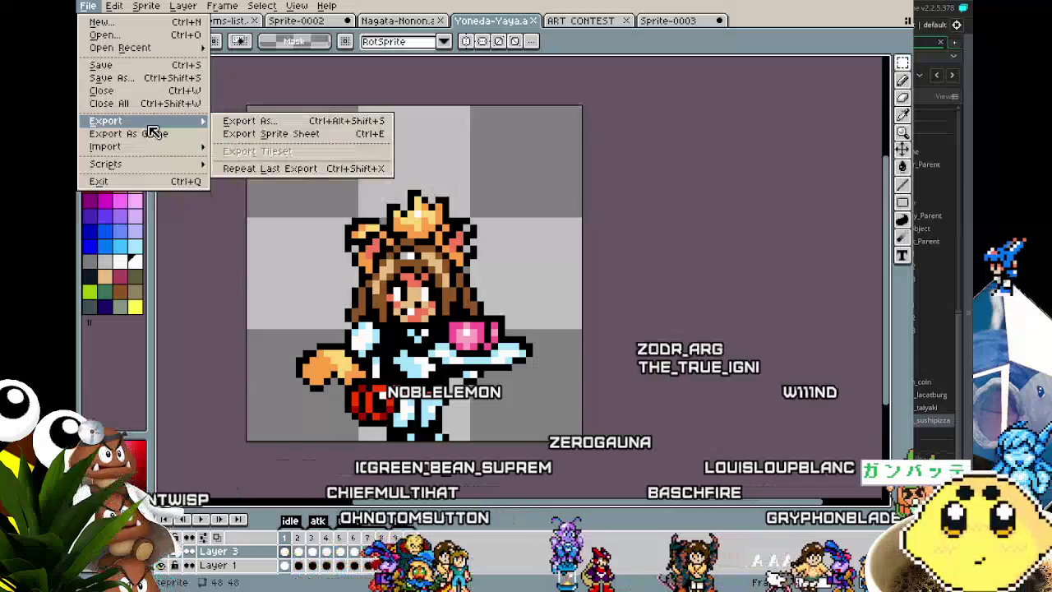
click(246, 118)
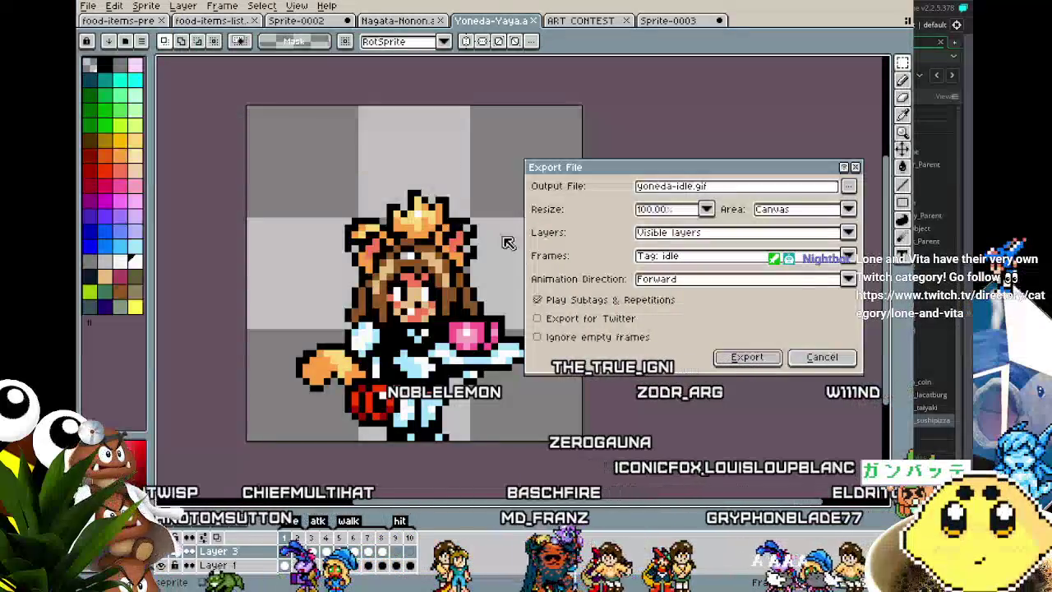
click(691, 258)
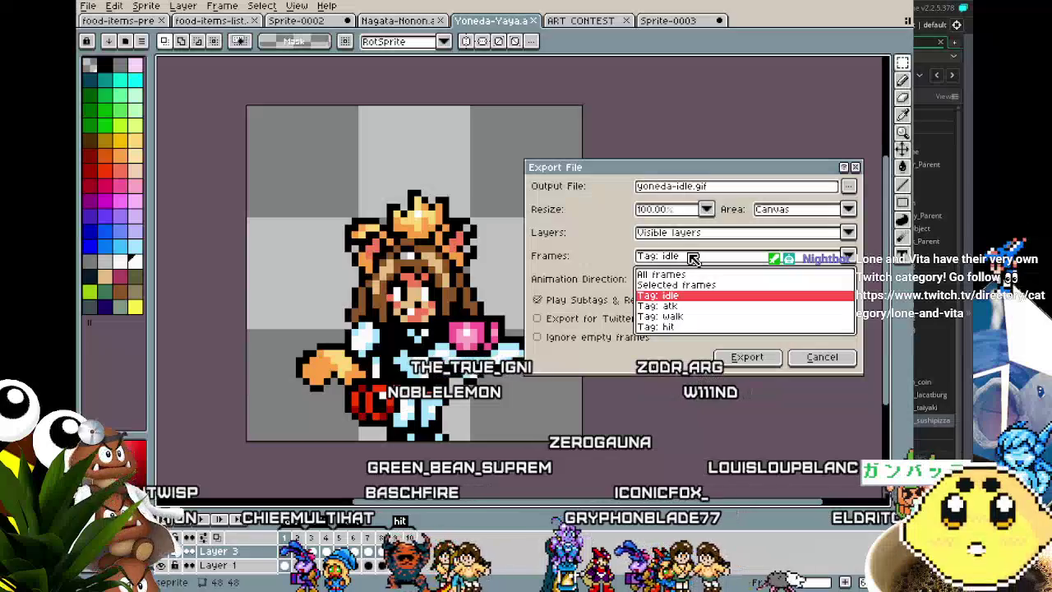
click(693, 258)
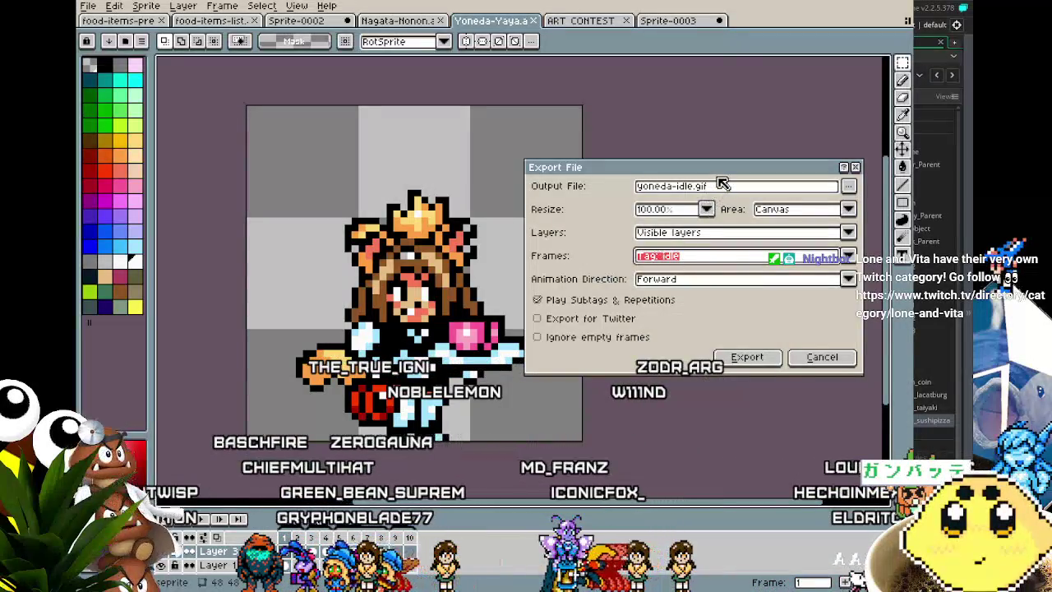
click(692, 186)
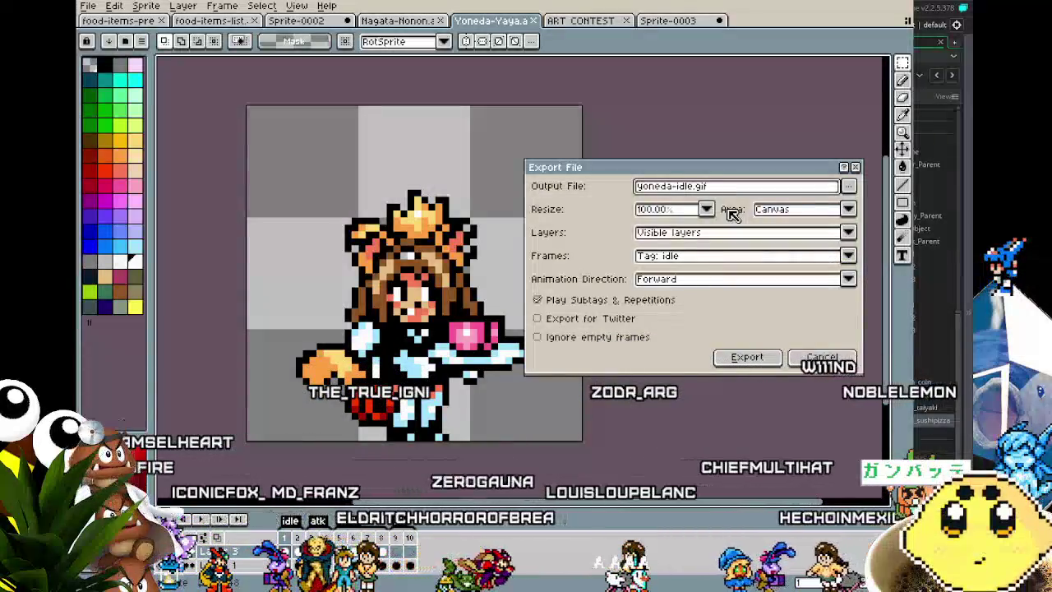
text(food)
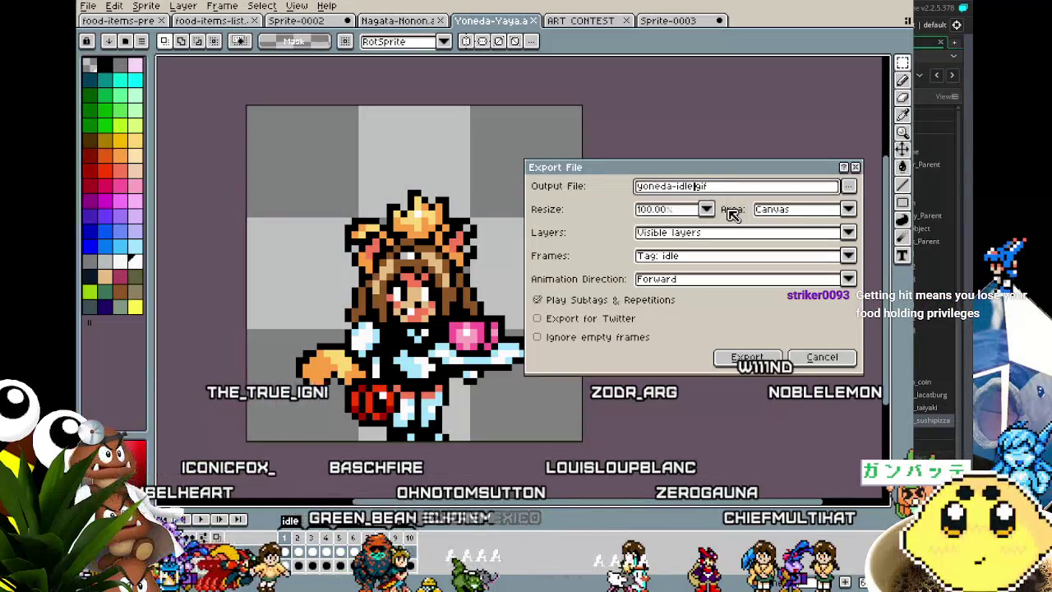
text(ood)
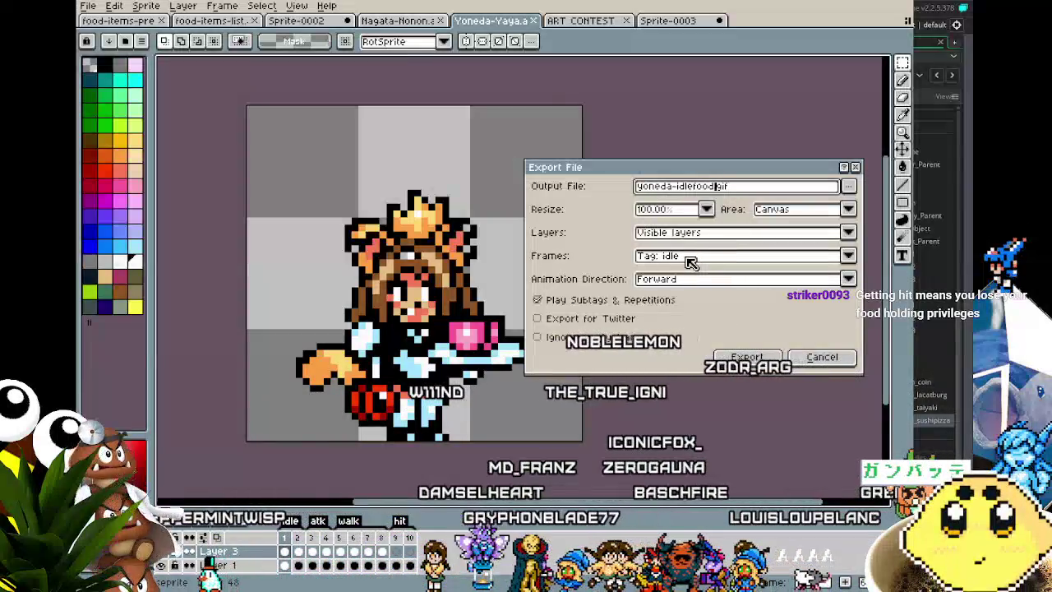
click(698, 260)
click(690, 260)
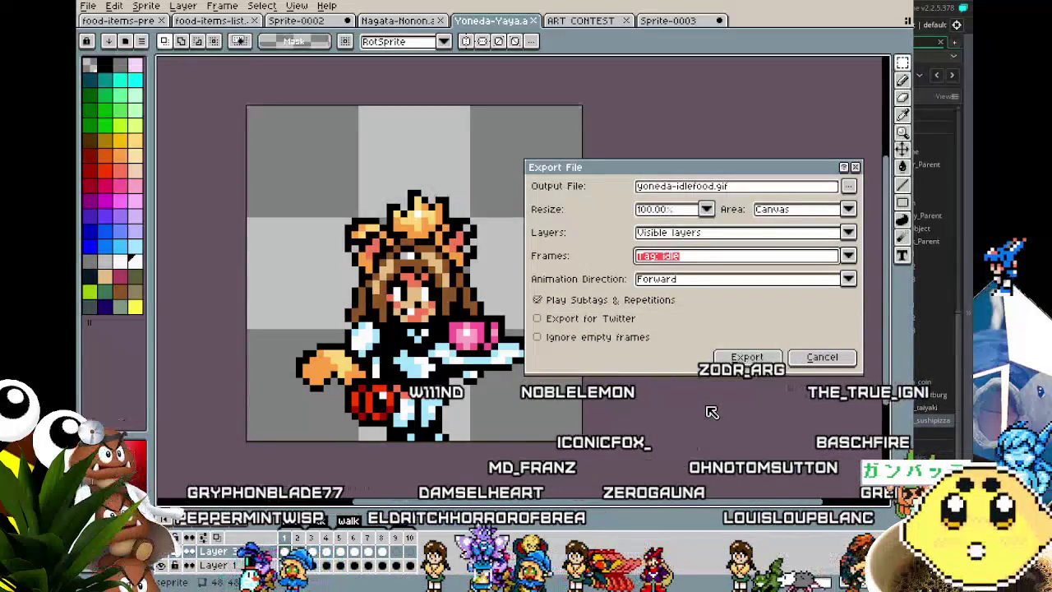
click(697, 187)
text(-)
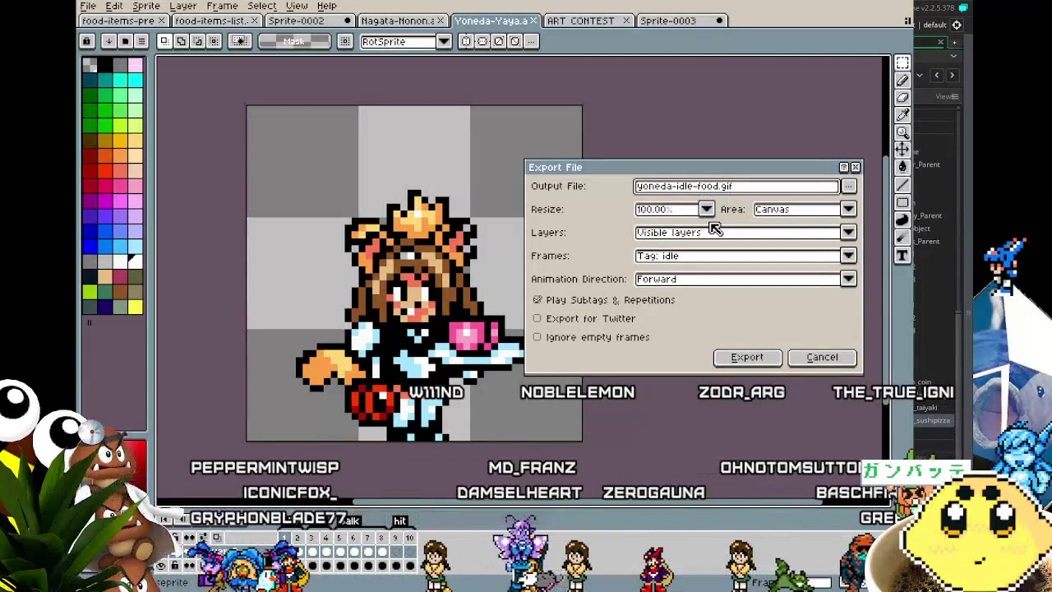
key(Return)
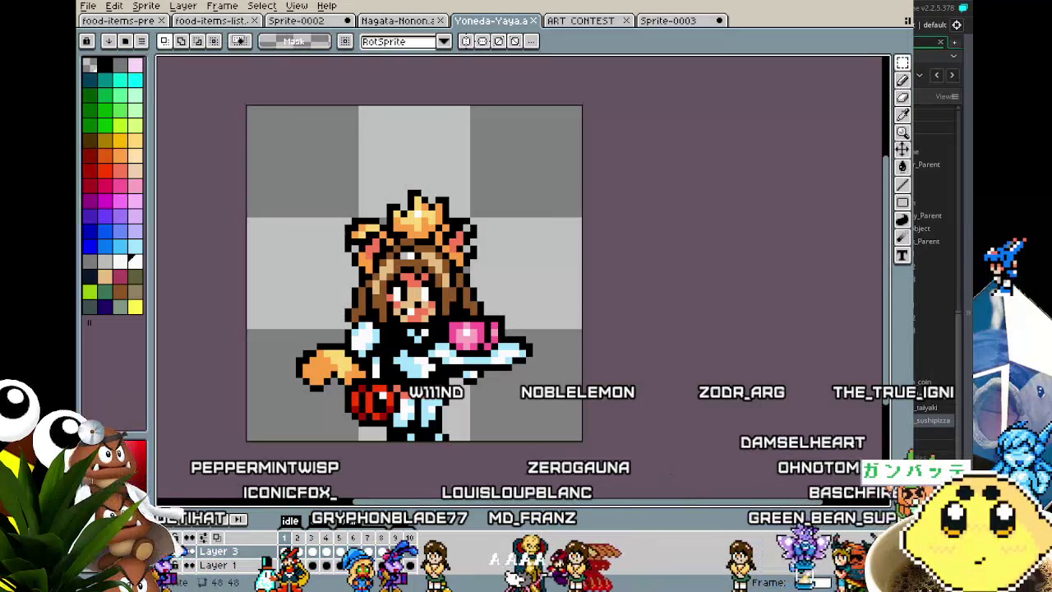
click(88, 6)
Reopen the export settings, pick the atk tag, and look through the files in the export folder
mouse_move(194, 124)
click(247, 121)
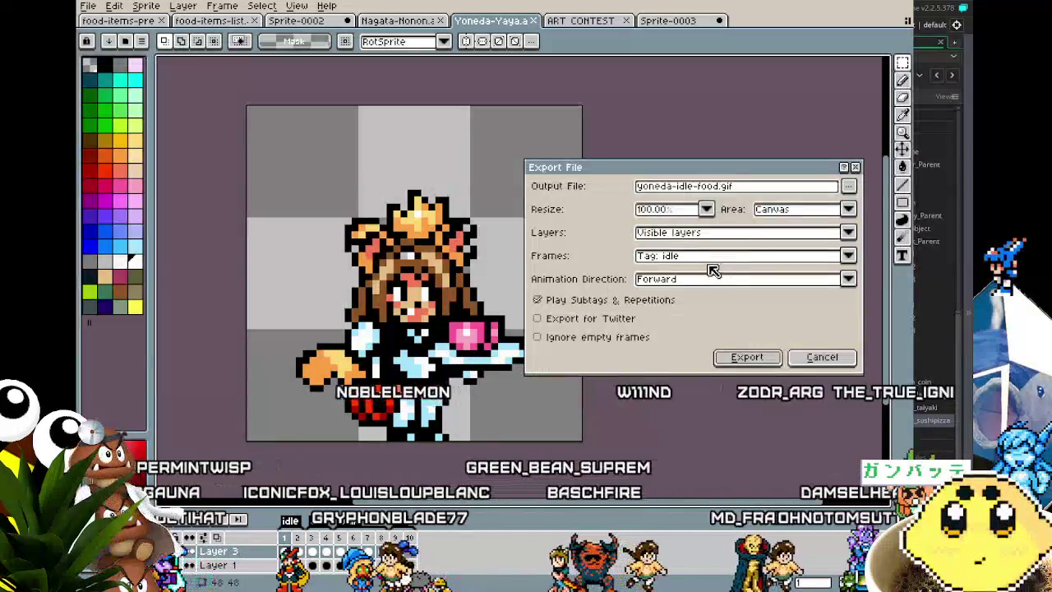
click(713, 256)
click(715, 302)
click(847, 186)
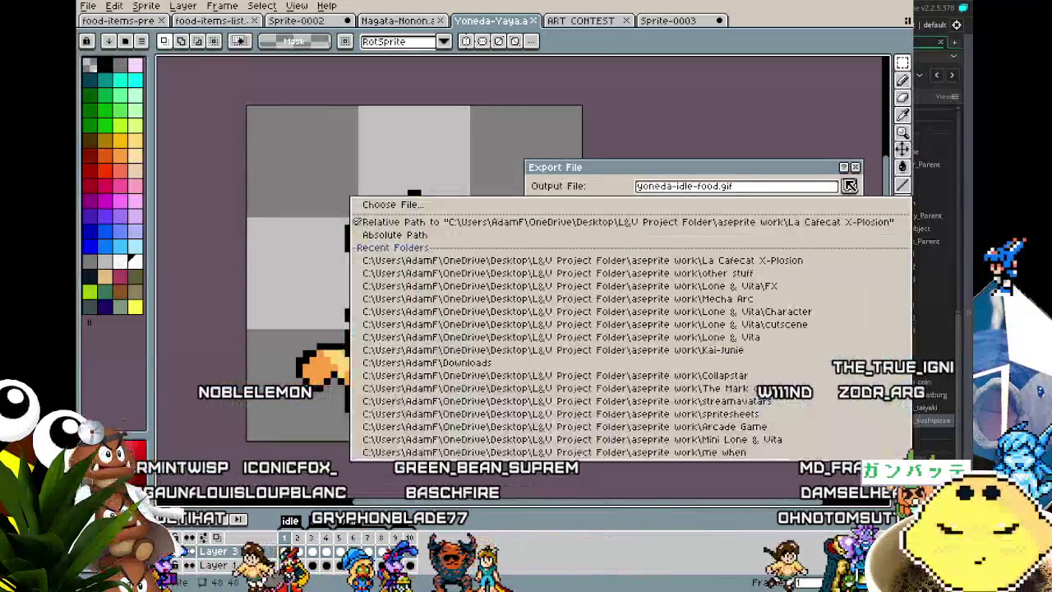
click(524, 206)
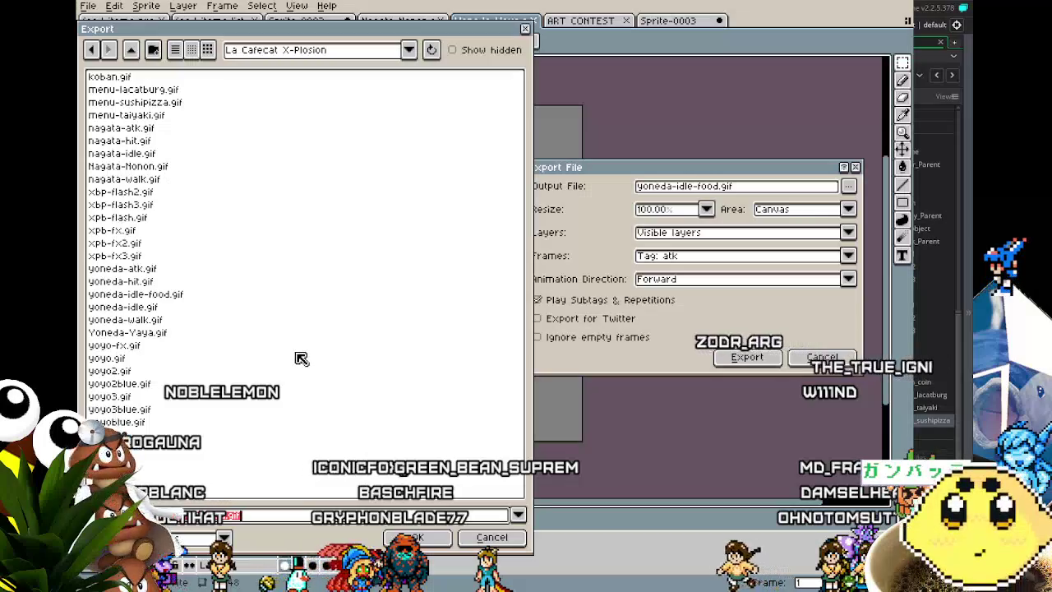
key(Escape)
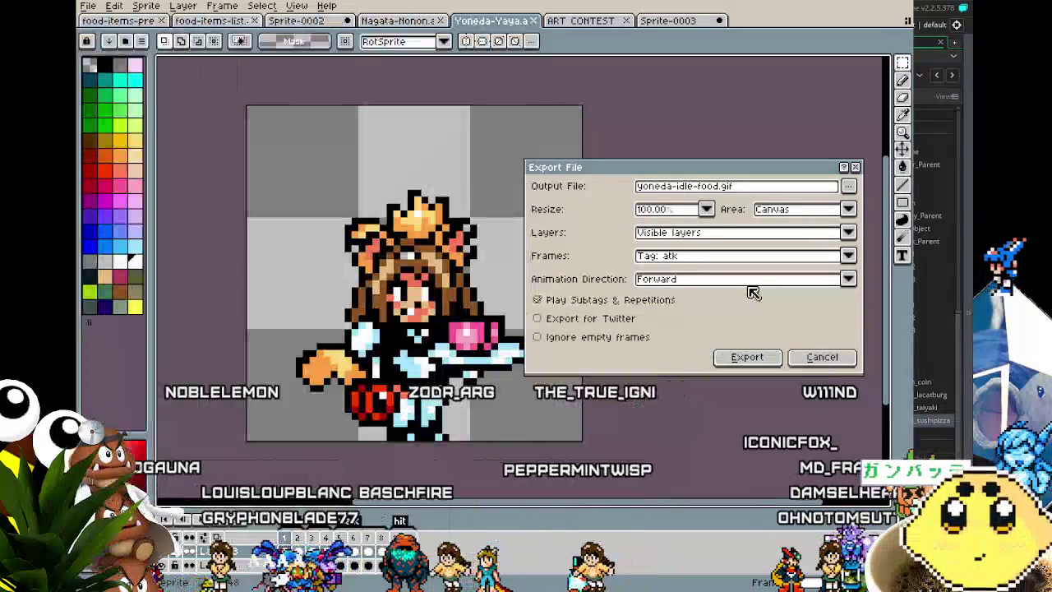
Rename the output to yoneda-walk-food.gif and export Tag: walk, accepting the GIF warning
click(700, 189)
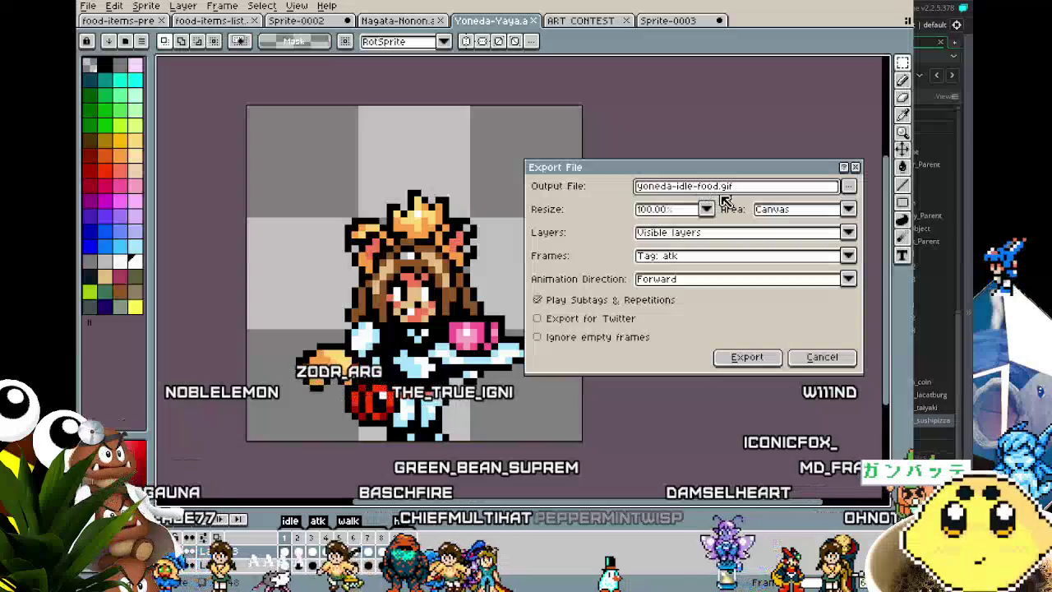
text(==)
key(BackSpace)
key(BackSpace)
key(BackSpace)
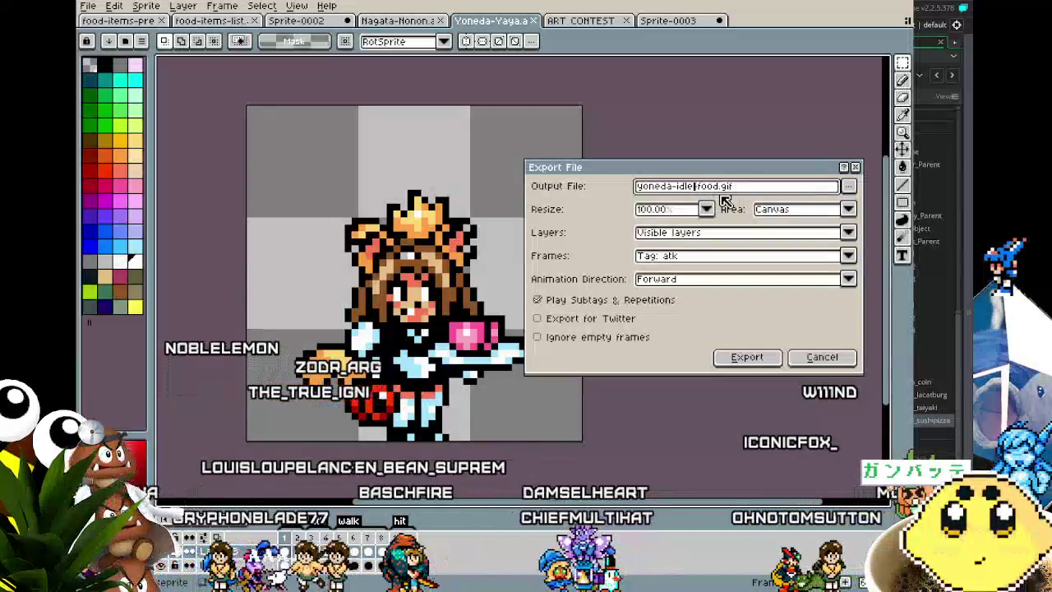
text(-)
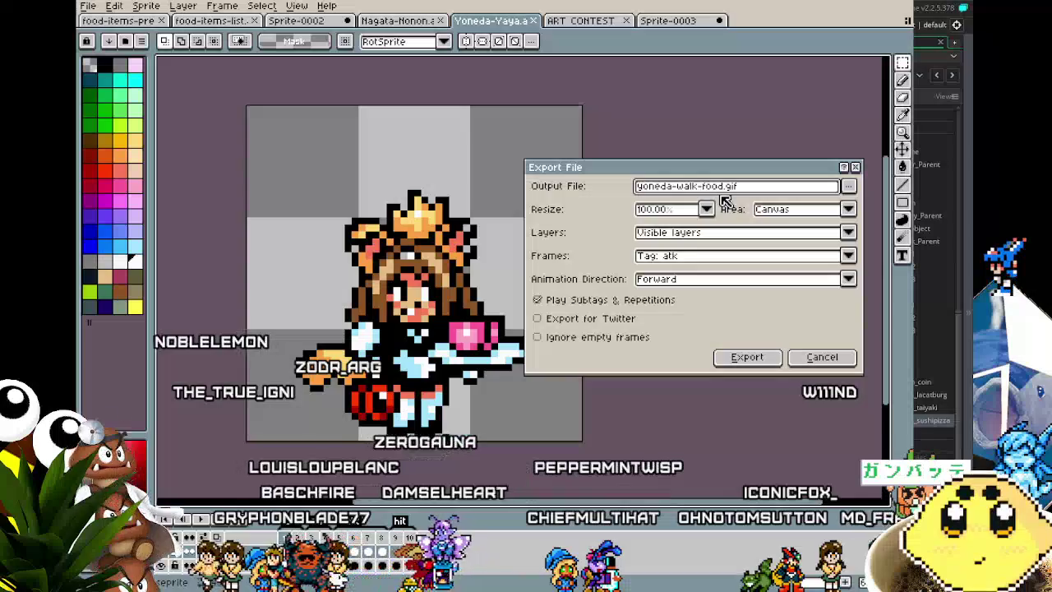
click(662, 260)
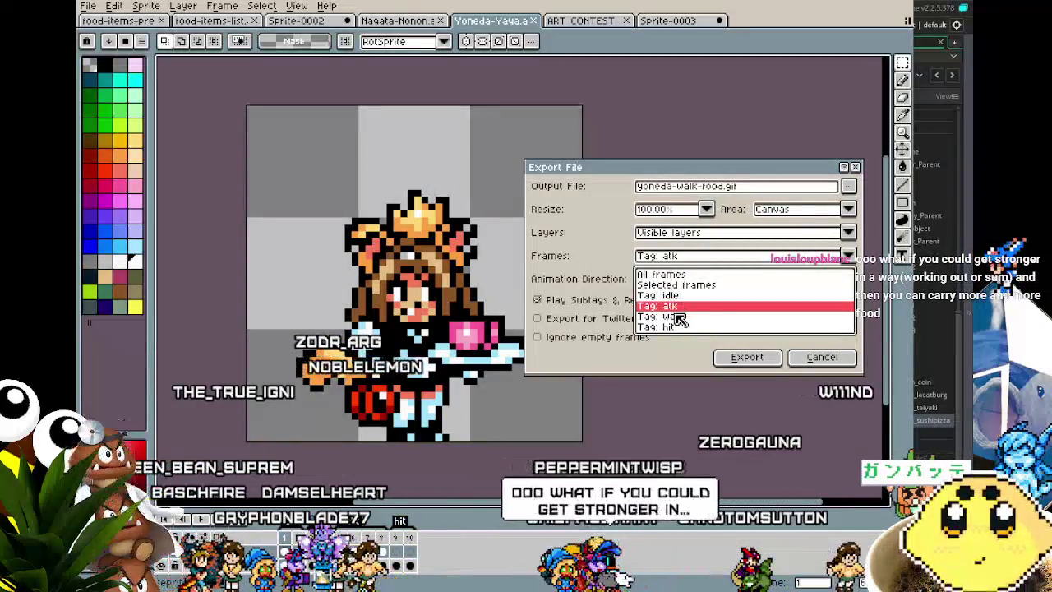
click(686, 317)
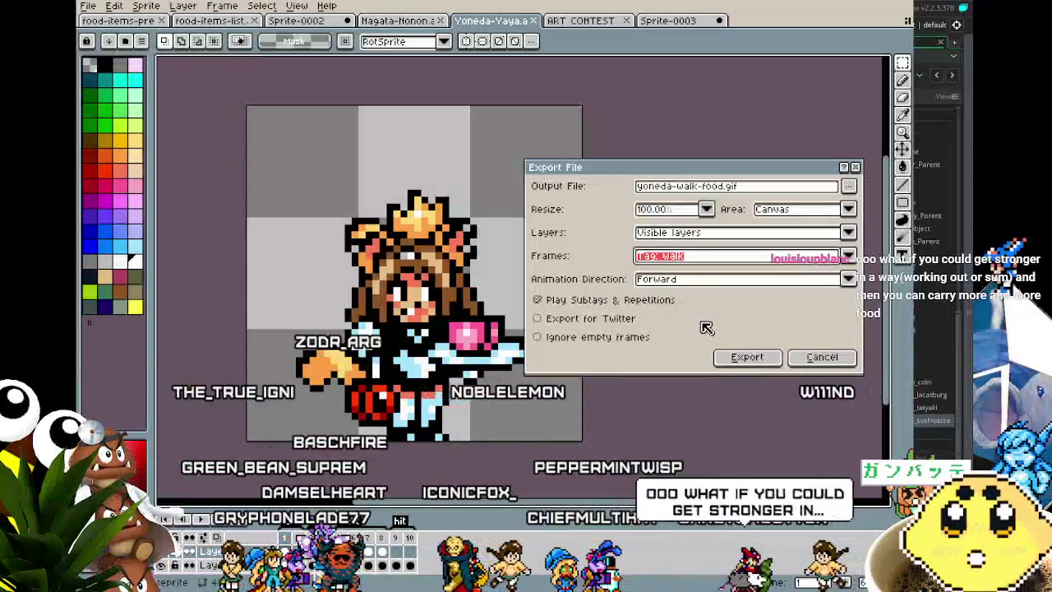
click(745, 355)
click(457, 368)
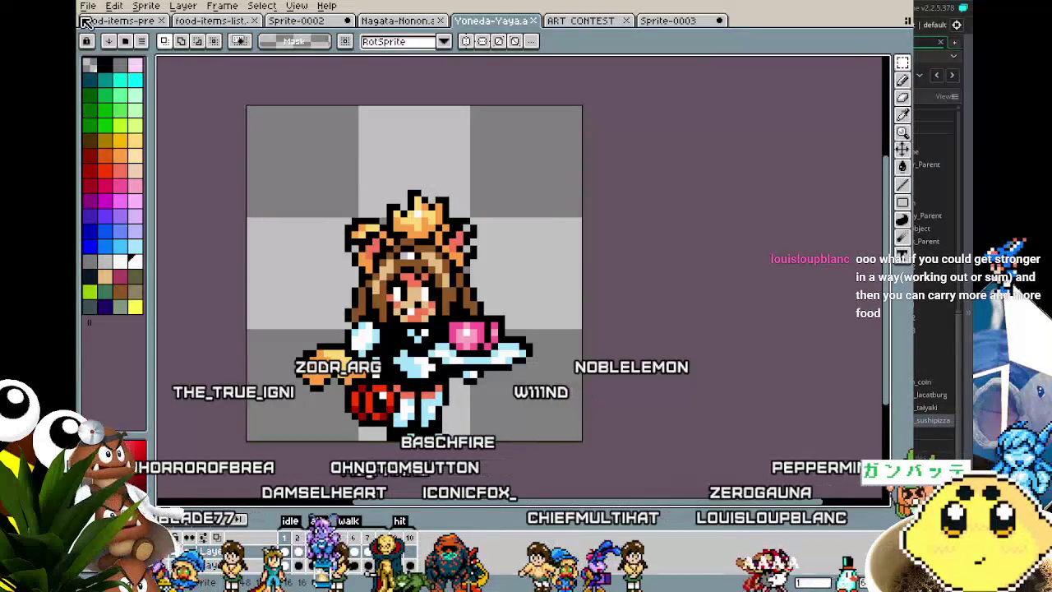
Cycle through the open document tabs and return to the Yoneda-Yaya sprite
click(119, 21)
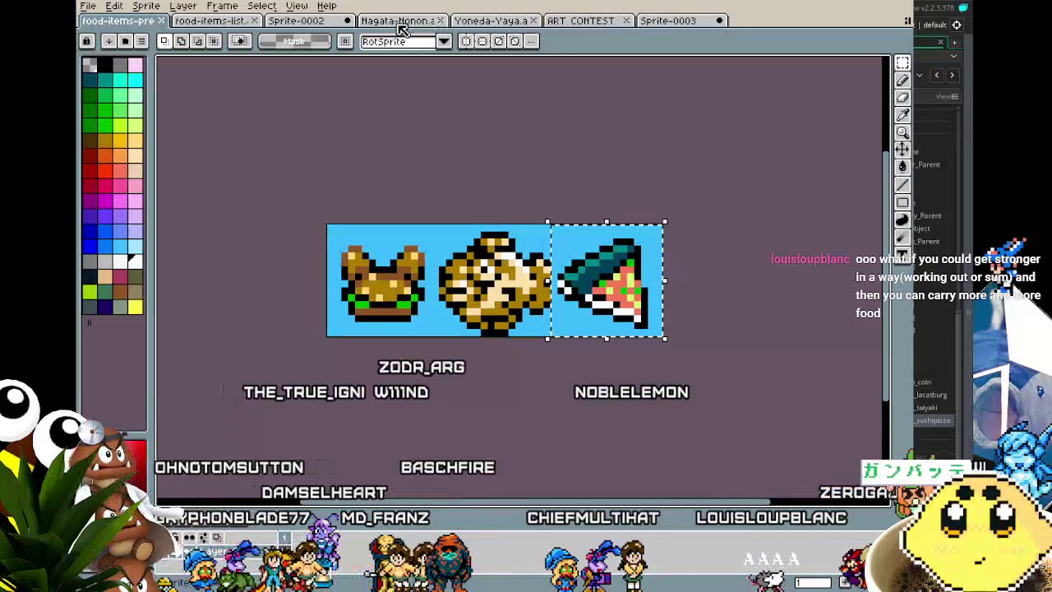
click(295, 21)
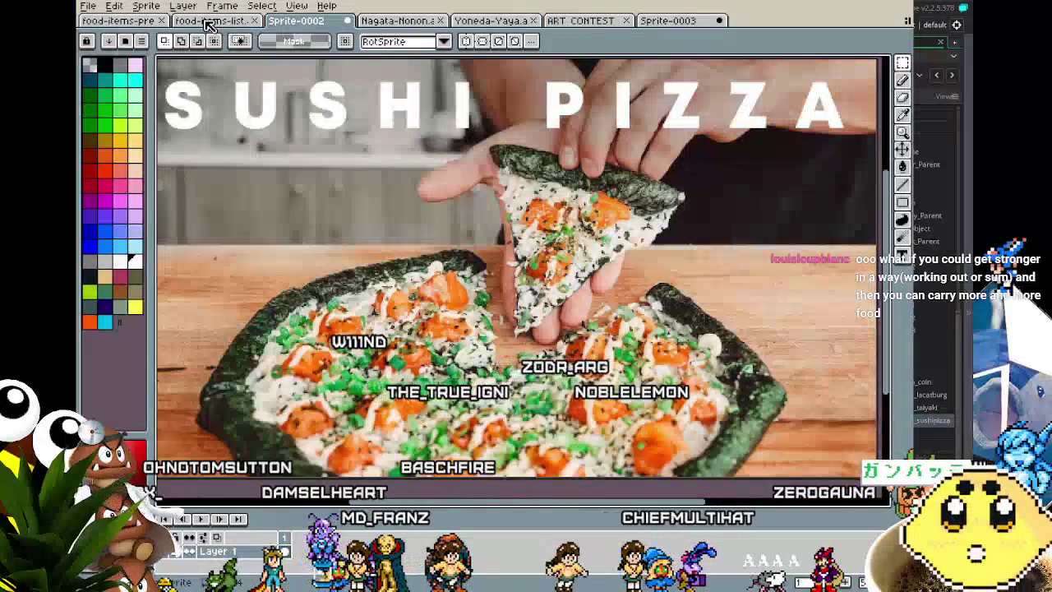
click(223, 22)
click(491, 22)
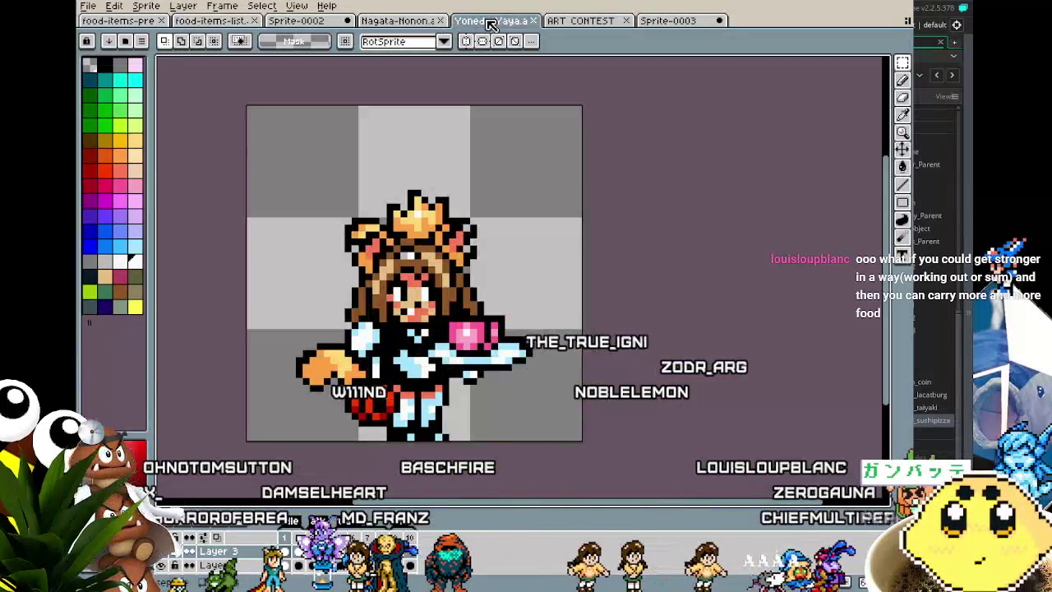
Reopen Export As and change the output file name to yoneda-idle-food.gif
click(88, 5)
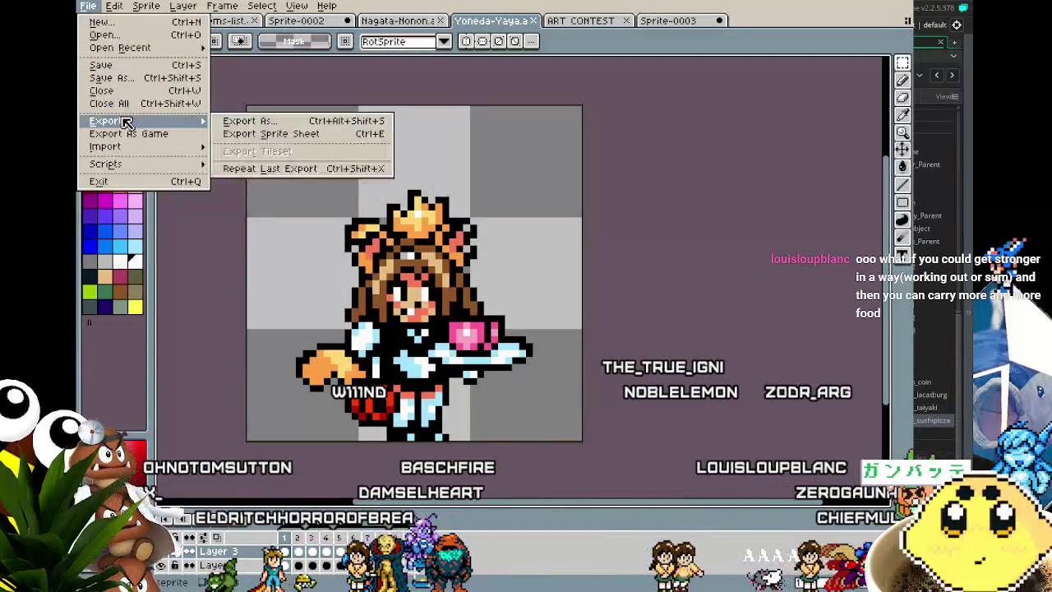
mouse_move(132, 121)
click(242, 122)
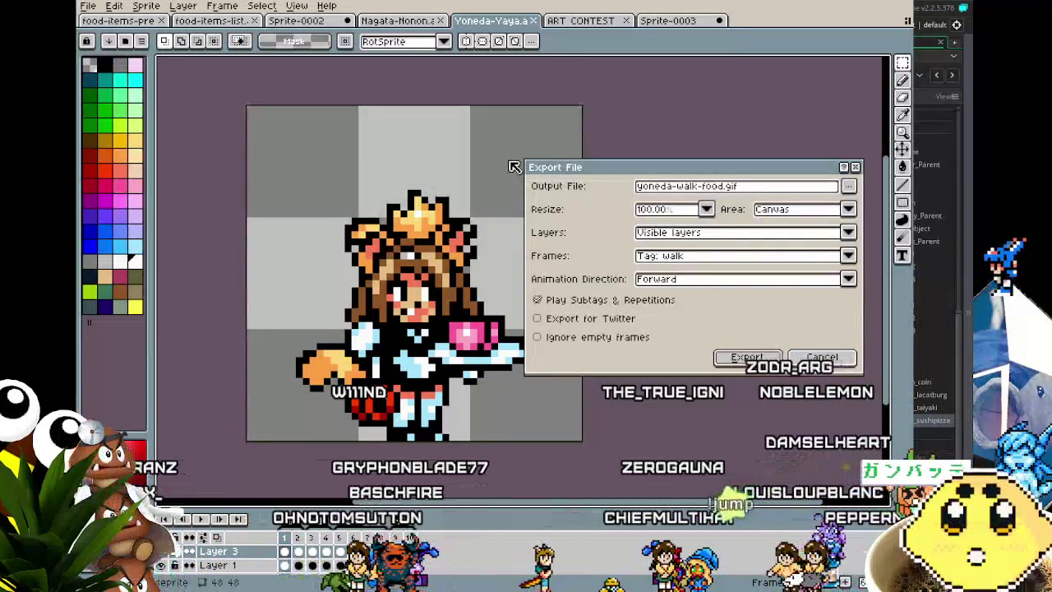
click(674, 256)
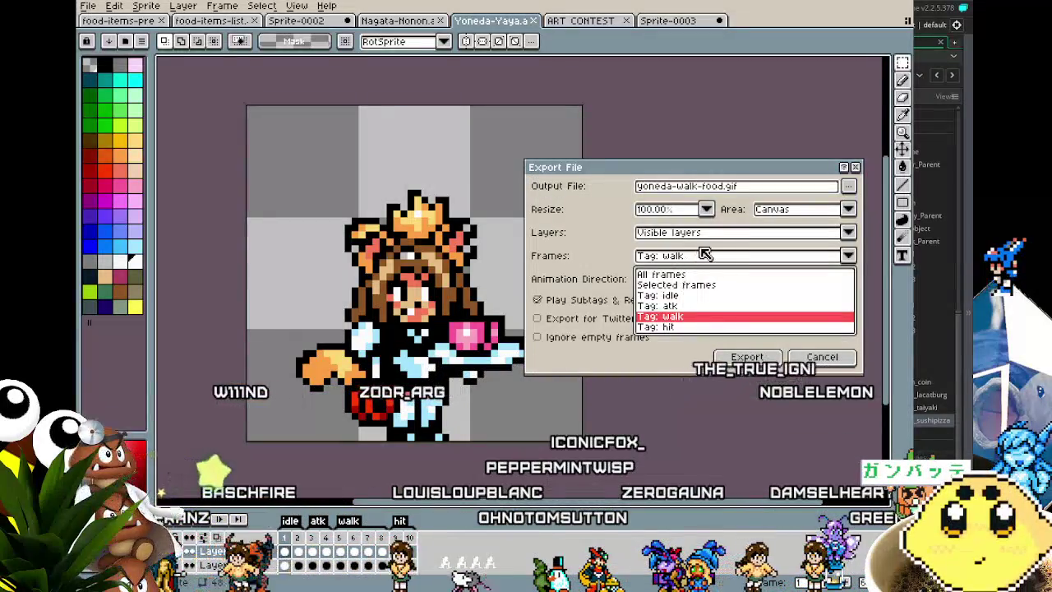
key(Return)
click(694, 186)
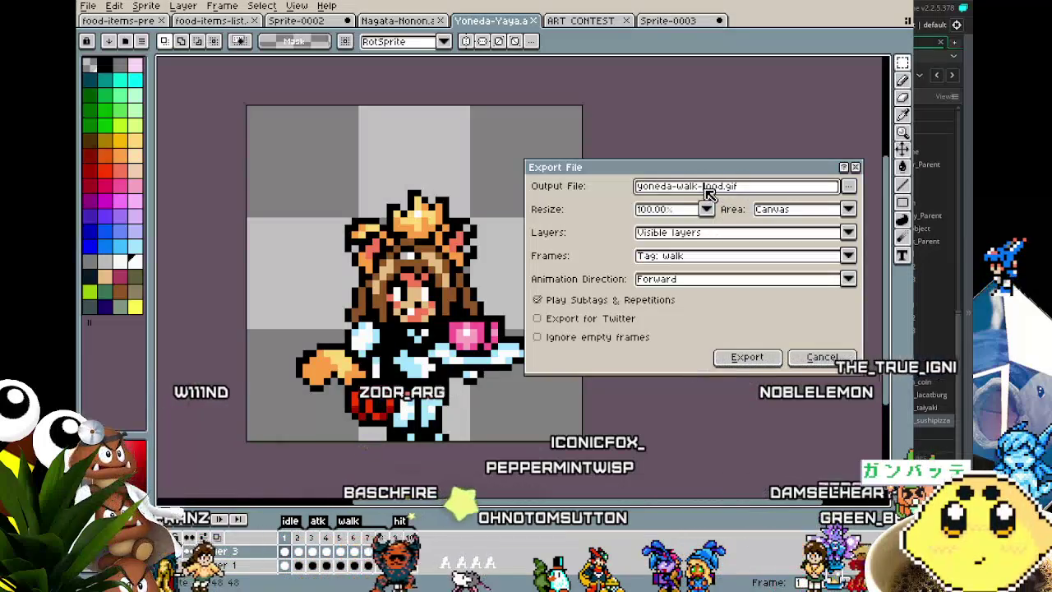
key(BackSpace)
key(BackSpace)
key(BackSpace)
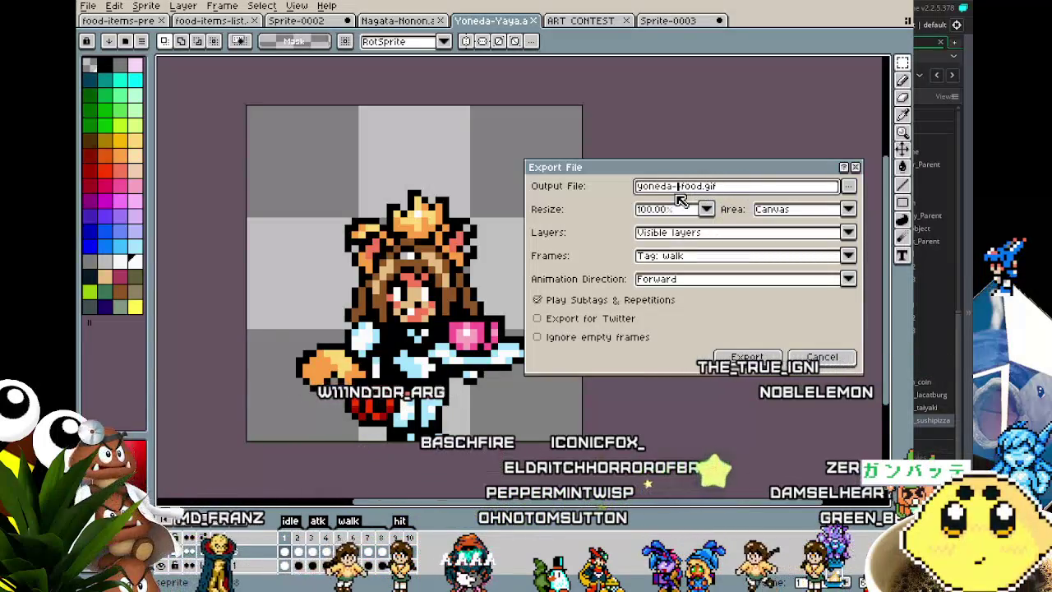
key(BackSpace)
text(idle)
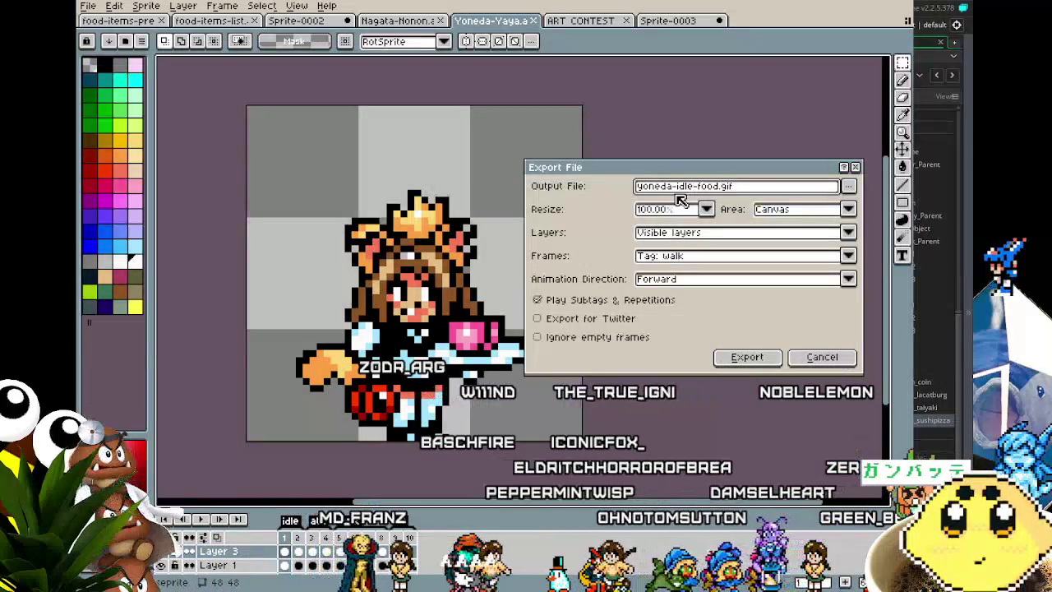
Export Tag: idle, confirming the overwrite, the GIF warning and the looping options
click(740, 256)
click(690, 300)
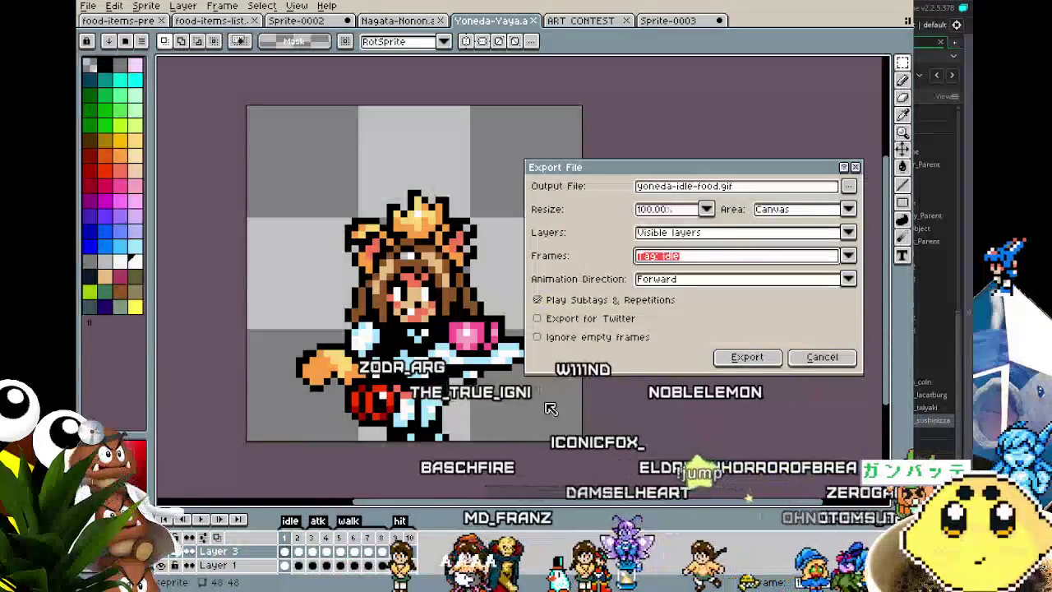
click(747, 357)
click(457, 329)
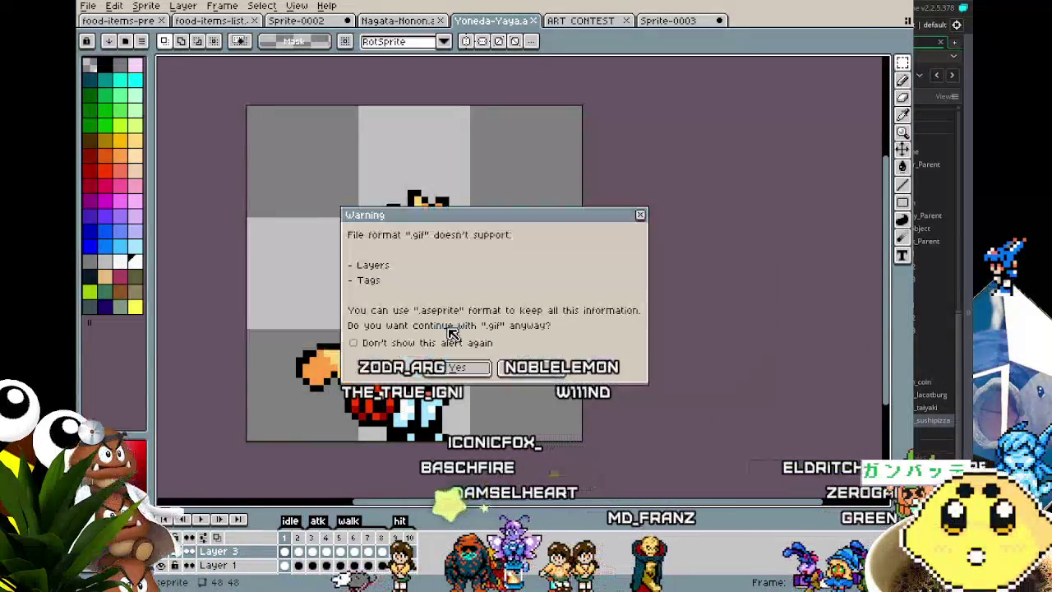
click(410, 368)
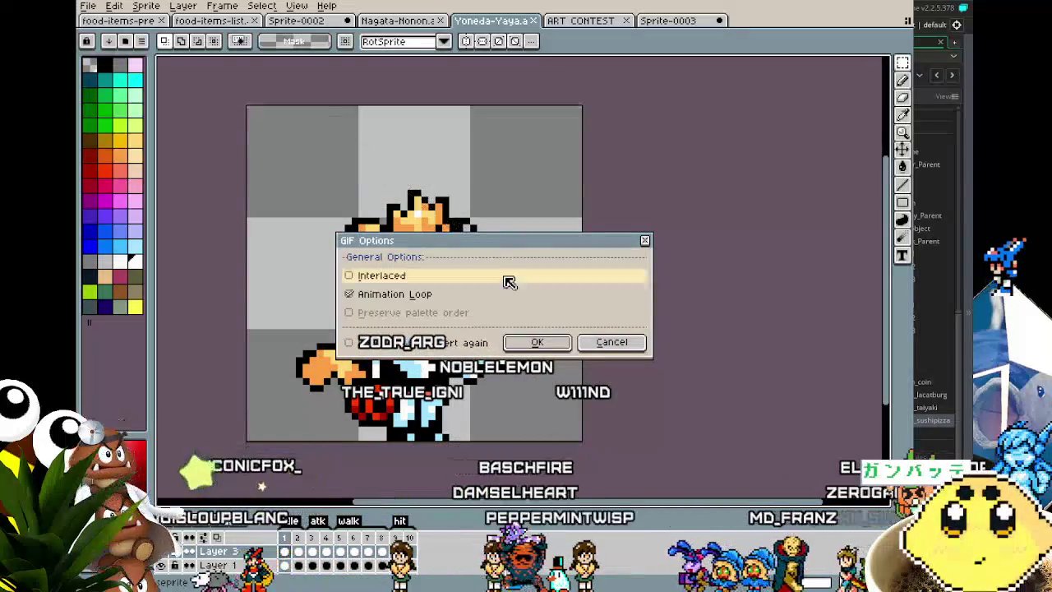
click(519, 348)
click(89, 8)
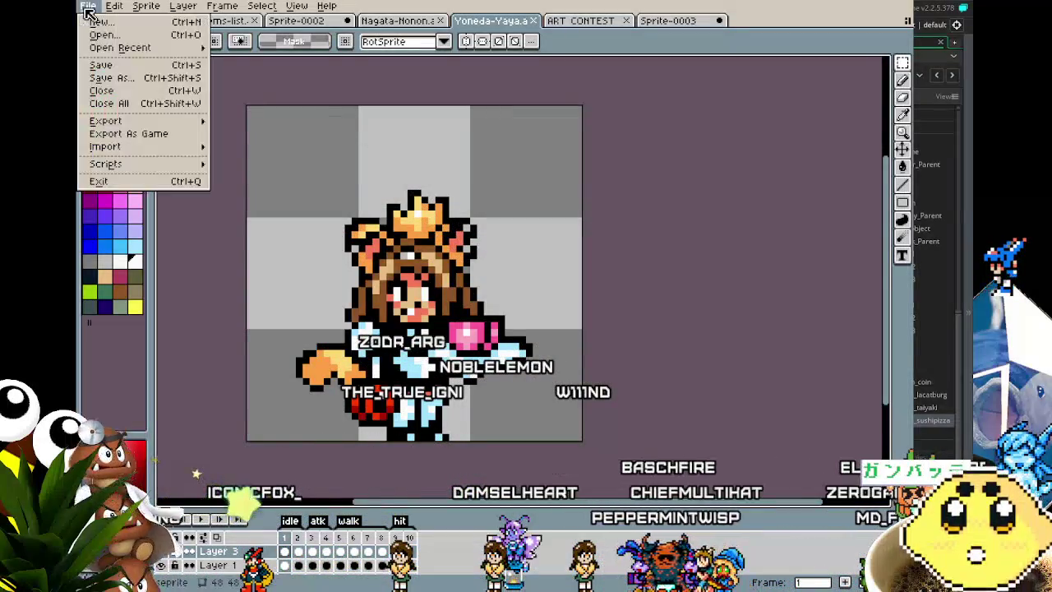
Export Frames Tag: atk as yoneda-atk-food.gif and accept the GIF options
mouse_move(148, 122)
click(233, 123)
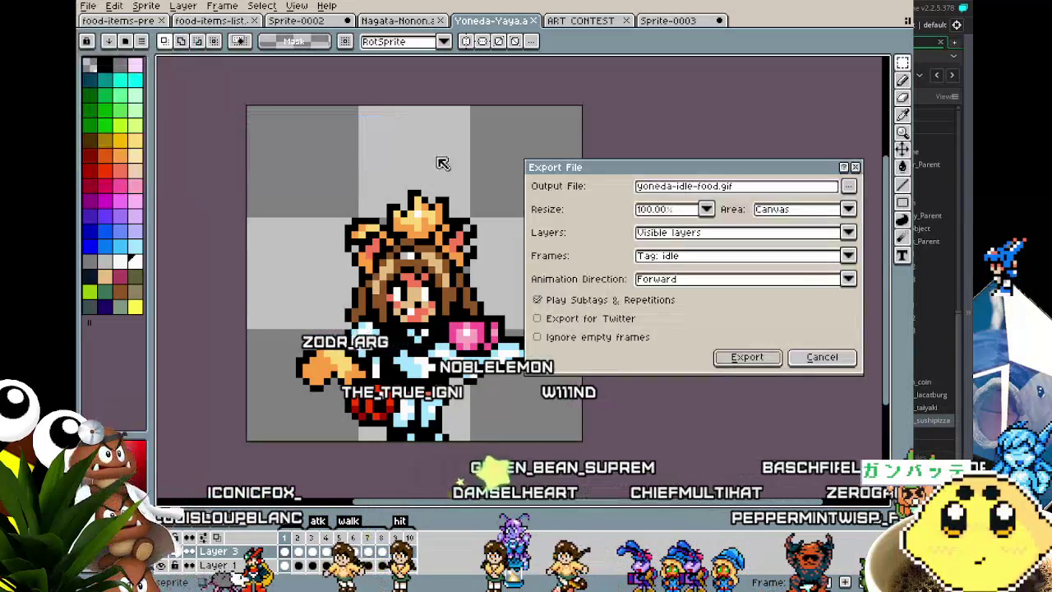
click(685, 258)
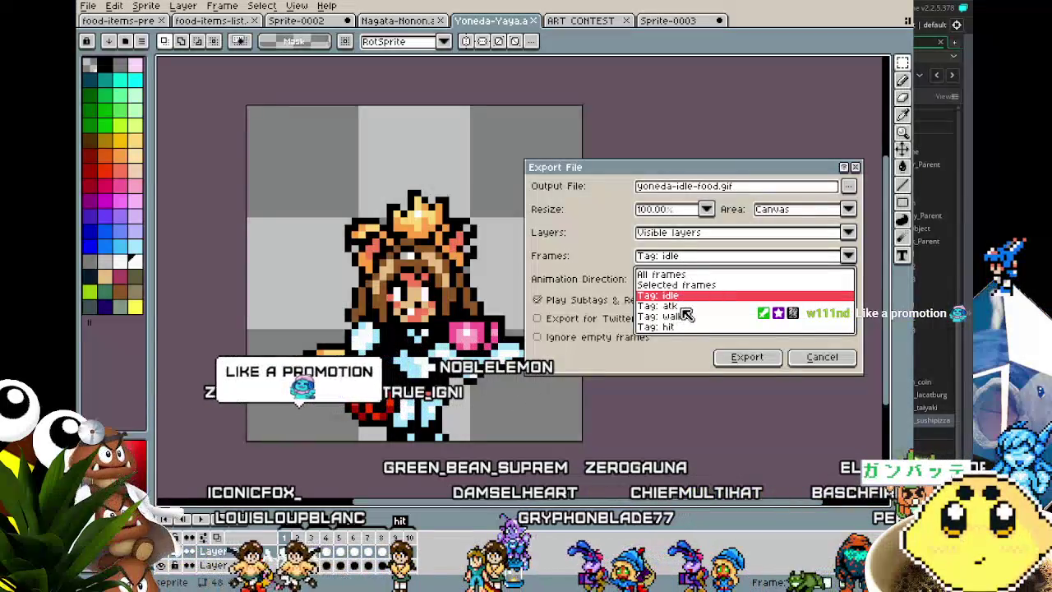
click(682, 307)
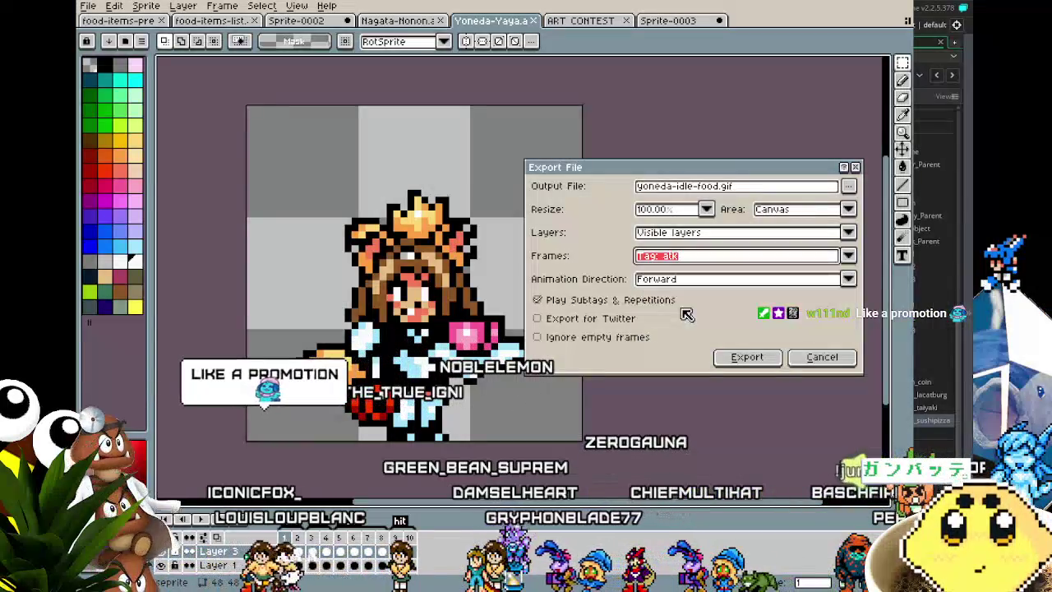
click(688, 186)
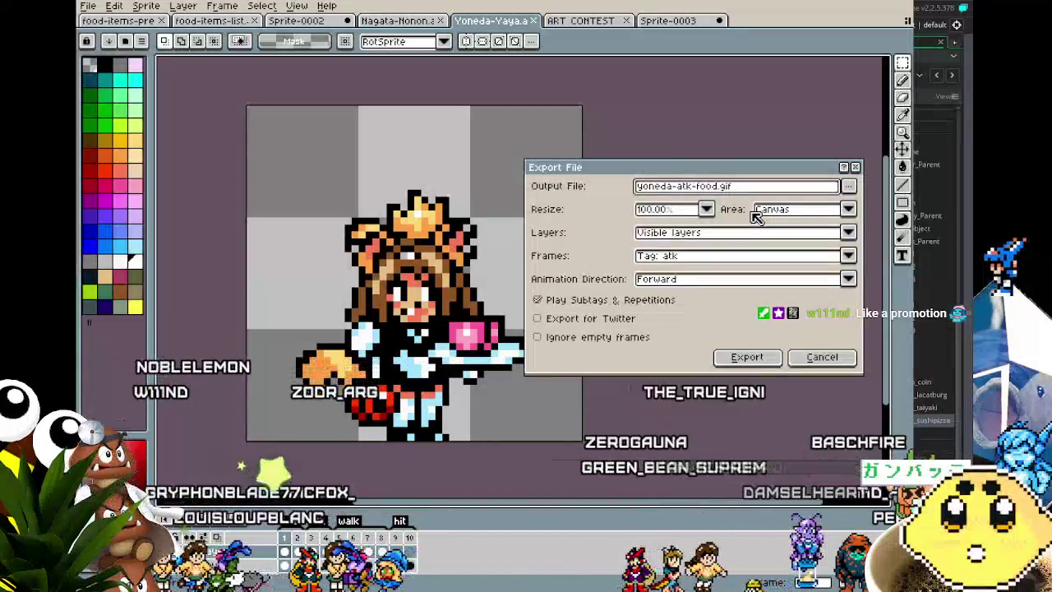
key(Return)
key(Return)
key(Return)
click(87, 6)
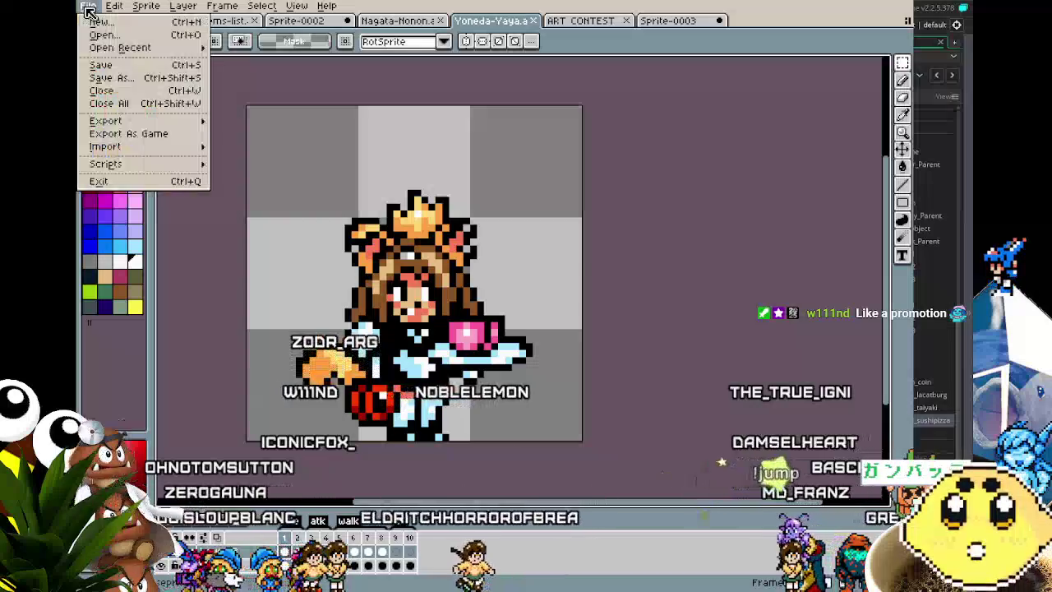
Set an export to Tag: hit, cancel it, then switch to the Nagata-Nonon sprite
mouse_move(118, 117)
click(258, 120)
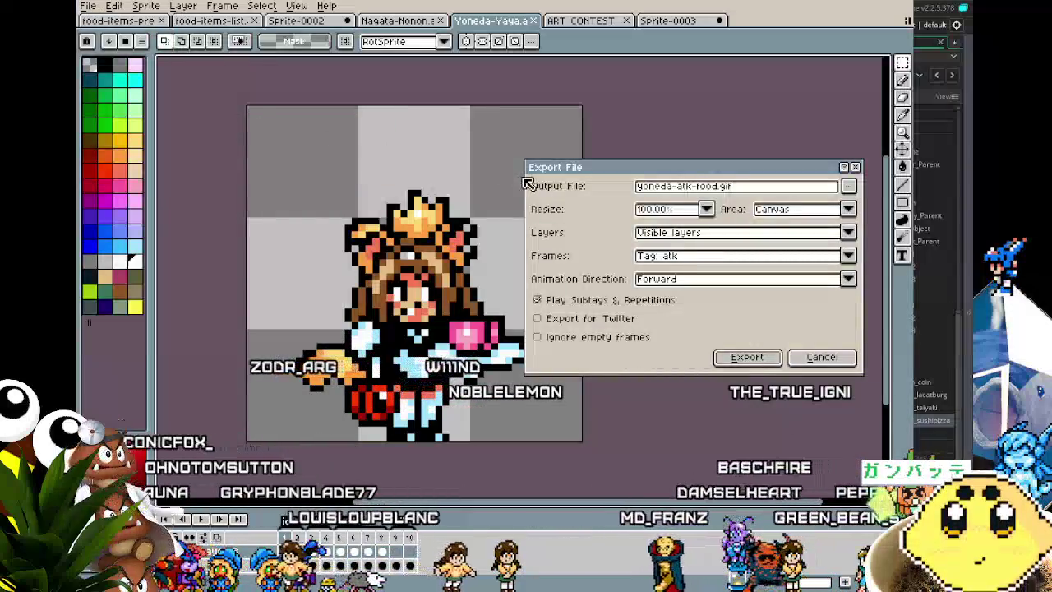
click(649, 257)
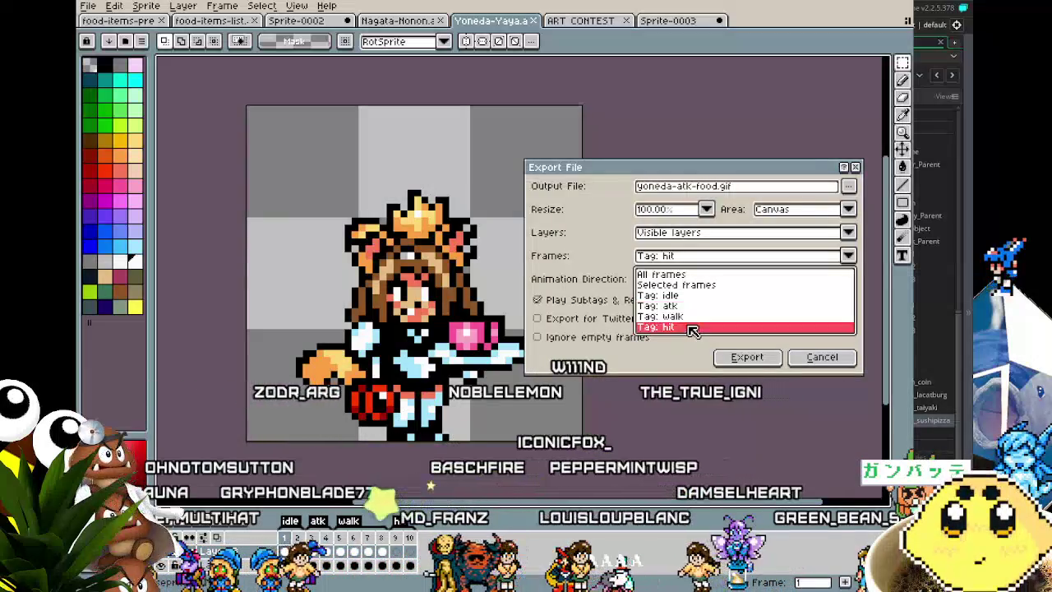
click(688, 327)
click(801, 358)
drag(652, 349, 681, 310)
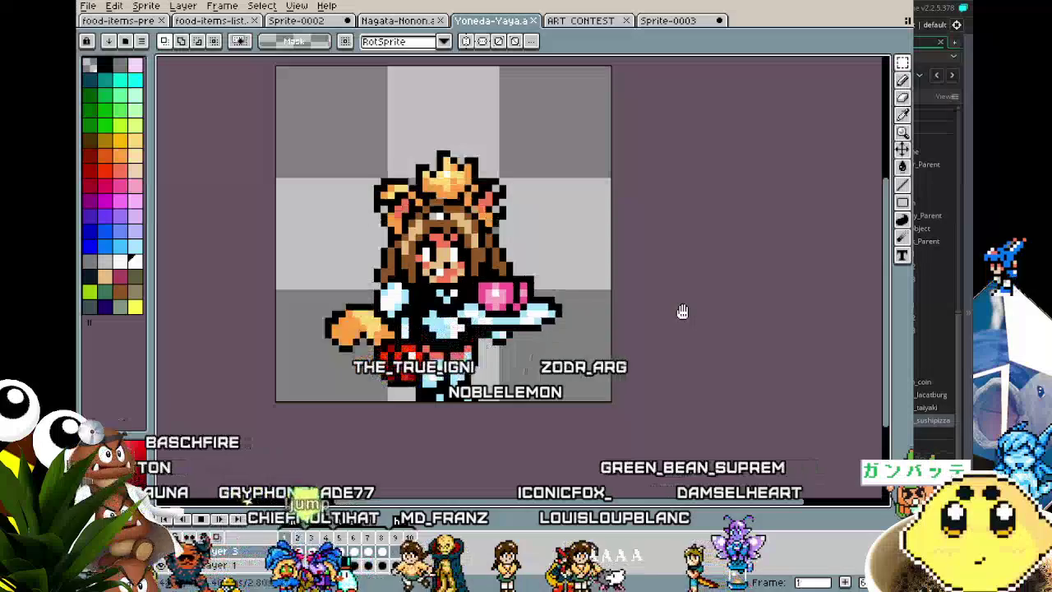
click(386, 29)
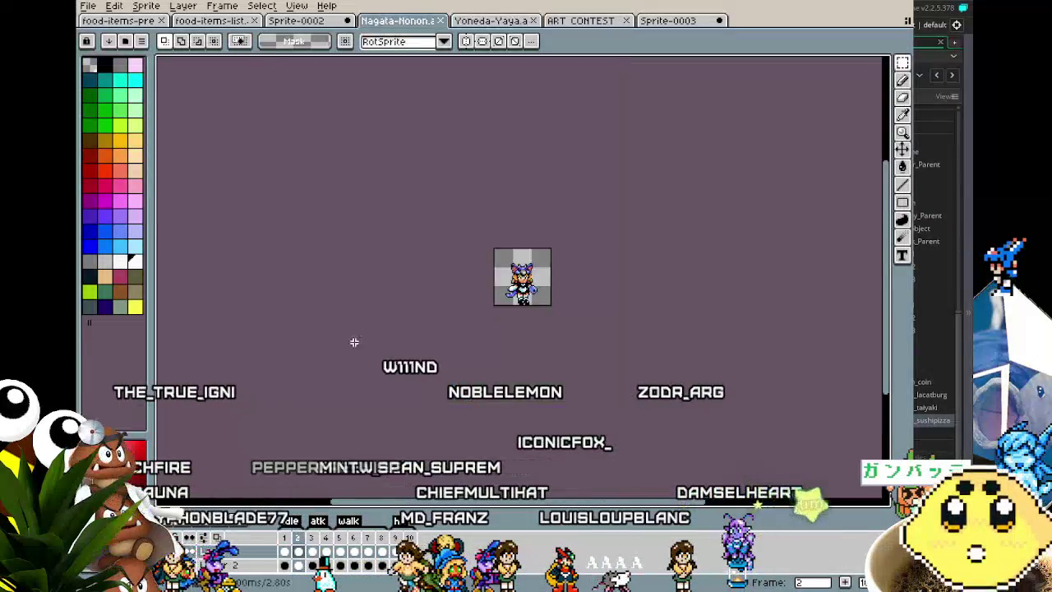
Paste the pink box tray on frame 1 and nudge it into Nagata-Nonon's hand
scroll(354, 305, up, 5)
drag(397, 349, 369, 375)
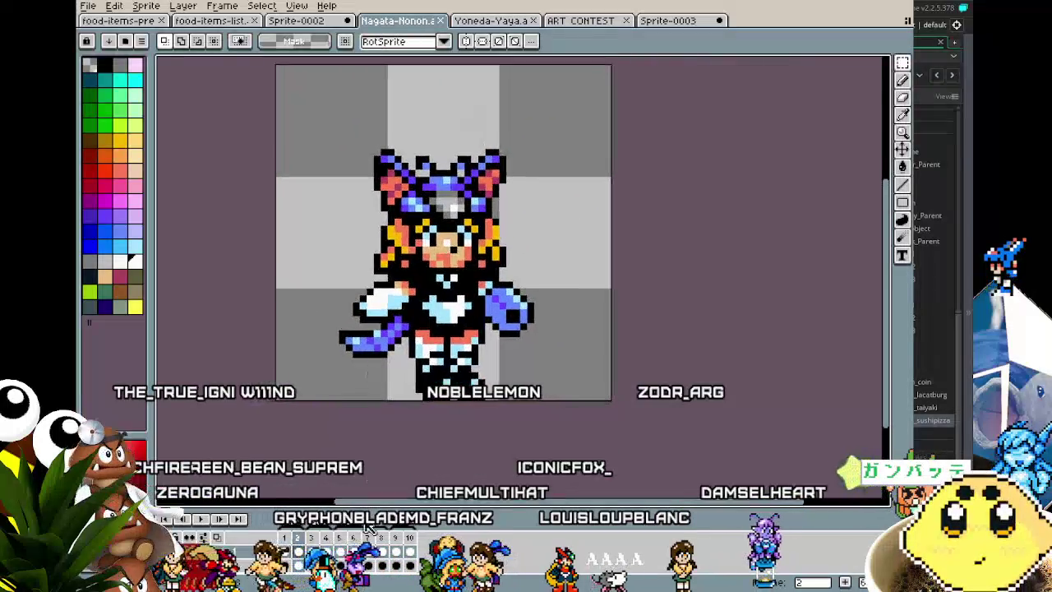
click(296, 553)
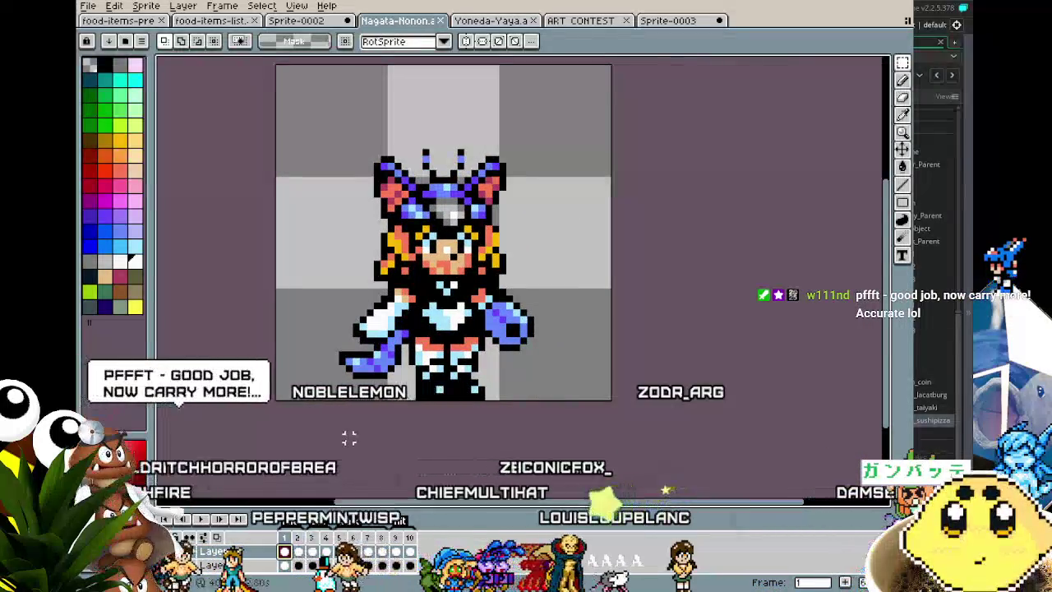
key(ctrl+v)
mouse_move(468, 339)
mouse_down()
mouse_move(403, 326)
mouse_move(398, 316)
mouse_up()
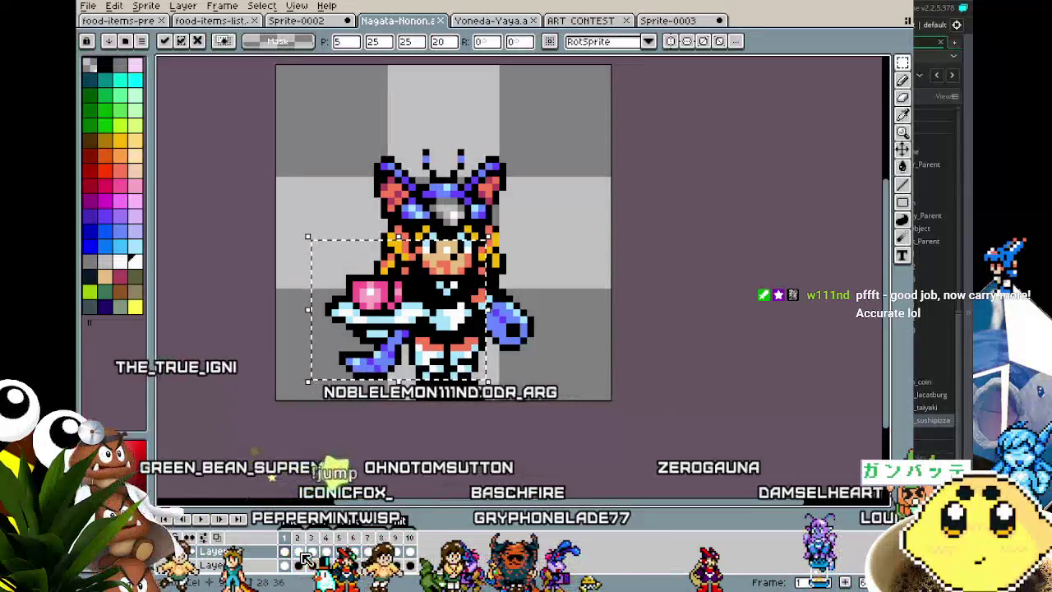
key(Escape)
right_click(232, 553)
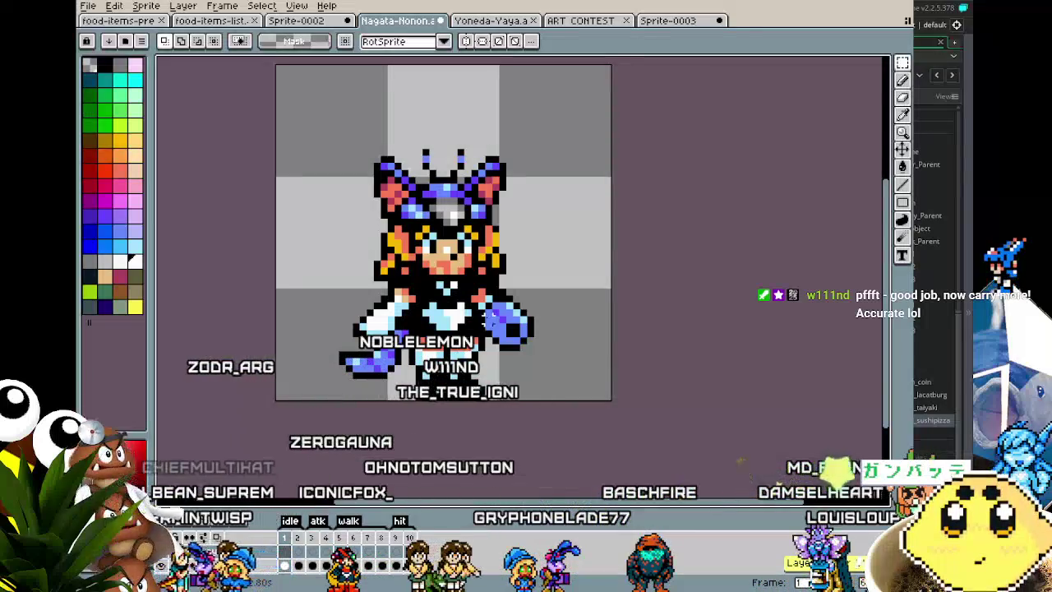
key(ctrl+v)
drag(515, 337, 400, 337)
key(Left)
key(Left)
key(Up)
key(Up)
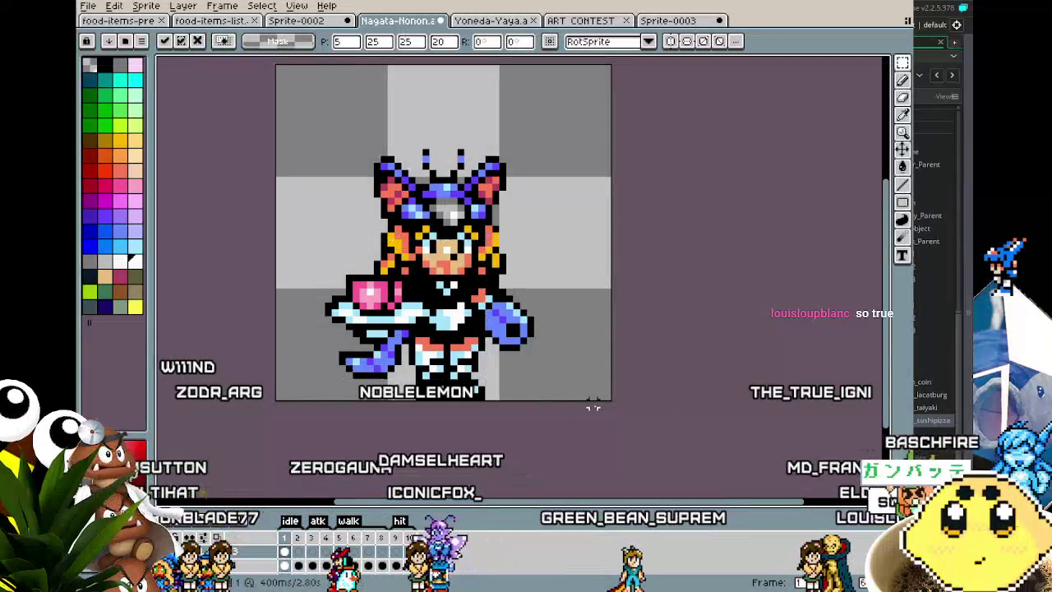
key(Return)
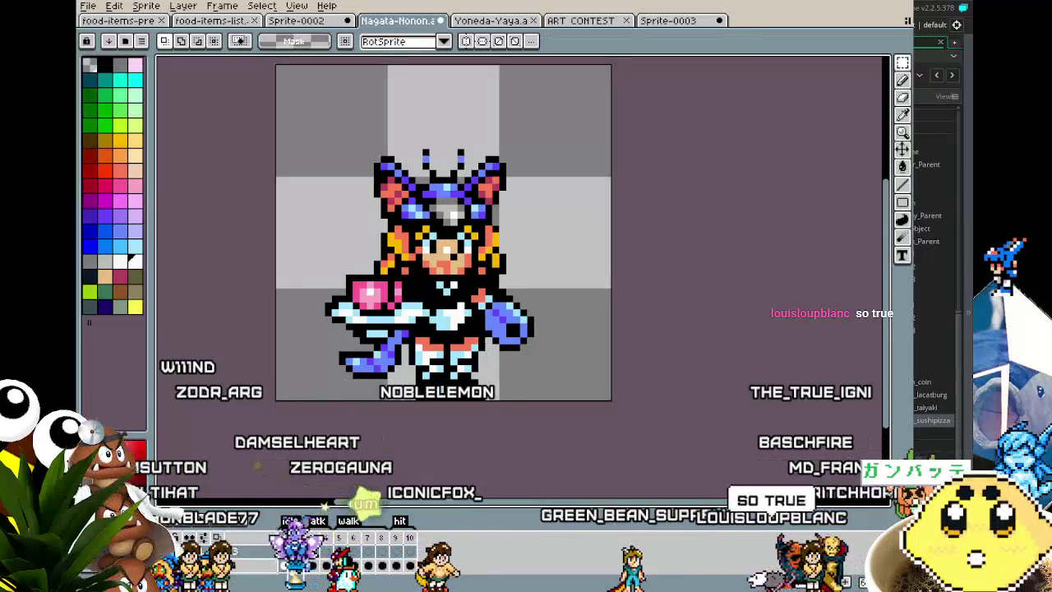
Paste the tray into the hand on frame 2 and play the animation
key(ctrl+v)
drag(534, 300, 395, 274)
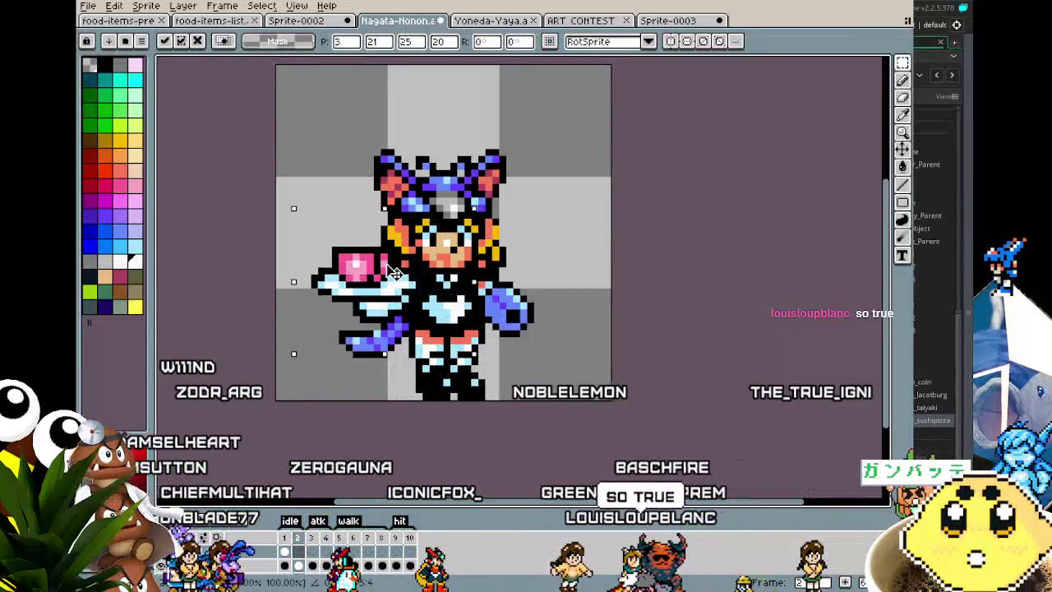
key(Right)
key(Right)
key(Right)
key(Return)
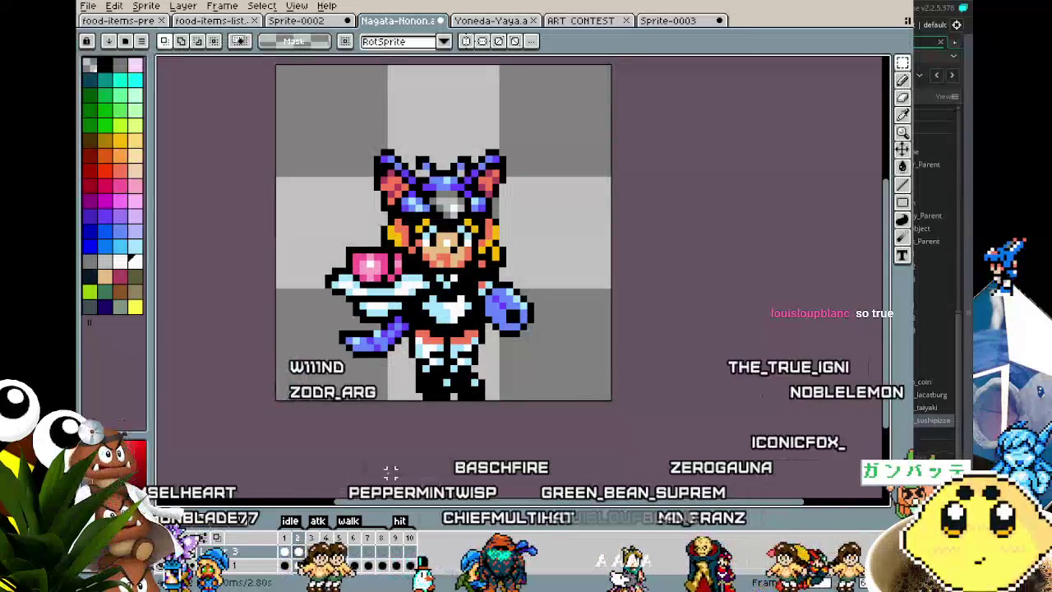
key(Return)
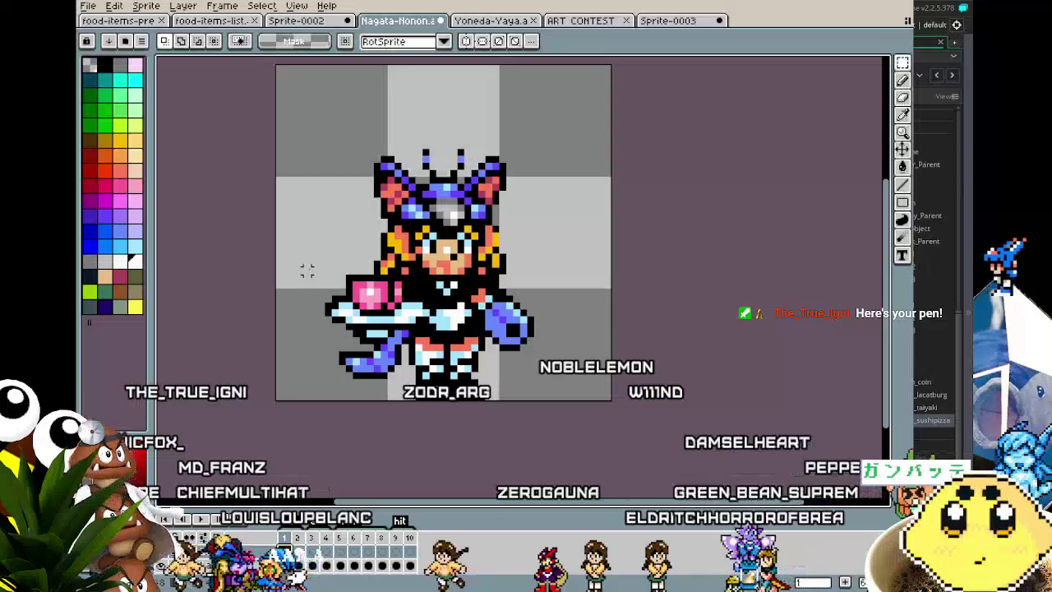
Select the tray, fix it in the girl's hand on frame 4, and play to review
drag(309, 230, 477, 405)
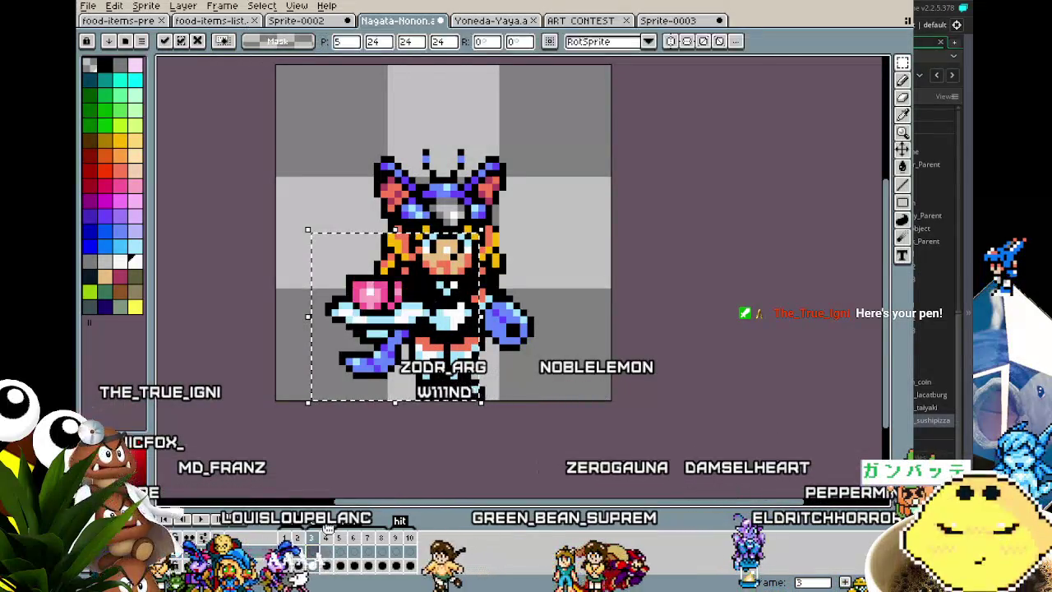
click(340, 463)
key(Right)
key(Down)
key(Right)
key(Down)
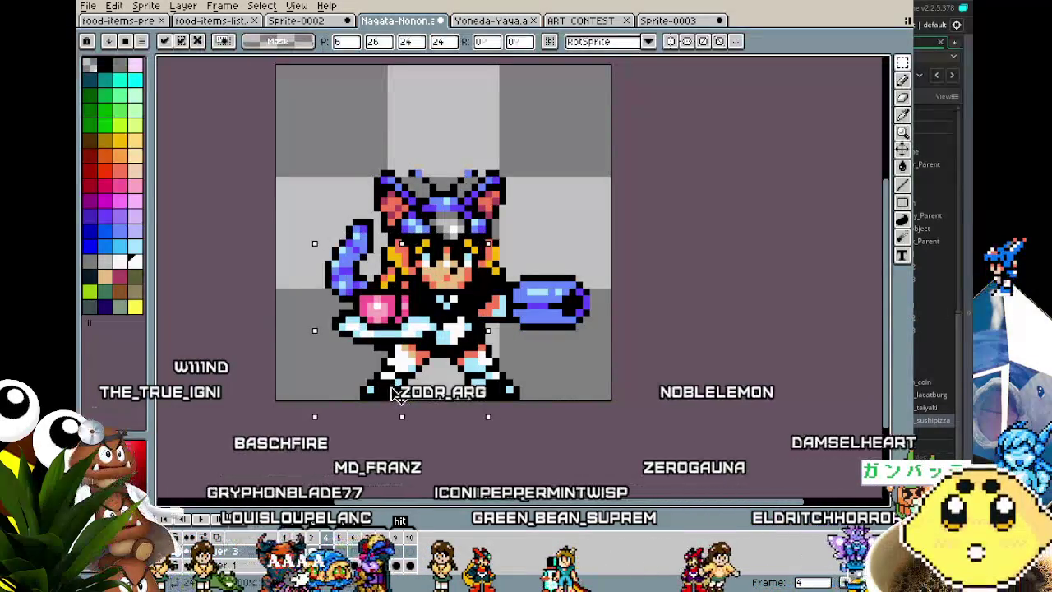
click(436, 450)
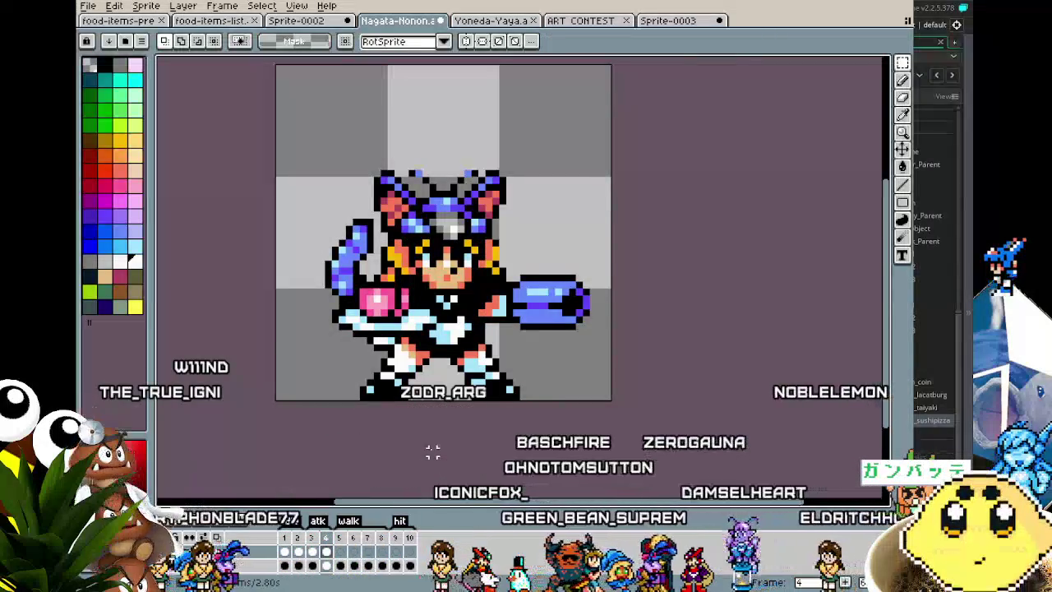
key(Return)
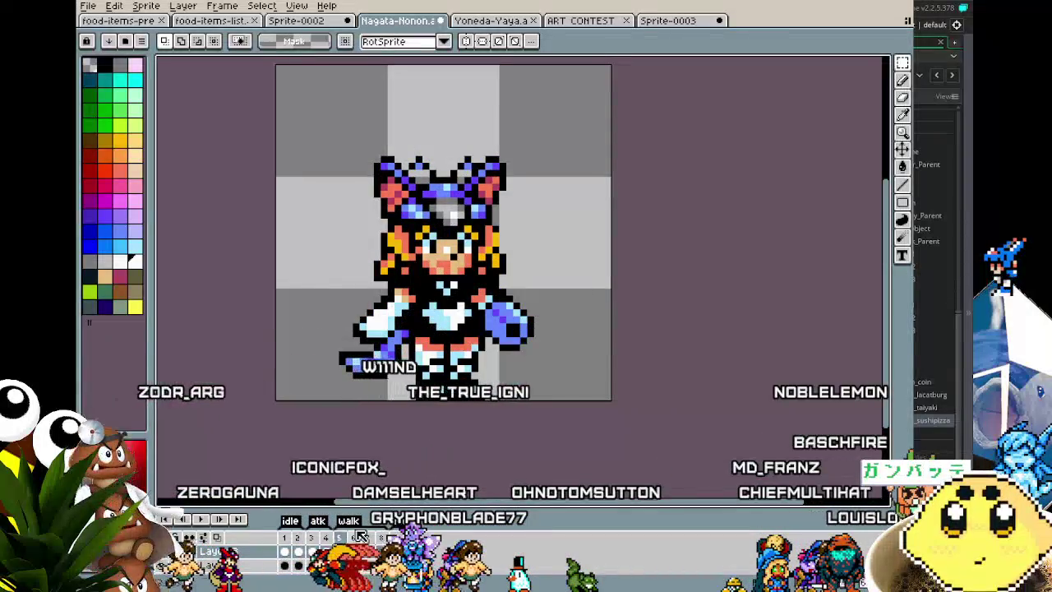
Paste and fix the tray in the hand on frames 5 and 6
key(ctrl+v)
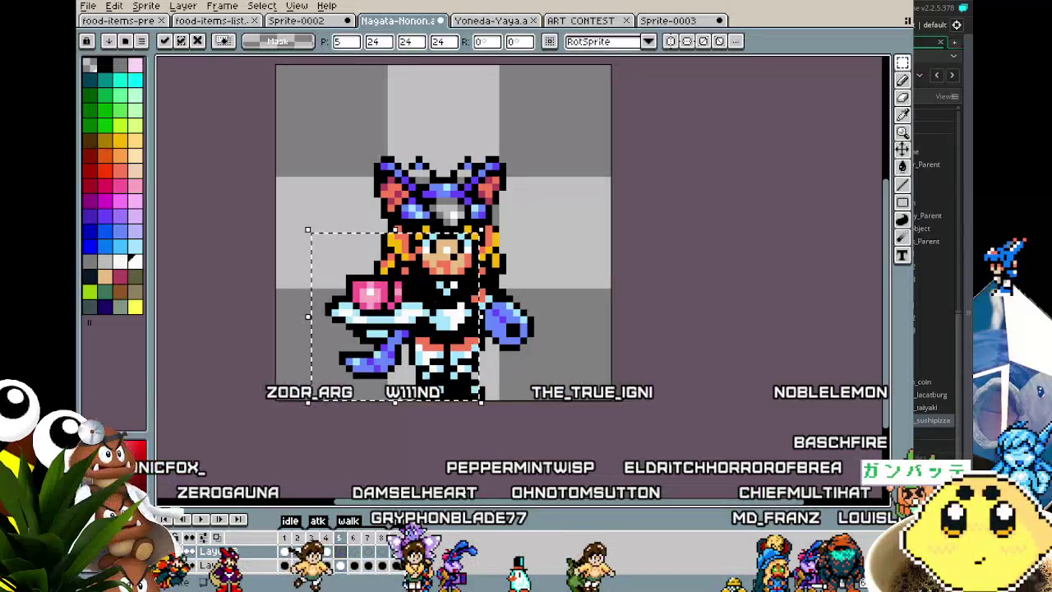
click(343, 488)
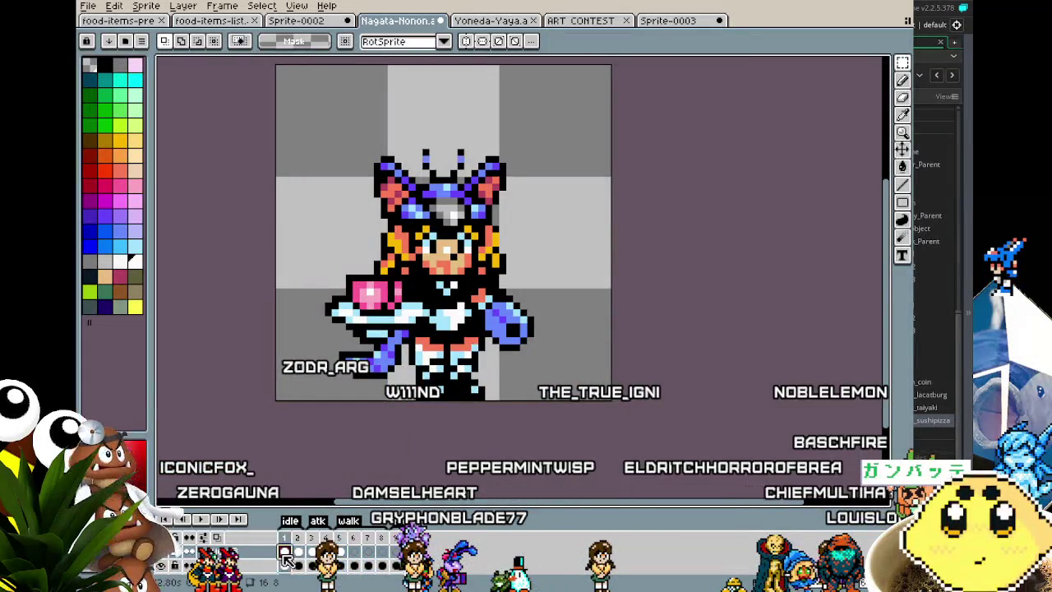
click(355, 552)
key(ctrl+v)
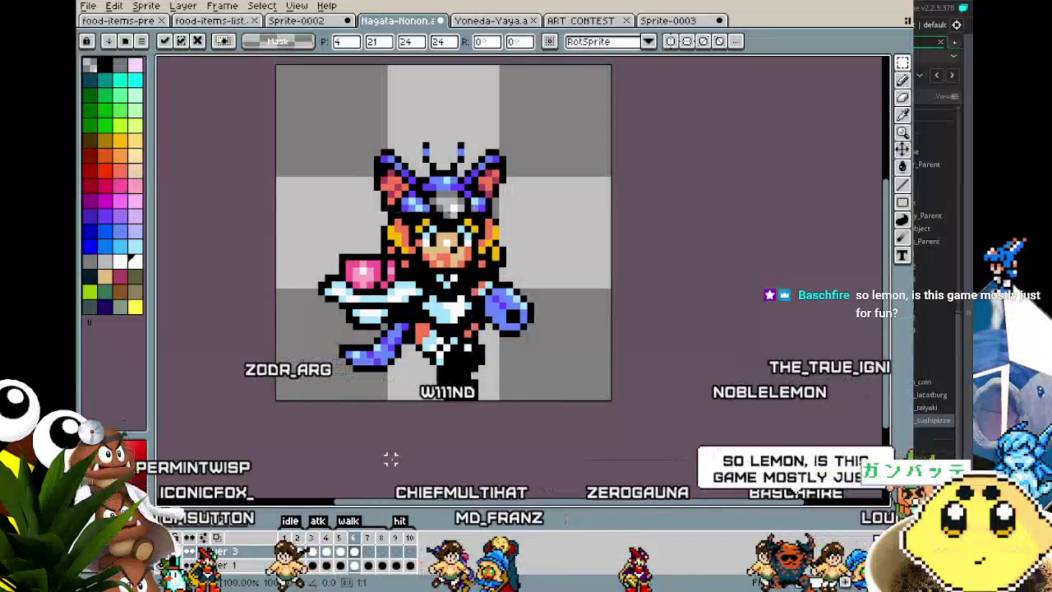
key(Return)
Paste the tray on frames 7 and 8, raising it one pixel on frame 8, then play
key(Right)
key(ctrl+v)
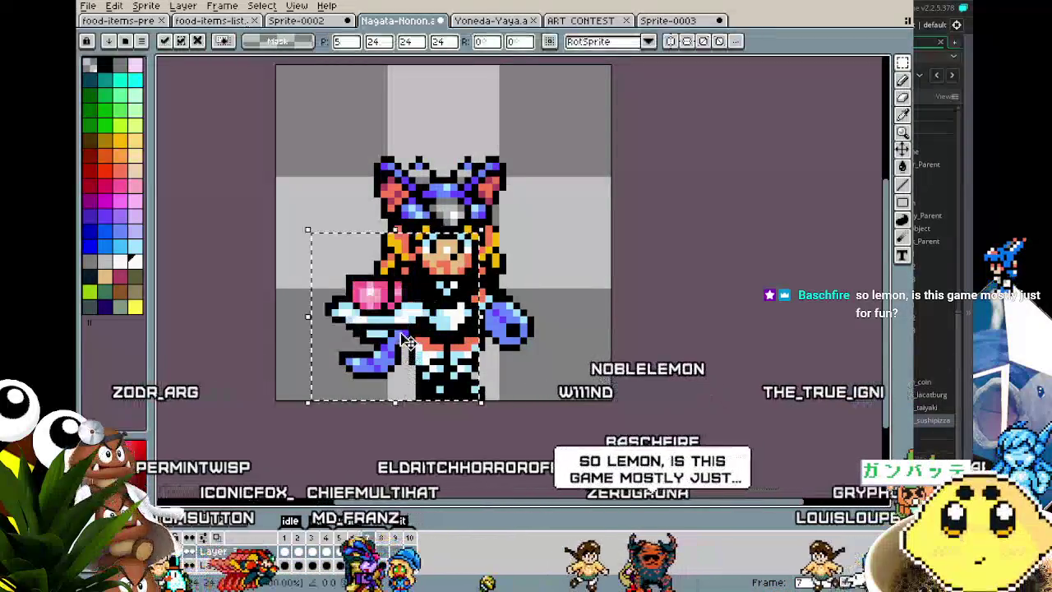
key(Return)
key(Right)
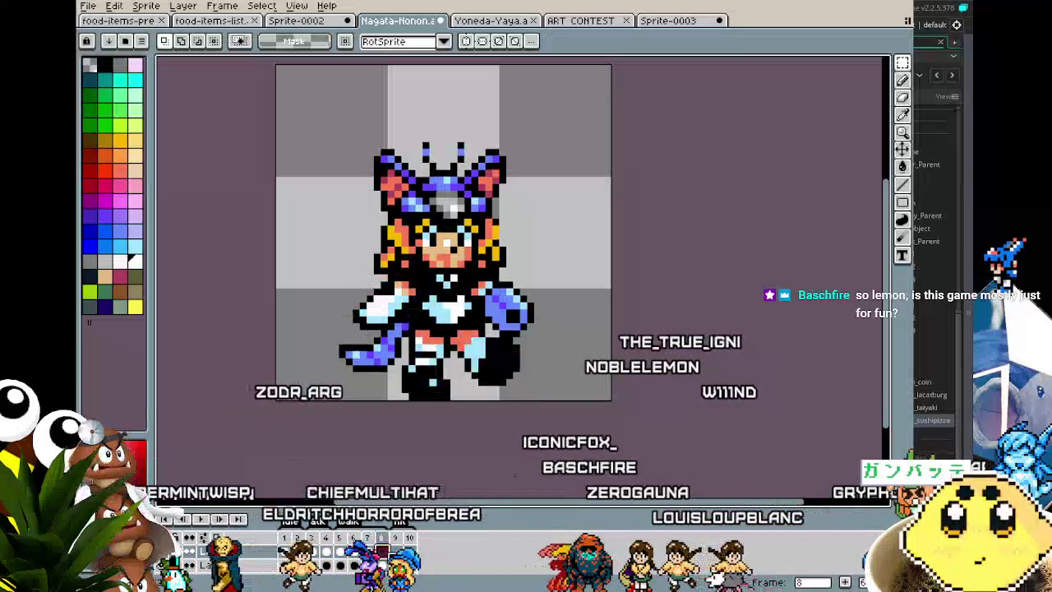
key(ctrl+v)
drag(417, 340, 420, 335)
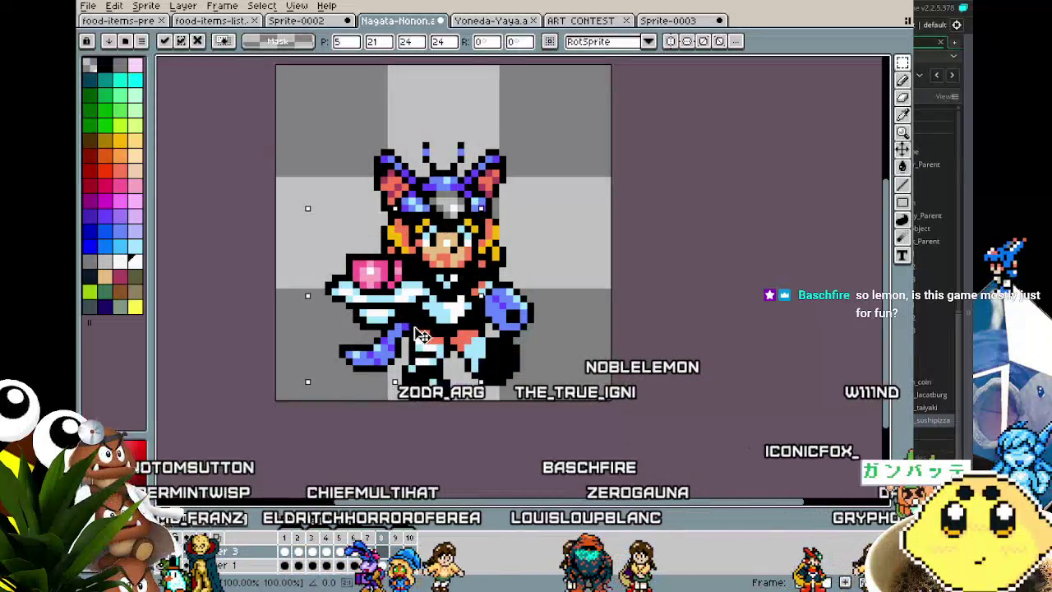
key(Return)
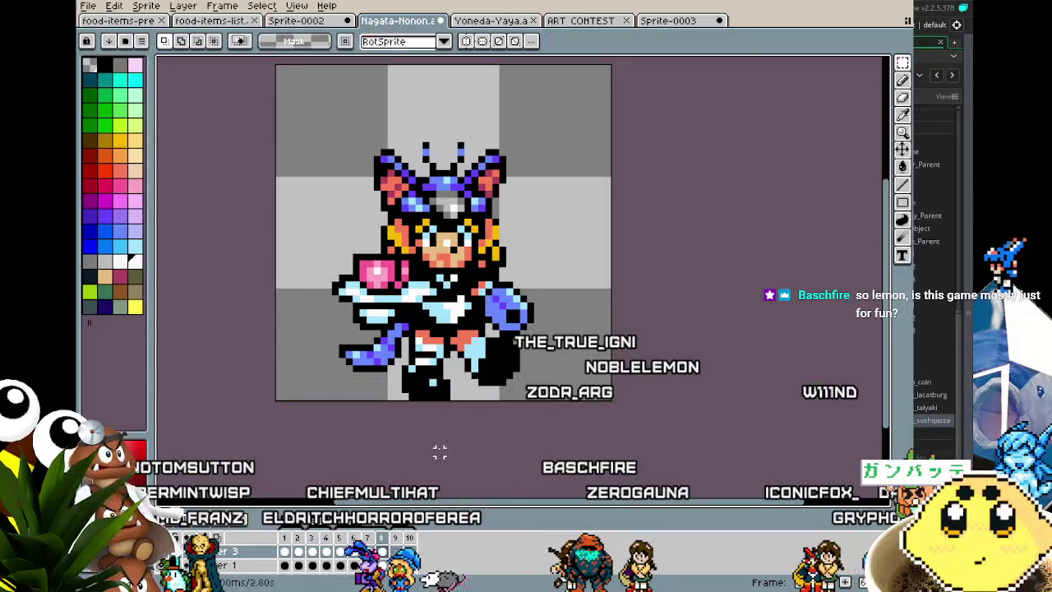
key(Return)
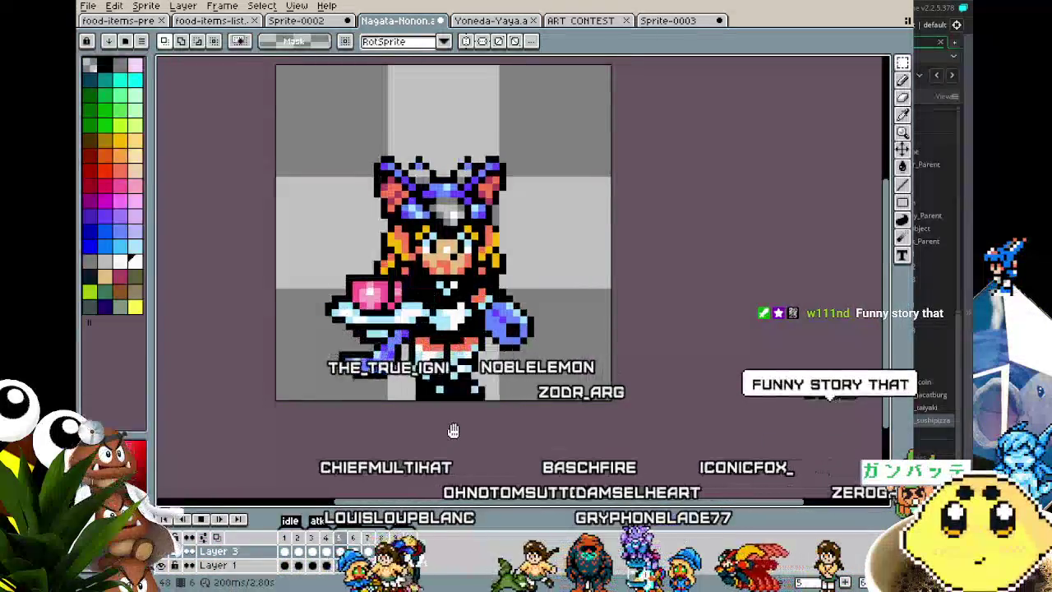
scroll(448, 435, down, 1)
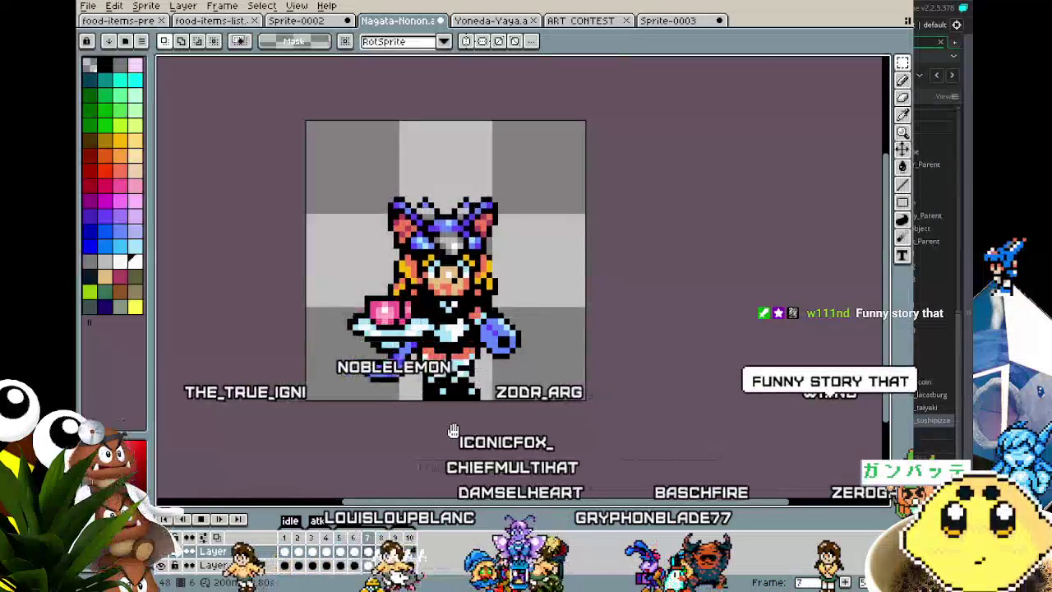
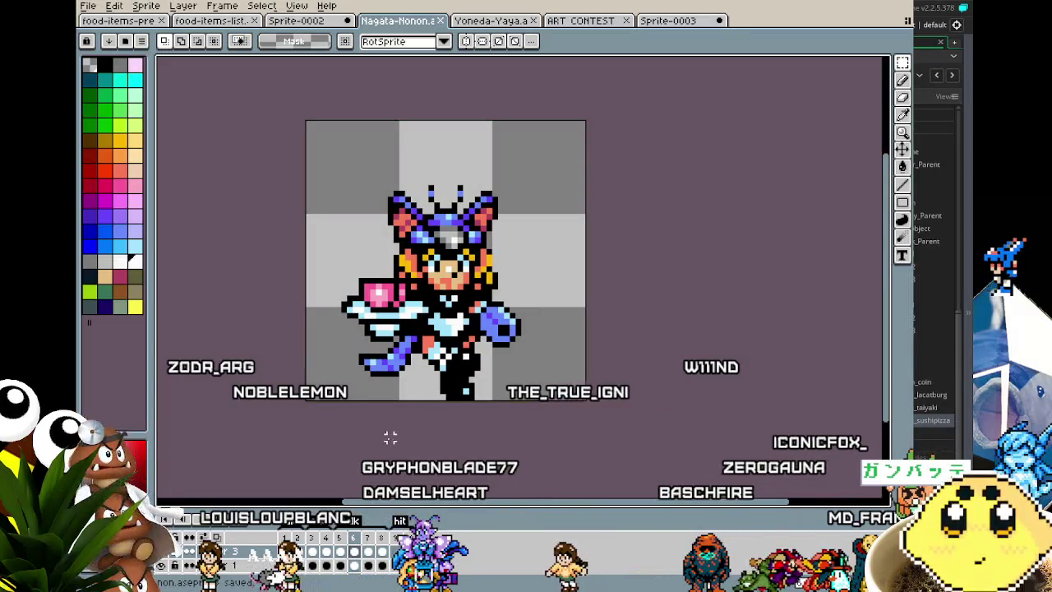
Zoom and pan around the Nagata-Nonon character sprite to inspect it, then open the File menu
scroll(290, 471, up, 1)
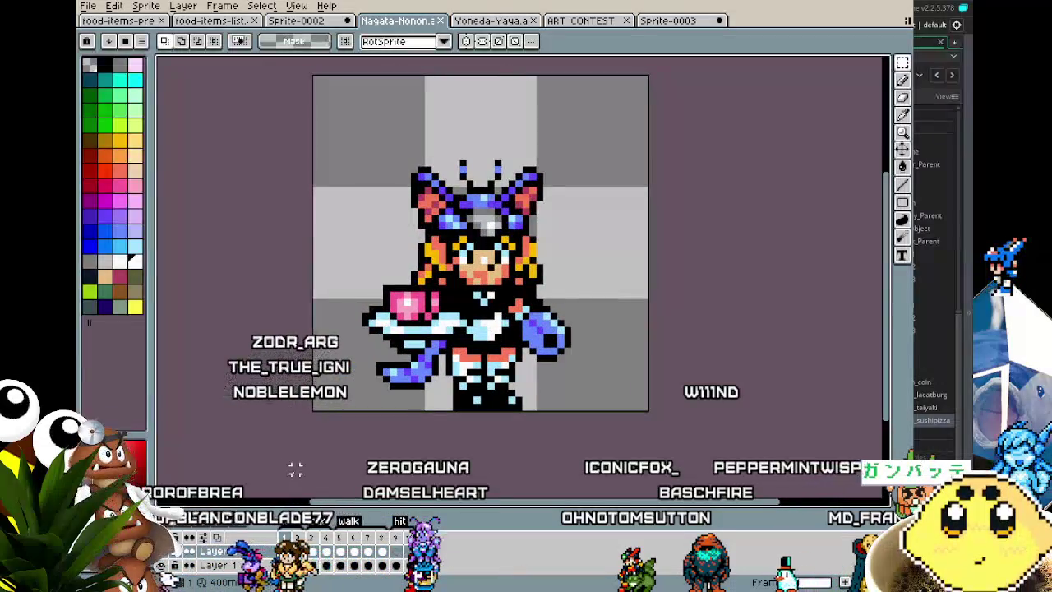
drag(290, 471, 282, 473)
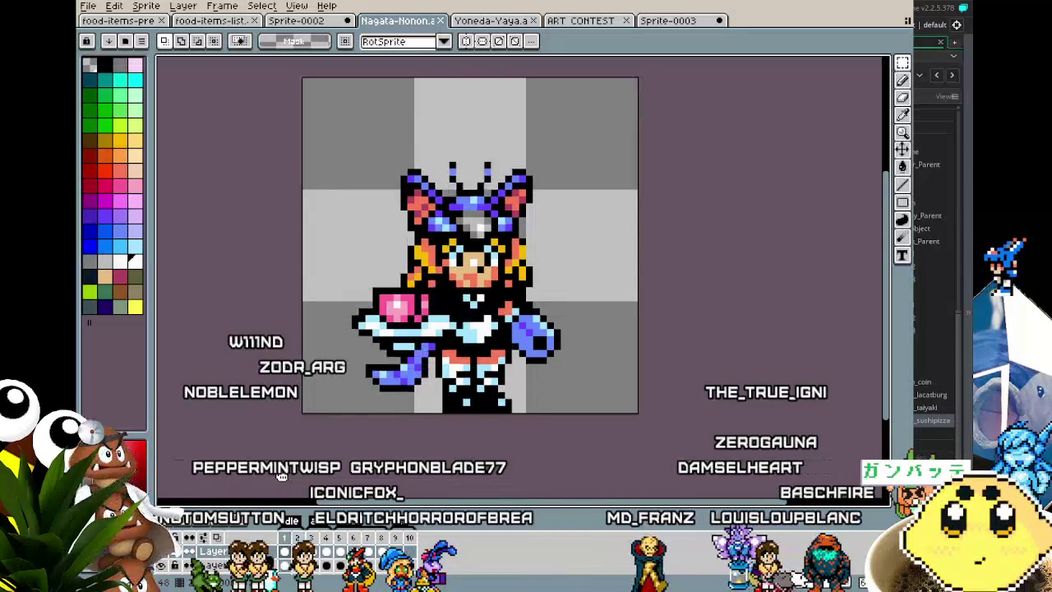
scroll(282, 474, down, 1)
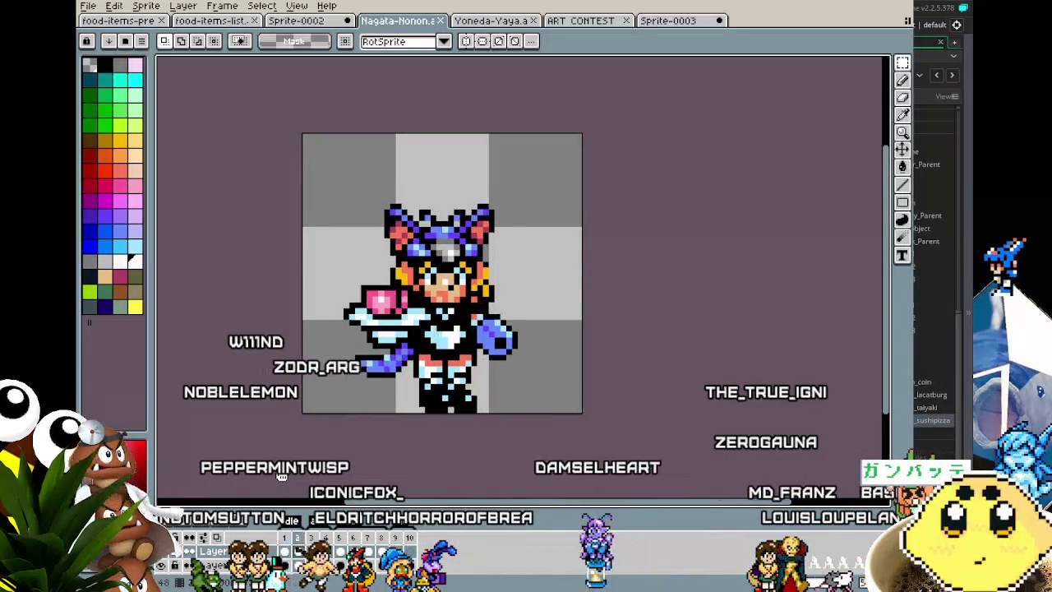
drag(281, 475, 228, 475)
scroll(228, 475, up, 1)
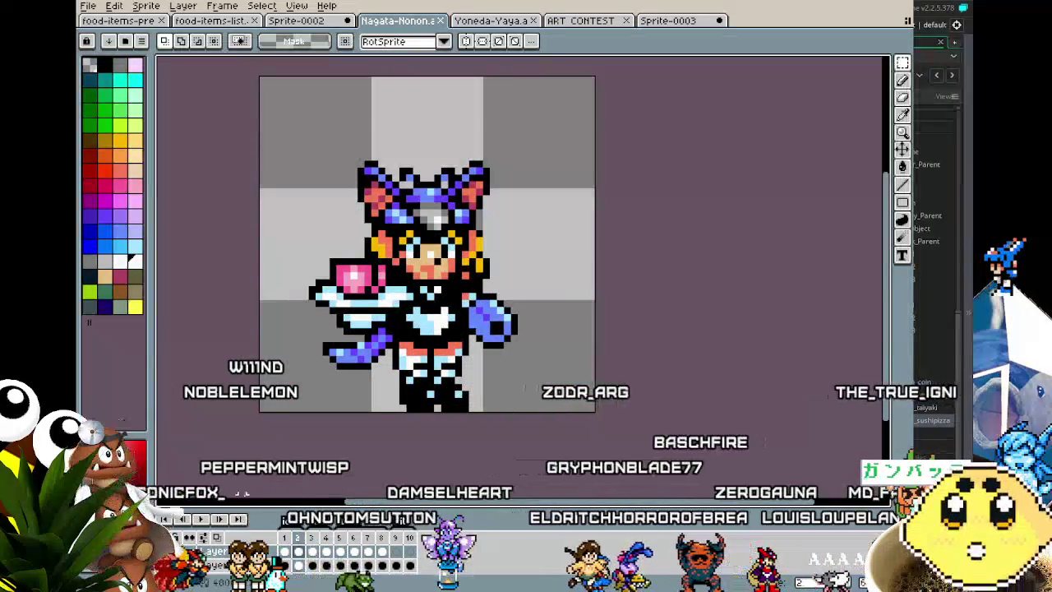
click(97, 9)
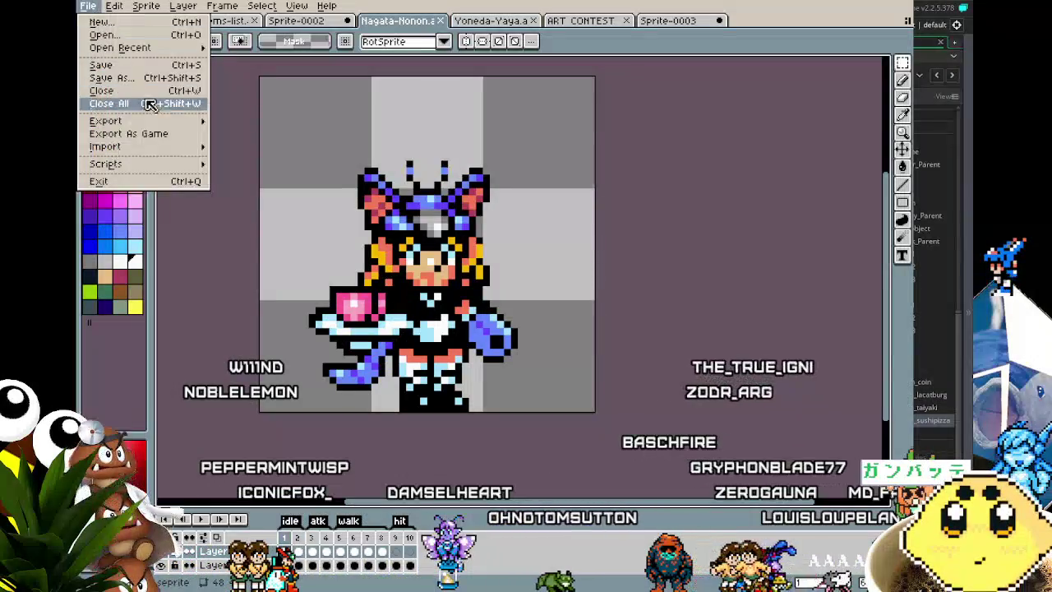
Export only the idle-tagged frames as nagata-idle-food.gif, accepting the GIF options
mouse_move(148, 121)
click(250, 124)
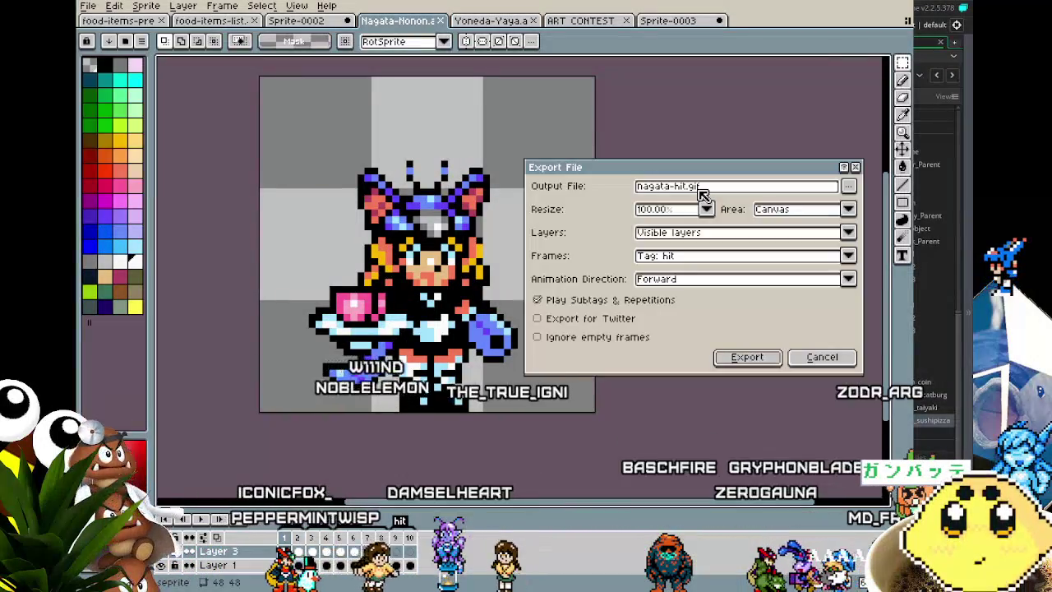
click(681, 256)
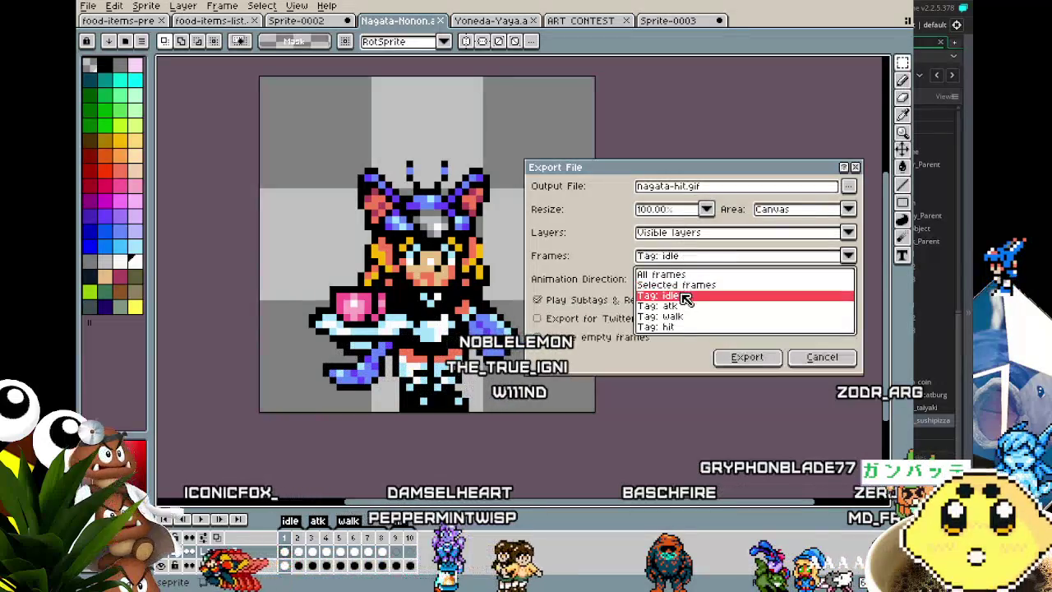
click(682, 298)
double_click(690, 187)
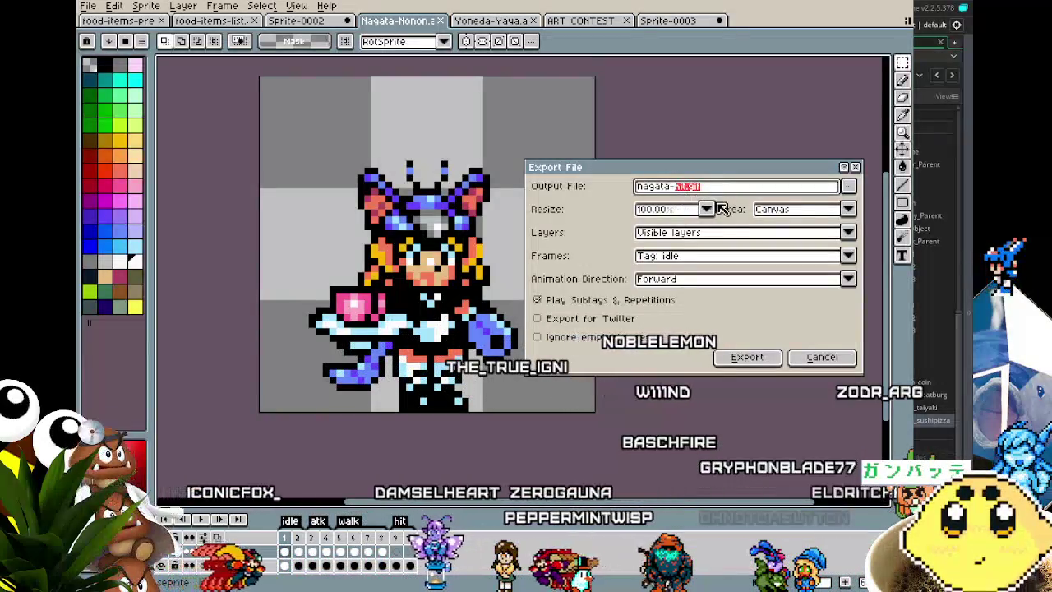
text(idle-f)
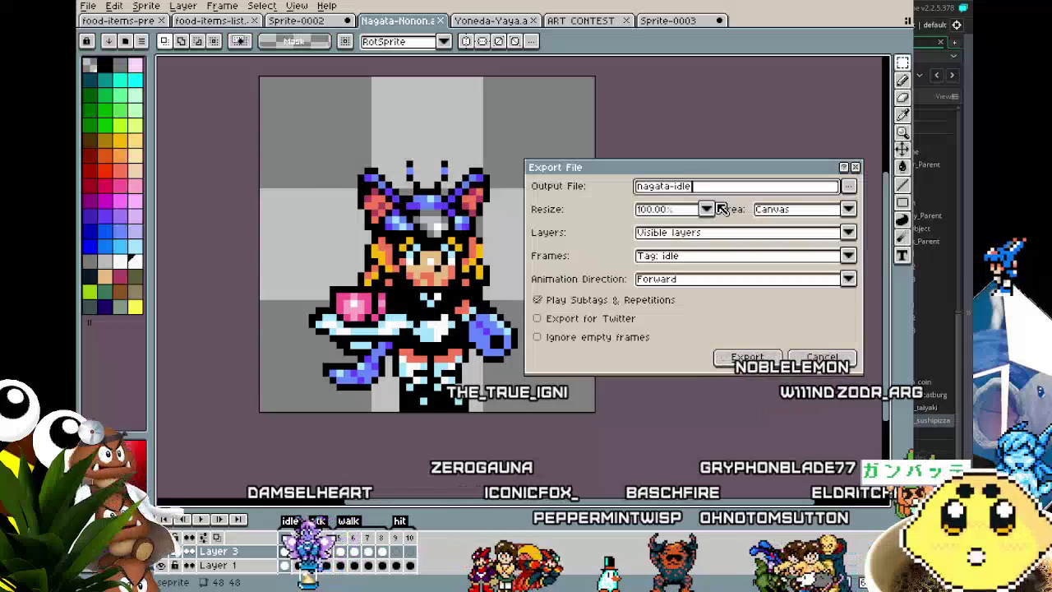
key(Return)
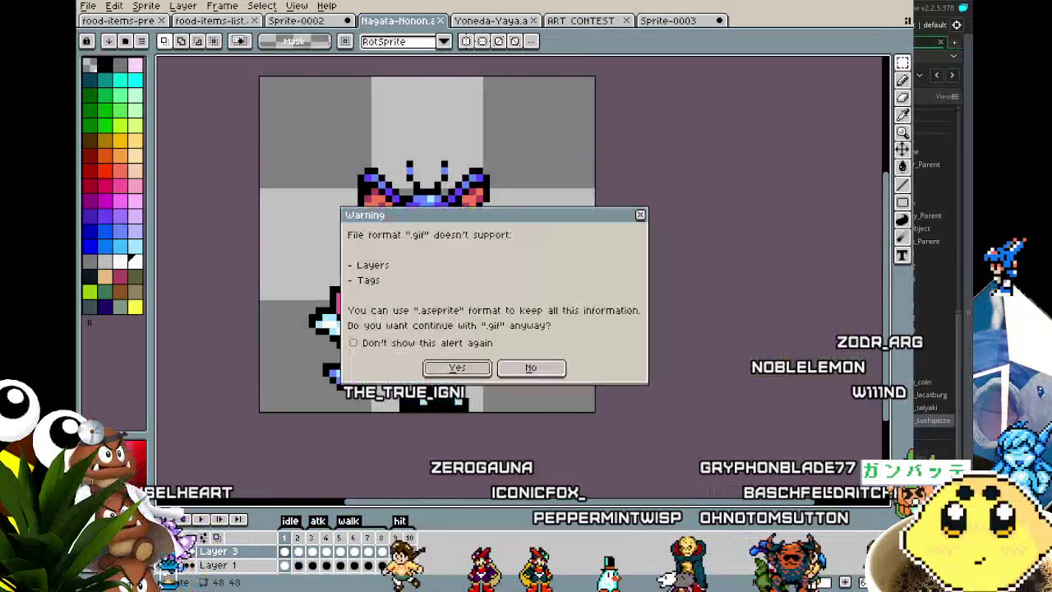
key(Return)
key(Return)
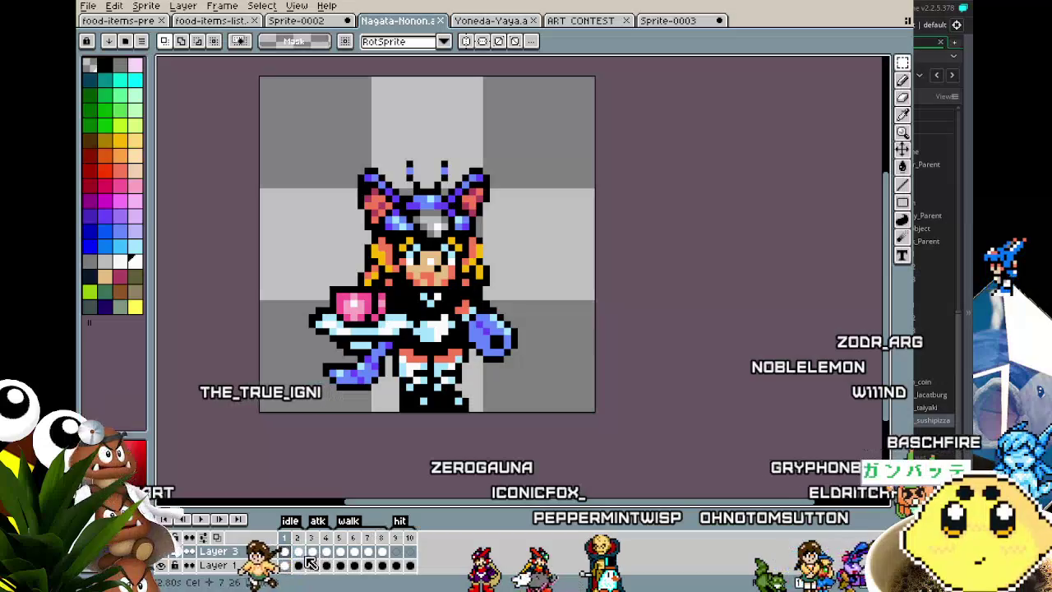
Export only the atk-tagged frames as nagata-atk-food.gif, accepting the GIF options
click(87, 5)
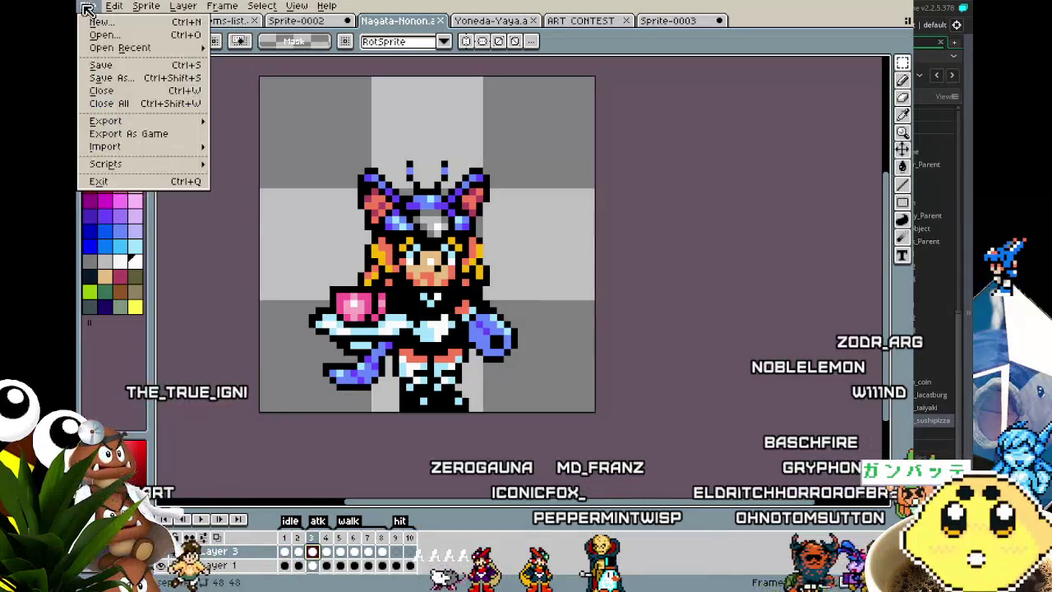
mouse_move(123, 122)
click(230, 123)
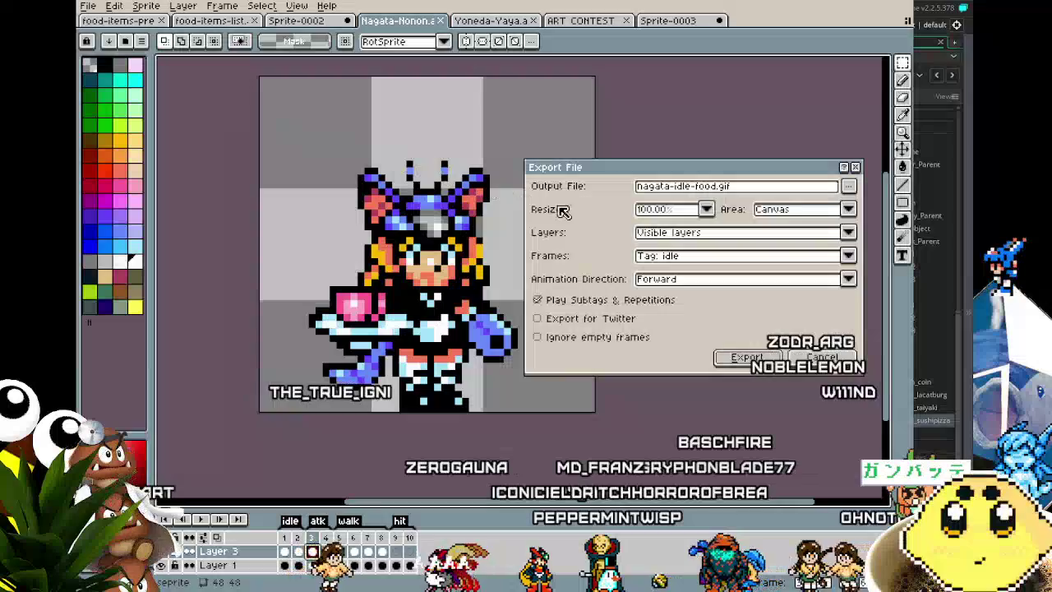
click(706, 257)
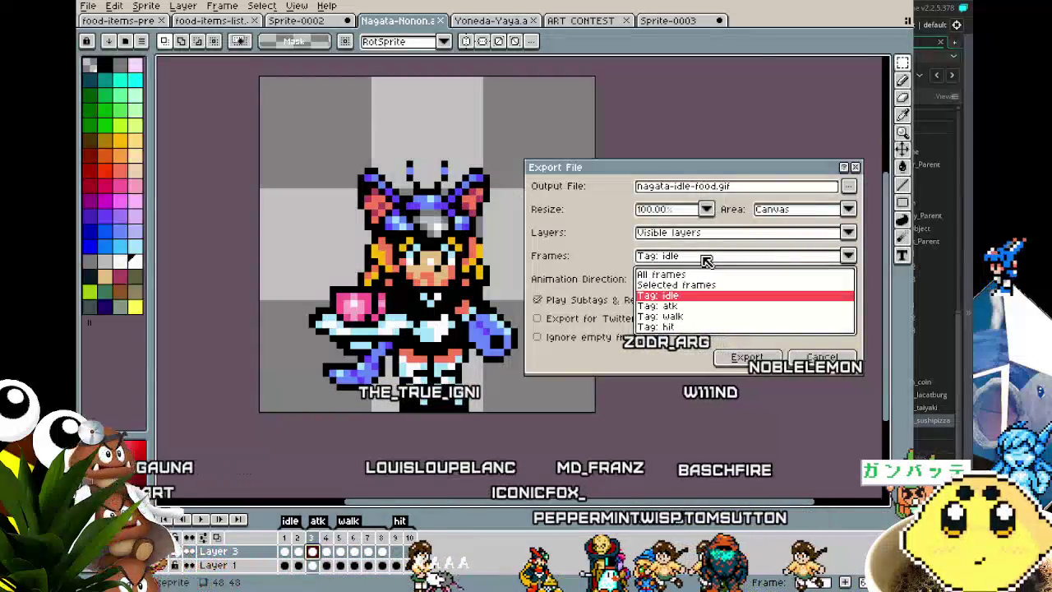
click(698, 306)
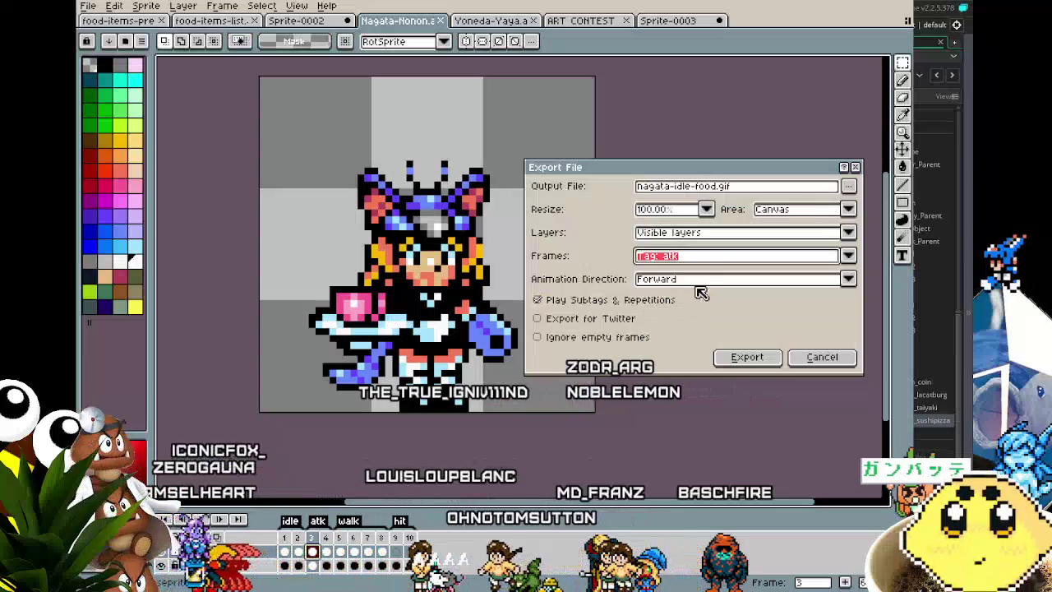
click(718, 188)
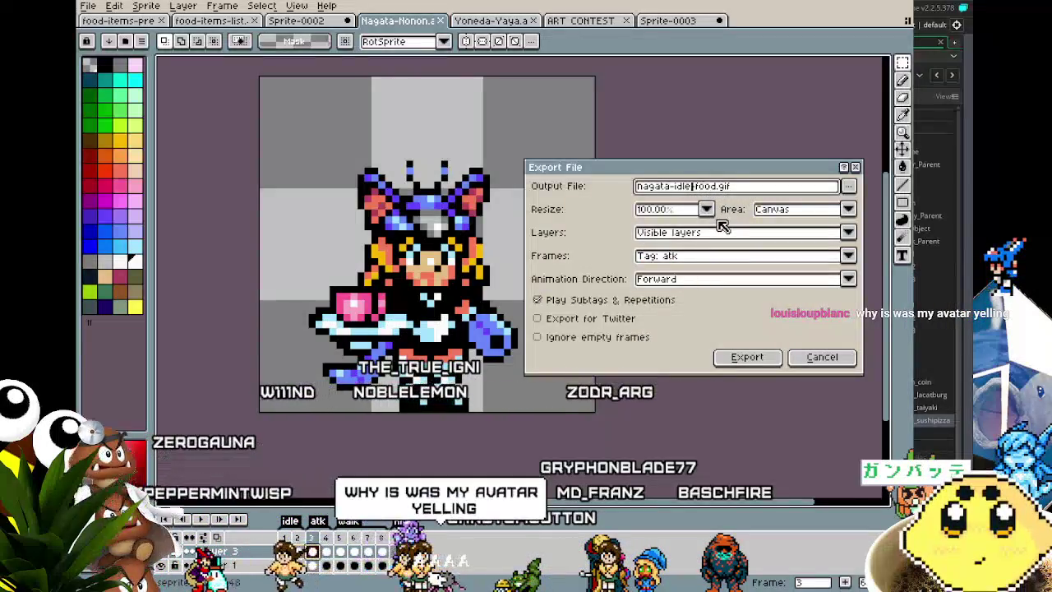
key(BackSpace)
key(BackSpace)
key(BackSpace)
text(atk)
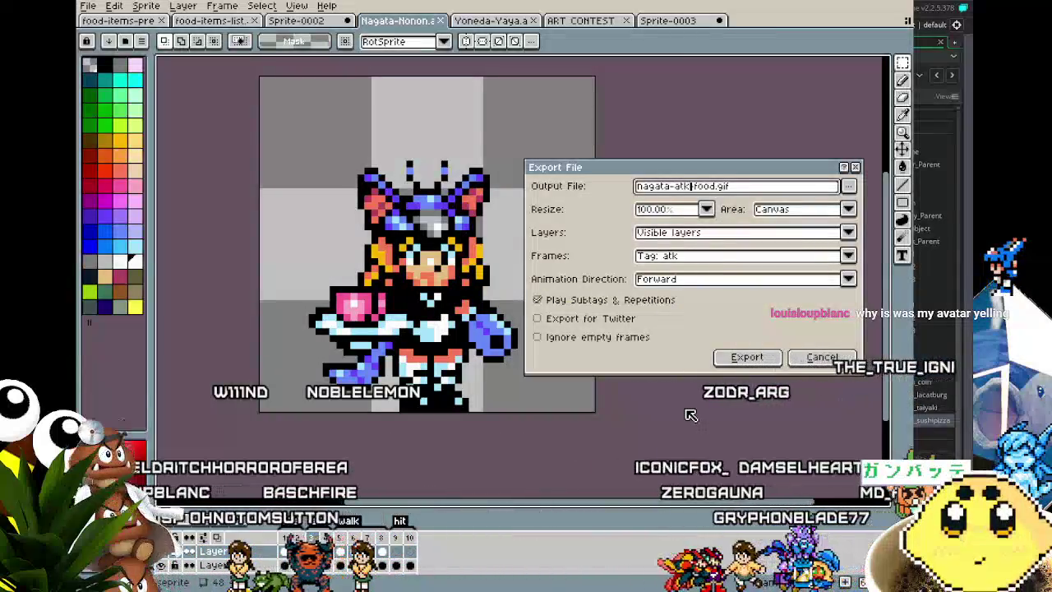
key(Return)
key(Return)
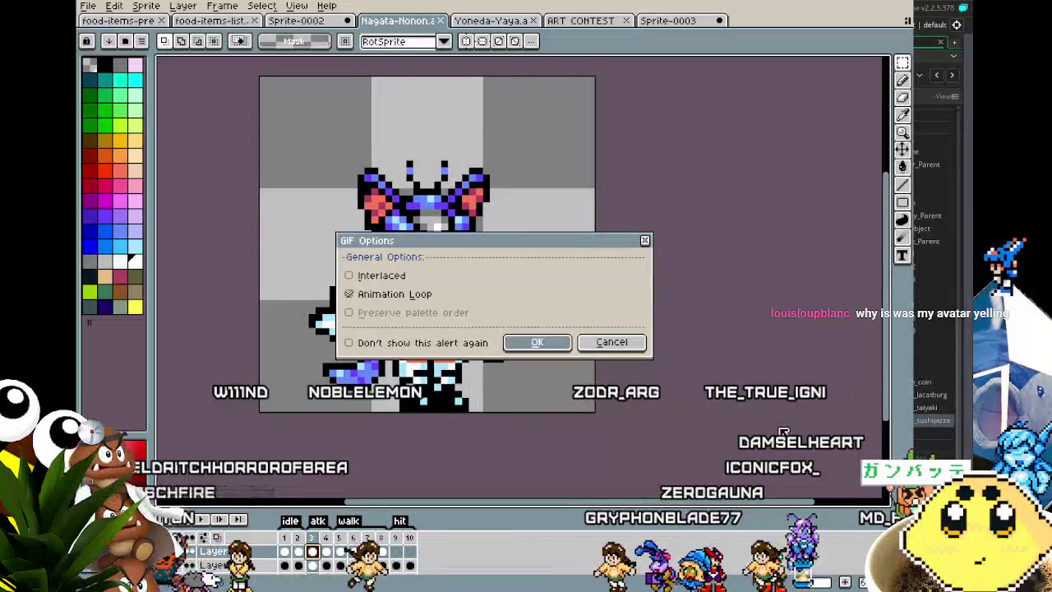
key(Return)
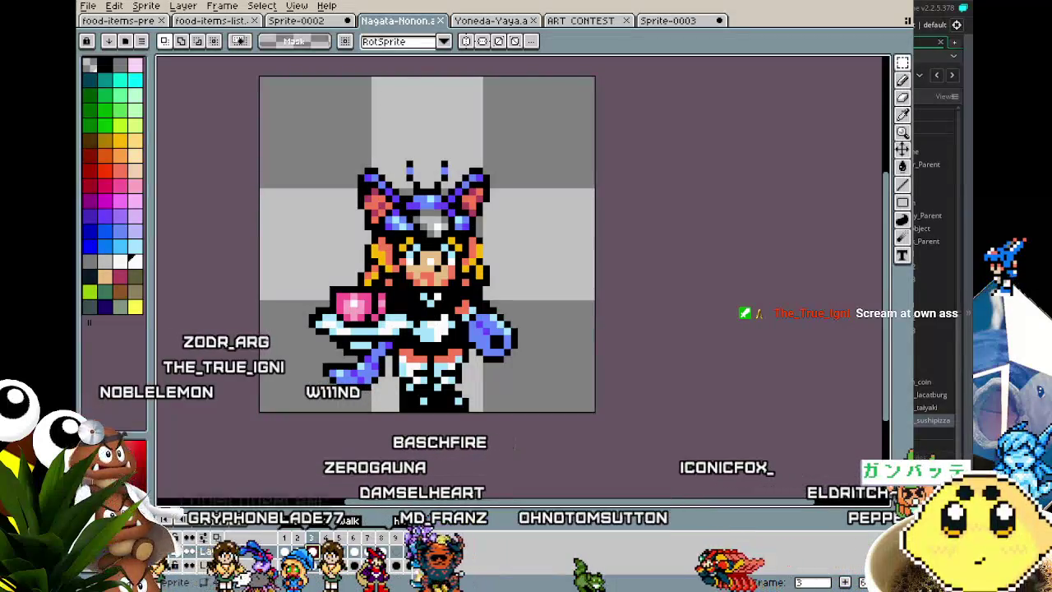
Create a new clipboard-sized 196×257 sprite and paste the opossum meme into it
key(ctrl+n)
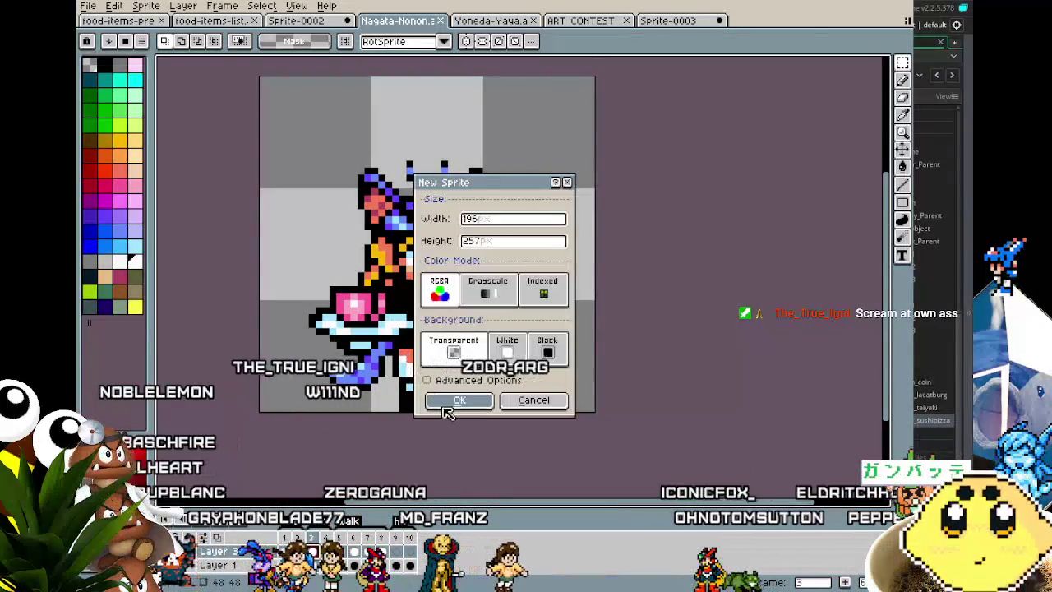
click(456, 400)
key(ctrl+v)
Preview the meme full screen and zoom in, then return to the food-items-list sprite
scroll(382, 355, up, 2)
key(ctrl+f)
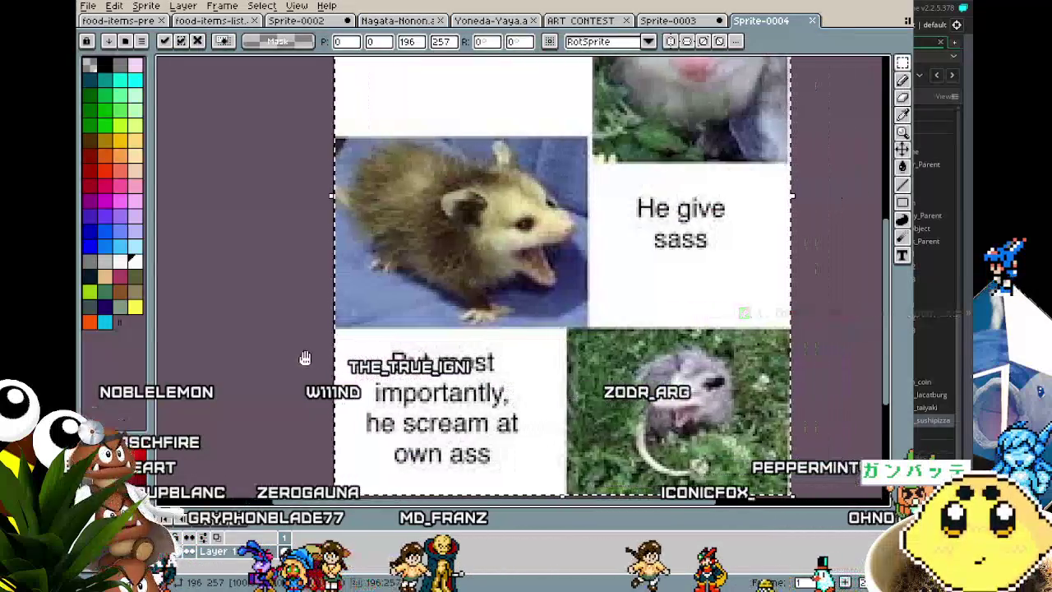
mouse_move(302, 360)
mouse_down()
mouse_move(263, 405)
mouse_move(260, 428)
mouse_up()
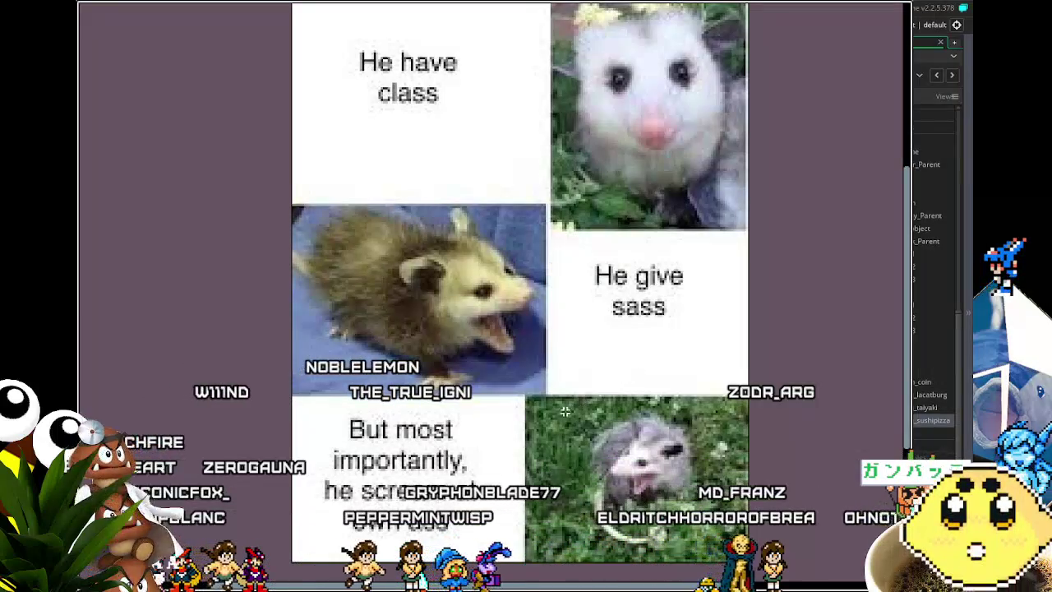
scroll(687, 558, up, 1)
scroll(689, 559, up, 2)
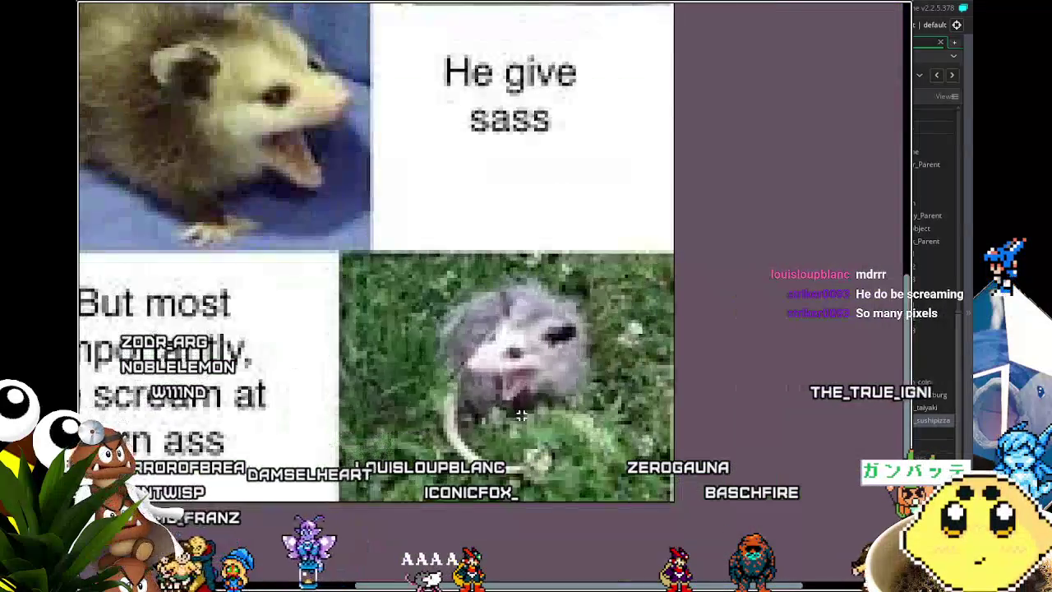
key(Escape)
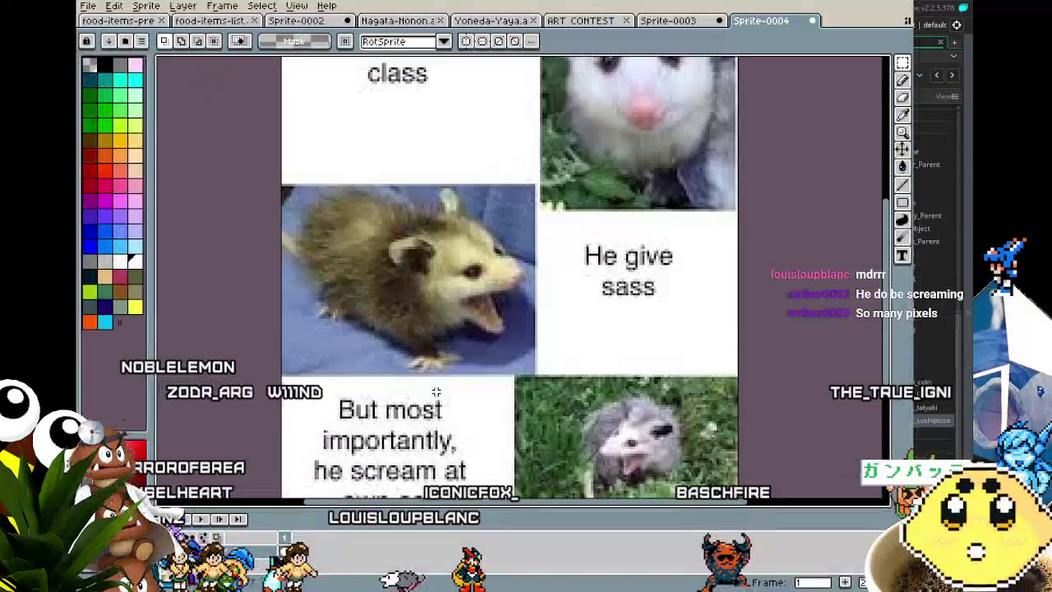
drag(408, 389, 429, 411)
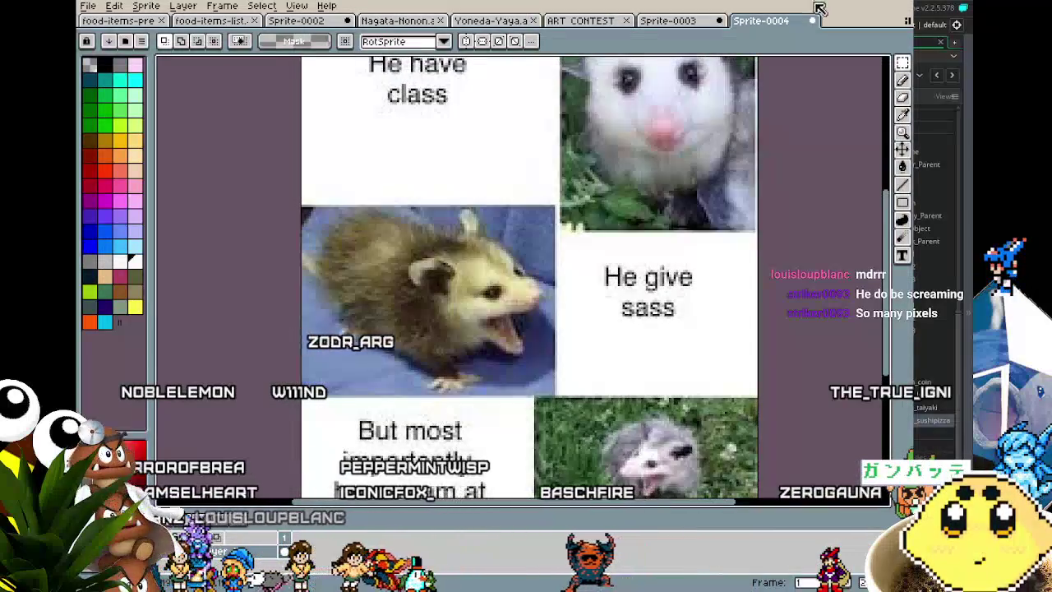
click(218, 21)
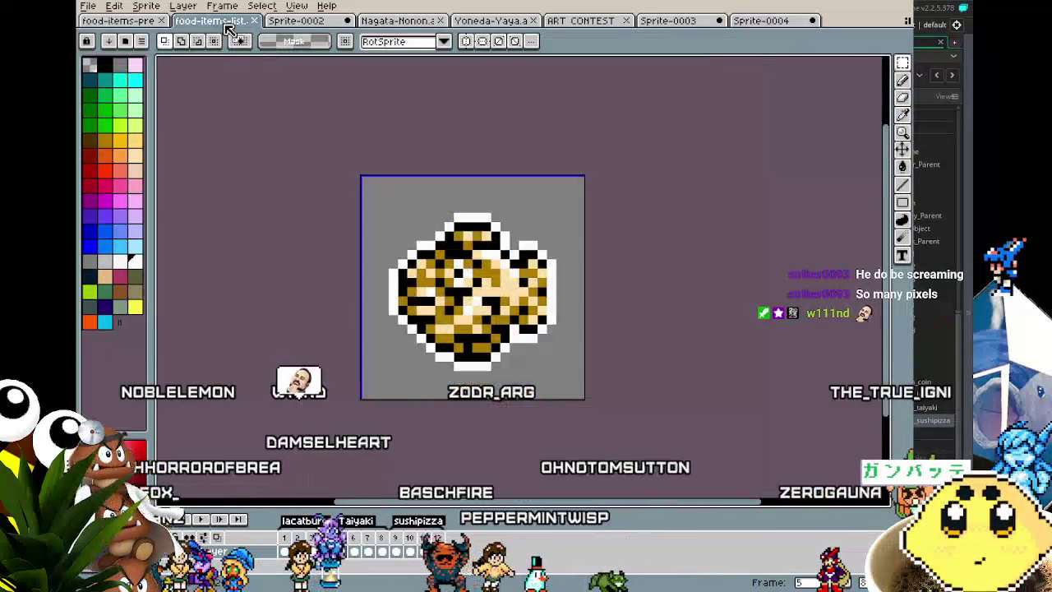
Switch to the Nagata sprite and export its walk-tagged frames as nagata-walk-food.gif
click(384, 19)
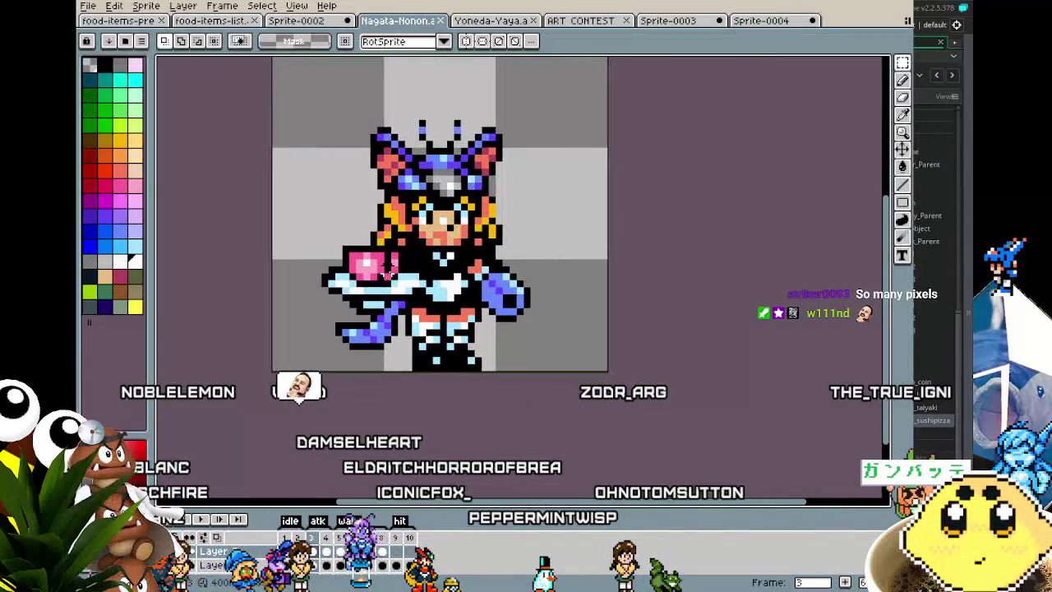
click(88, 6)
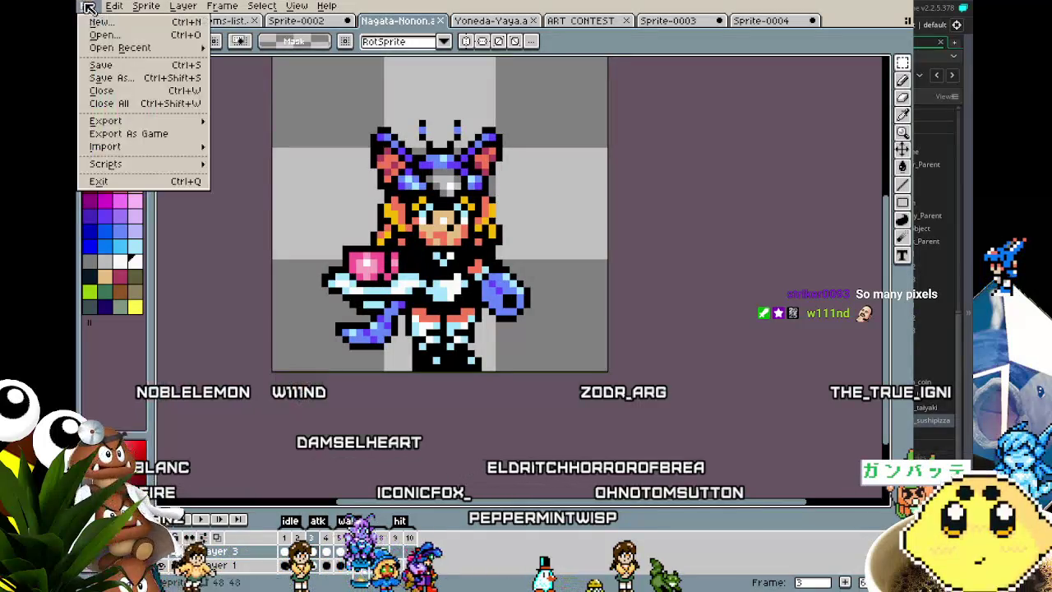
mouse_move(141, 121)
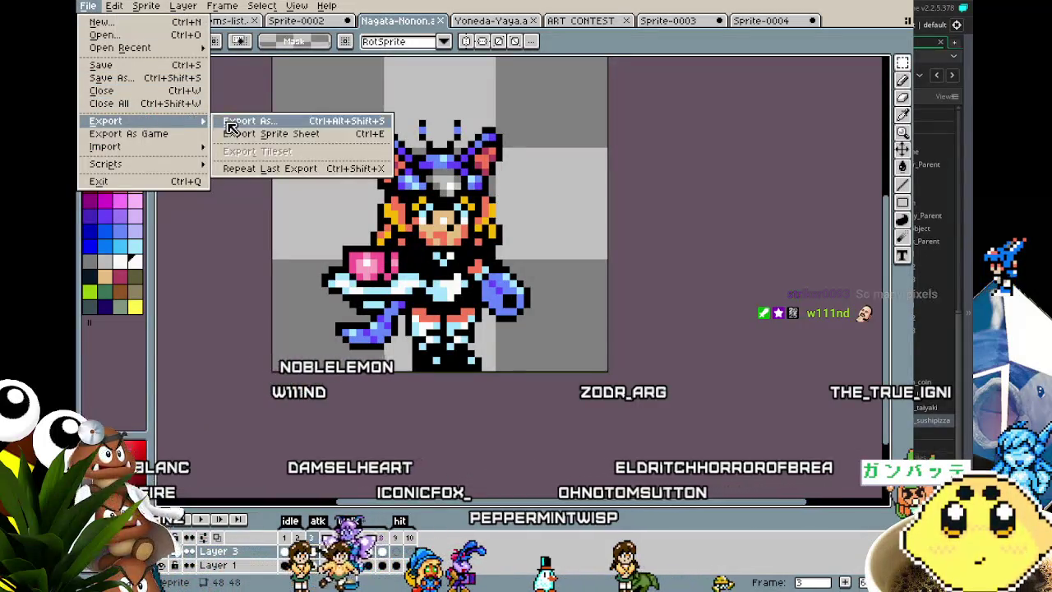
click(234, 120)
click(688, 255)
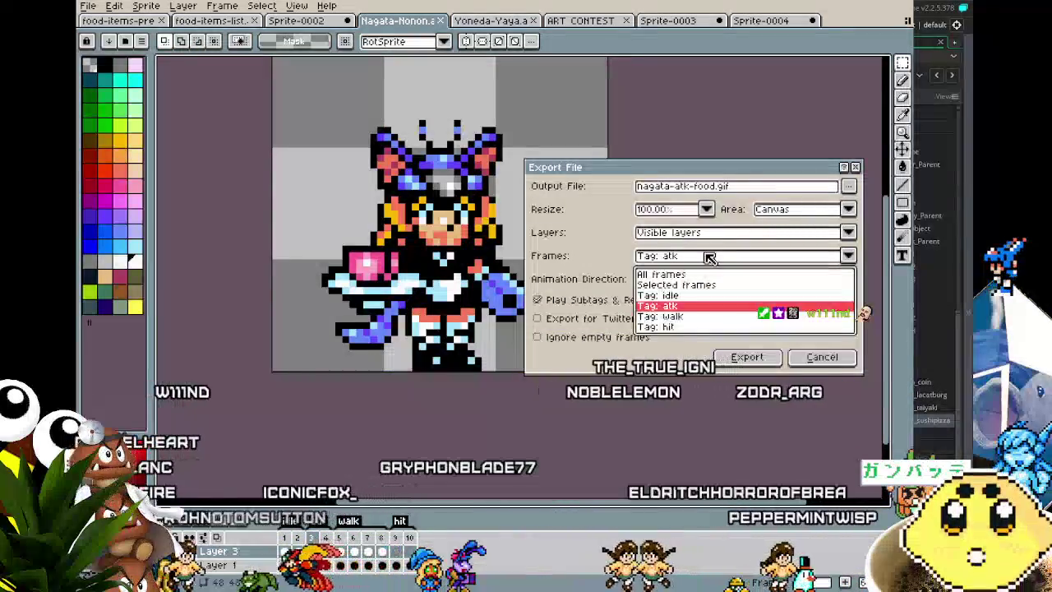
click(688, 312)
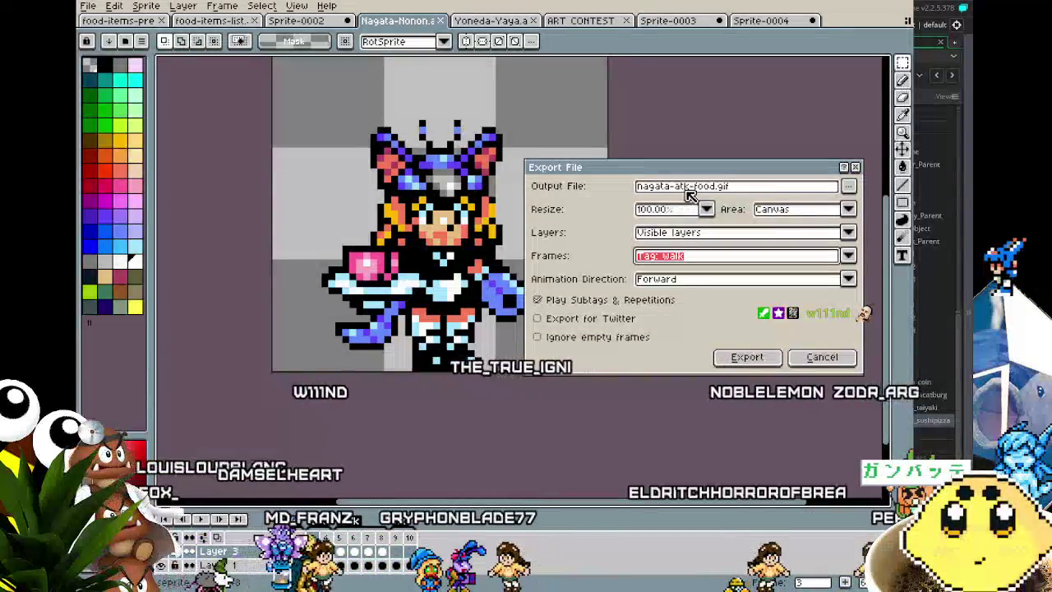
key(BackSpace)
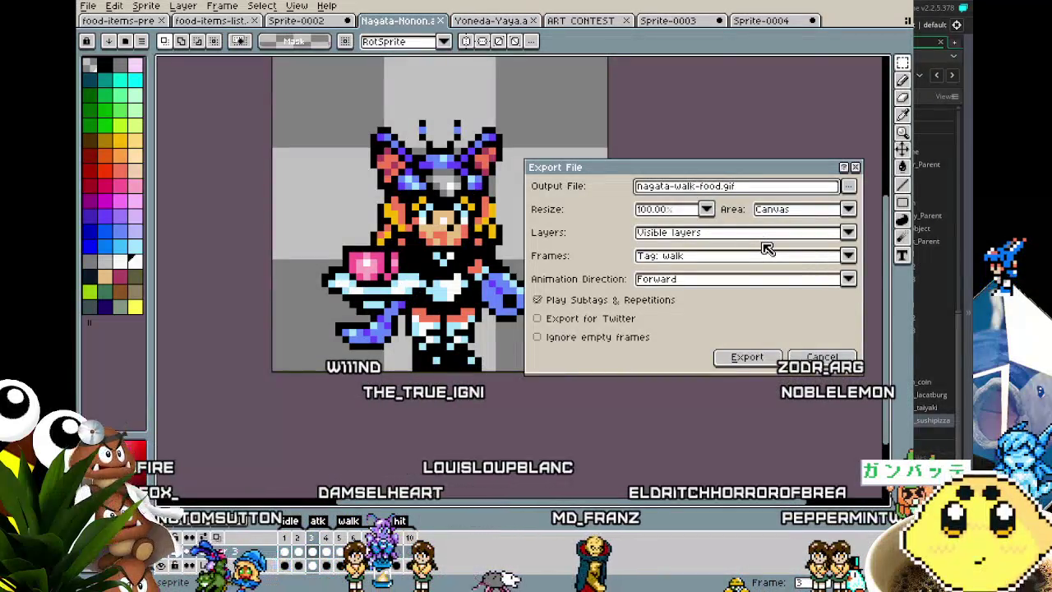
key(Return)
key(Return)
key(Return)
drag(394, 436, 320, 436)
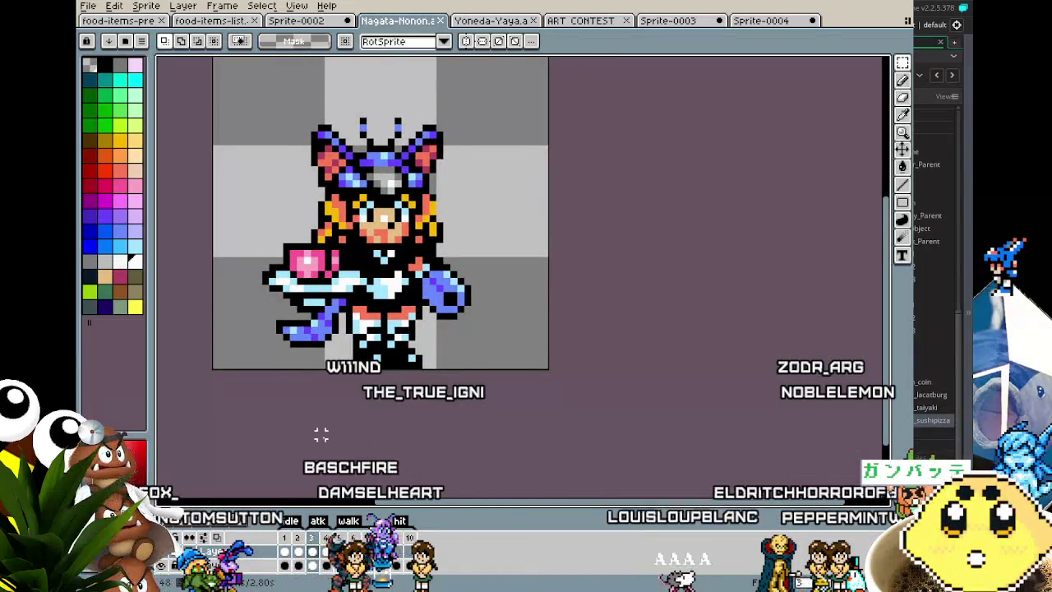
Pan around the Nagata sprite, then switch to the Yoneda-Yaya sprite document
scroll(321, 436, up, 1)
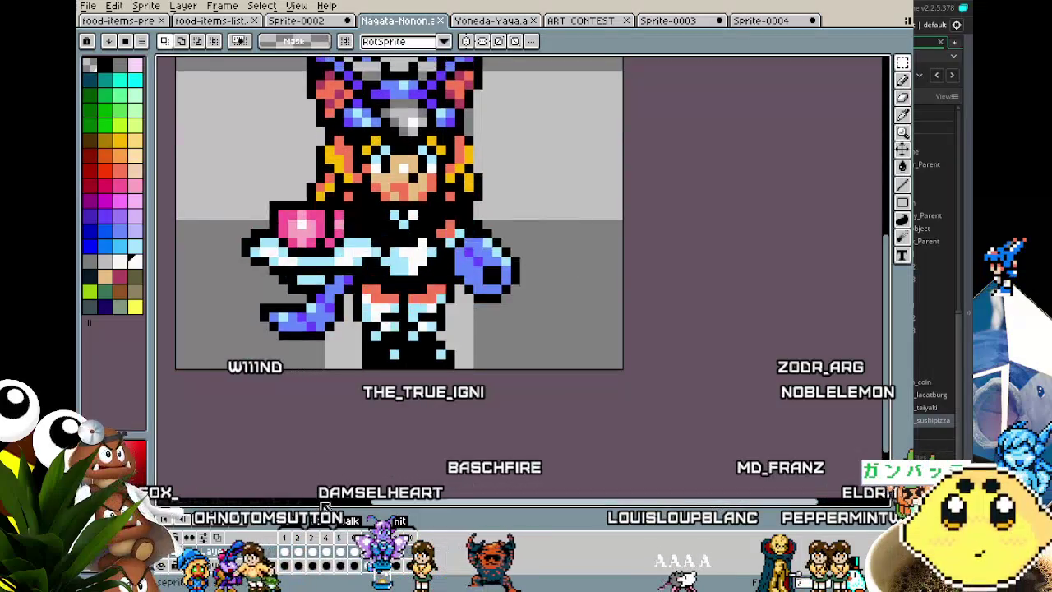
scroll(330, 444, down, 1)
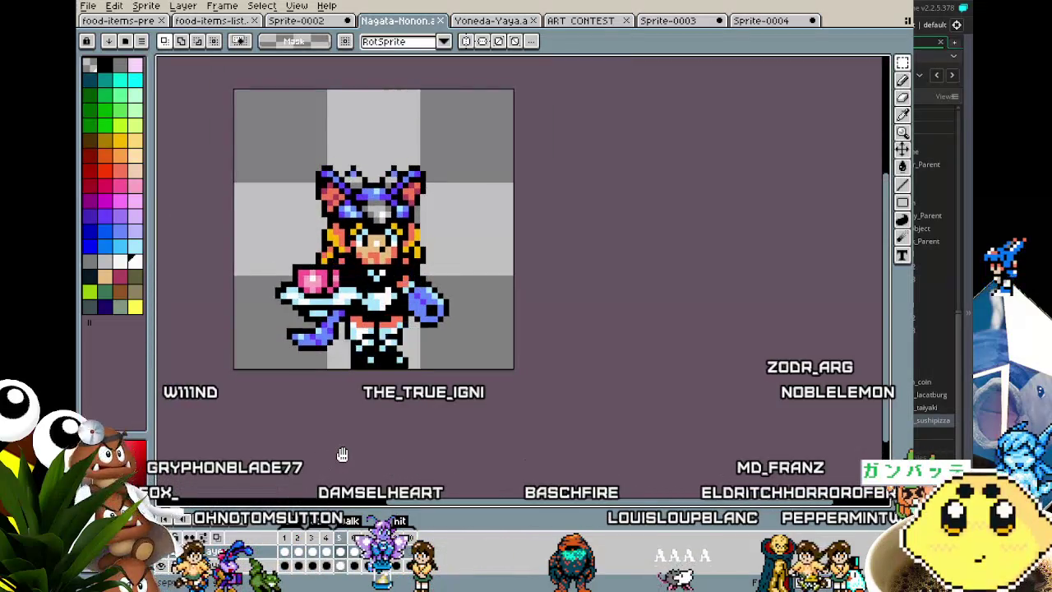
mouse_move(342, 454)
mouse_down()
mouse_move(443, 206)
mouse_move(743, 206)
mouse_move(287, 202)
mouse_move(742, 202)
mouse_move(490, 200)
mouse_up()
mouse_move(414, 200)
mouse_down()
mouse_move(285, 198)
mouse_move(374, 200)
mouse_up()
mouse_move(463, 202)
mouse_down()
mouse_move(719, 206)
mouse_move(550, 201)
mouse_up()
mouse_move(469, 201)
mouse_down()
mouse_move(296, 197)
mouse_move(432, 175)
mouse_up()
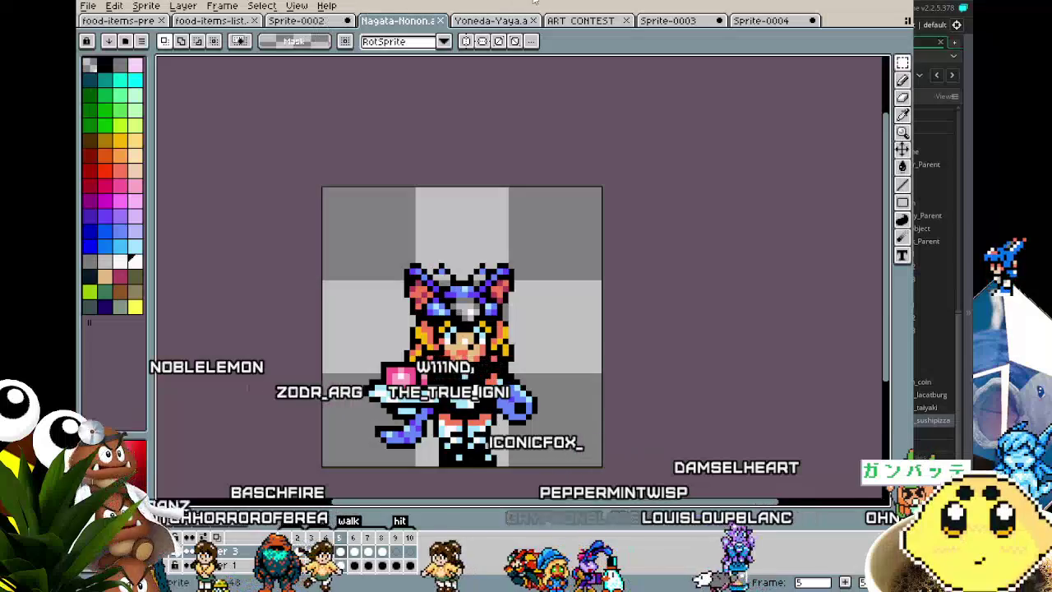
click(511, 21)
drag(487, 304, 368, 366)
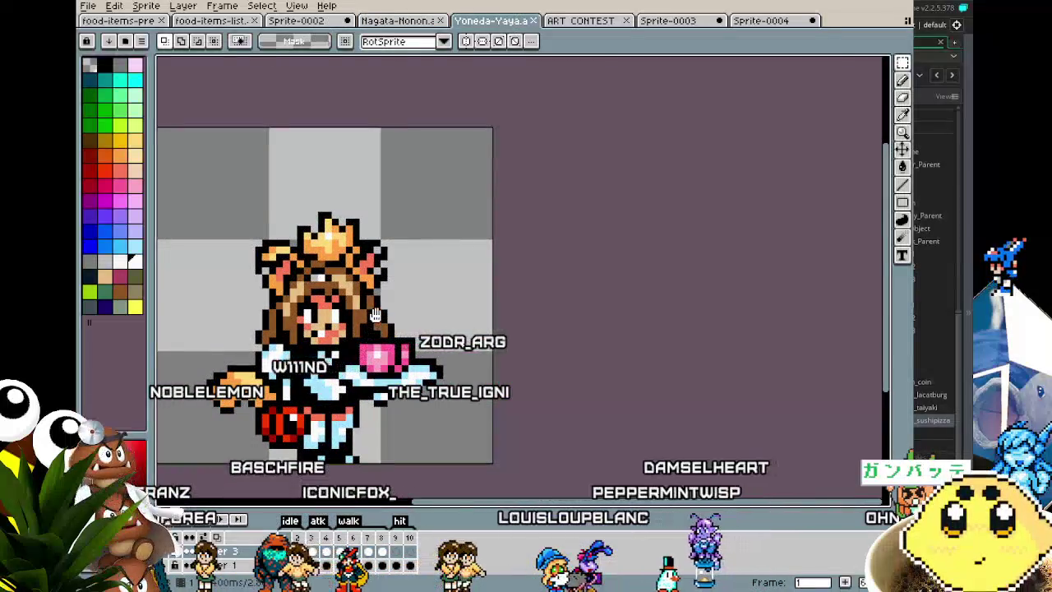
Pan across the Yoneda-Yaya sprite, then Alt+Tab back to GameMaker Studio 2
mouse_move(505, 262)
mouse_down()
mouse_move(786, 266)
mouse_move(413, 272)
mouse_move(768, 274)
mouse_move(451, 279)
mouse_move(554, 252)
mouse_up()
drag(640, 299, 609, 327)
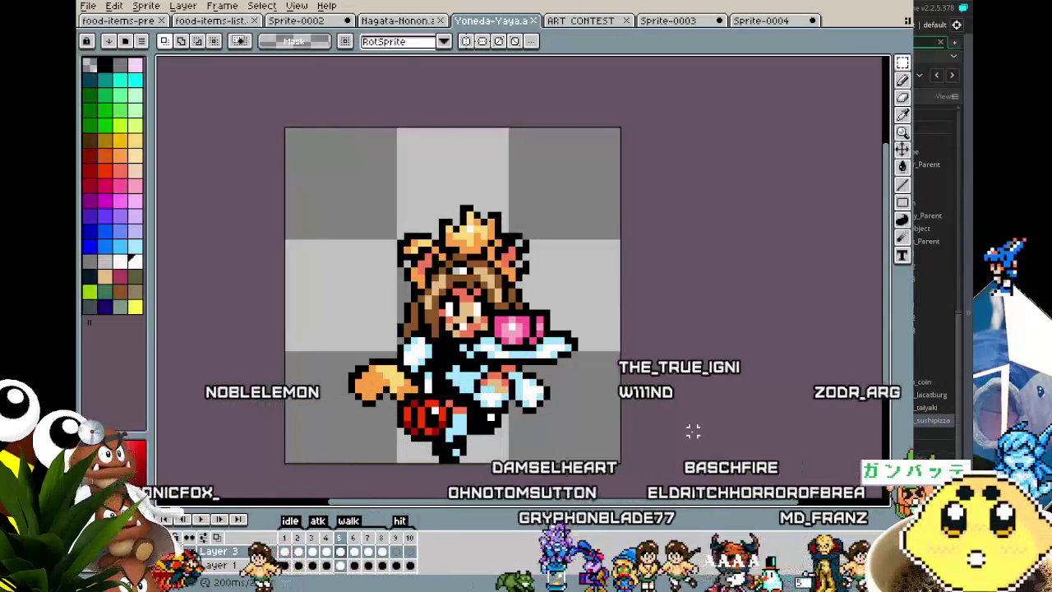
mouse_move(693, 431)
mouse_down()
mouse_move(642, 432)
mouse_move(657, 432)
mouse_up()
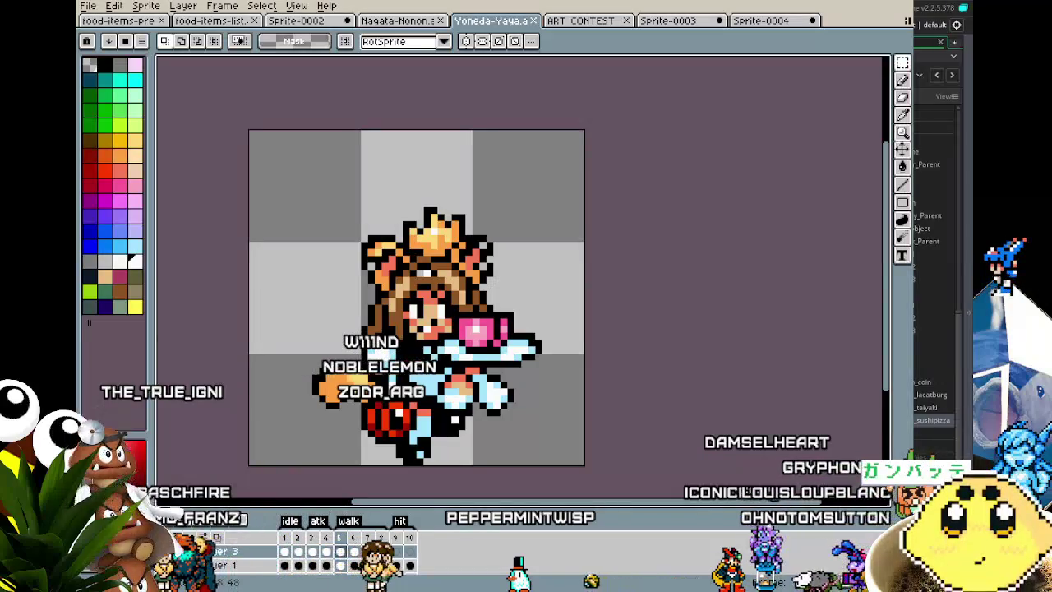
key(alt+Tab)
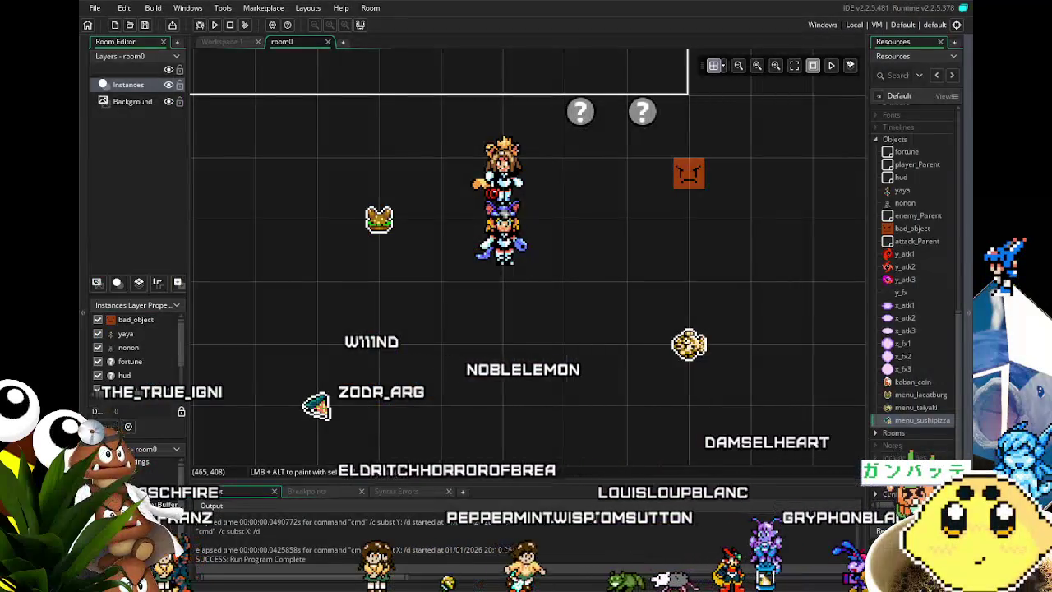
scroll(406, 368, up, 2)
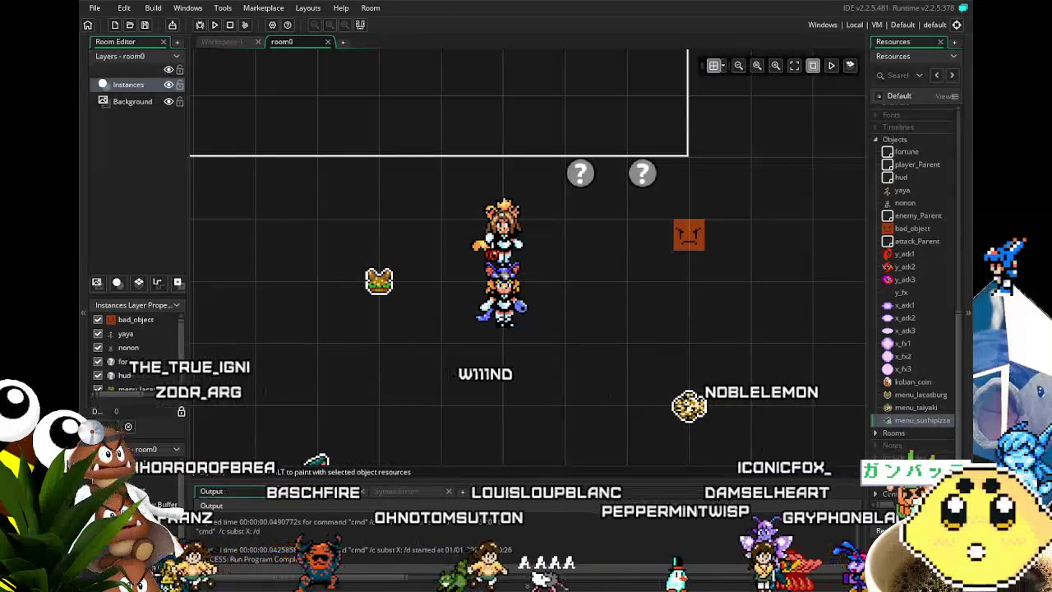
scroll(904, 334, up, 3)
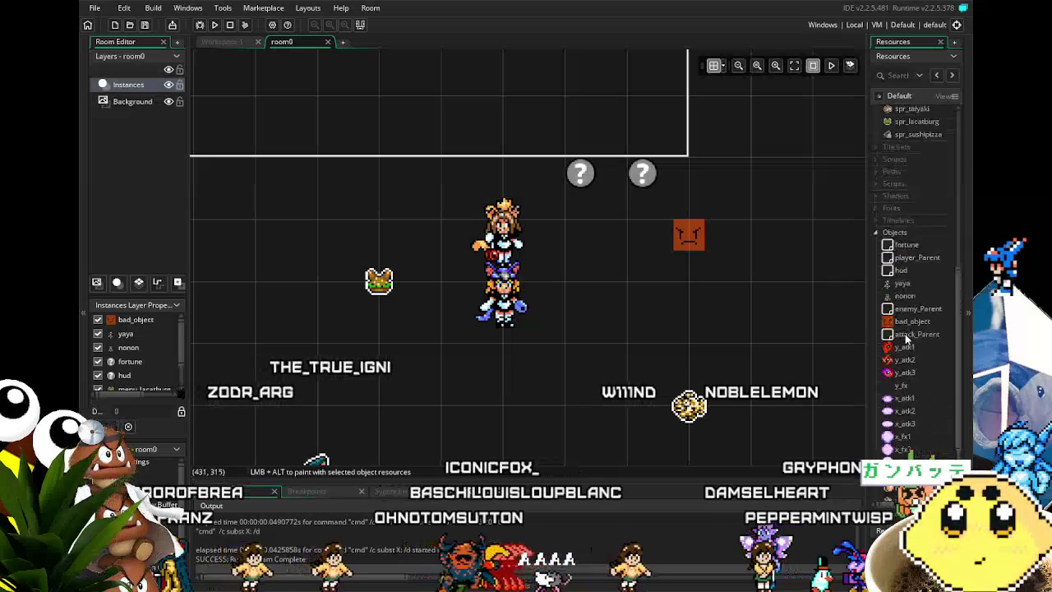
scroll(899, 349, up, 10)
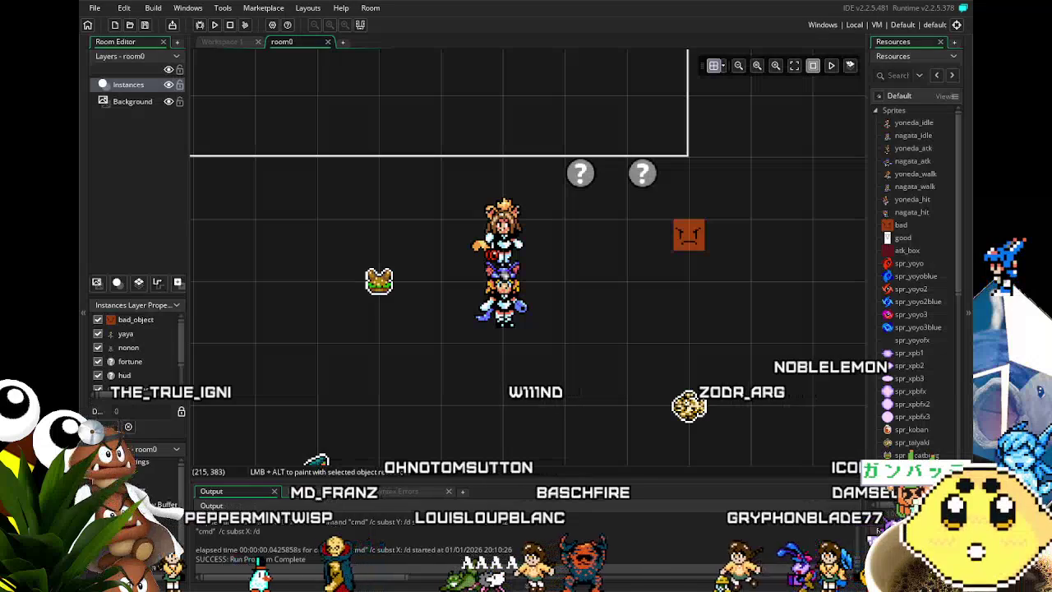
click(908, 391)
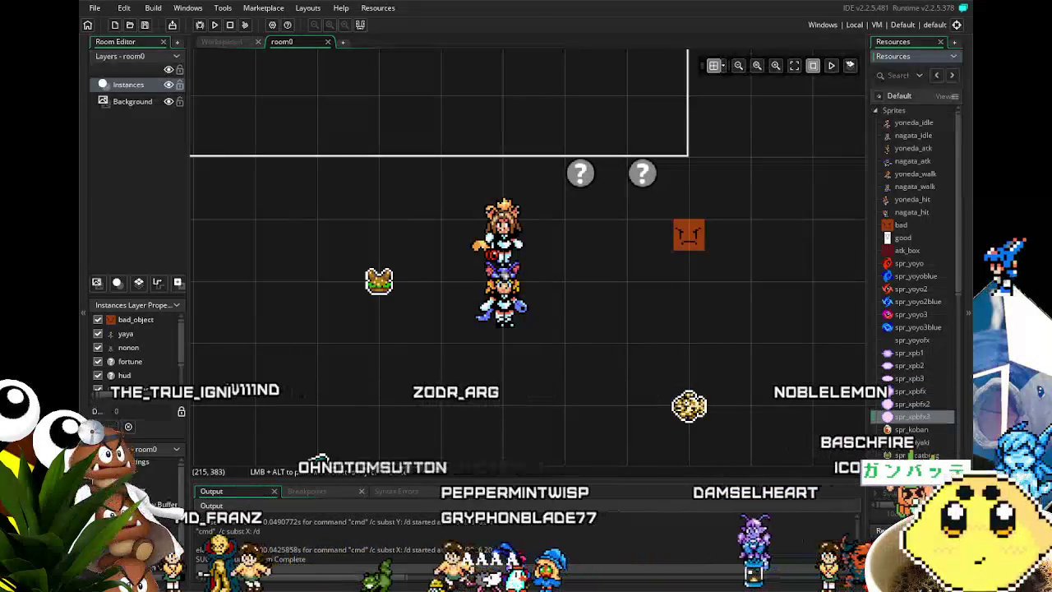
double_click(502, 222)
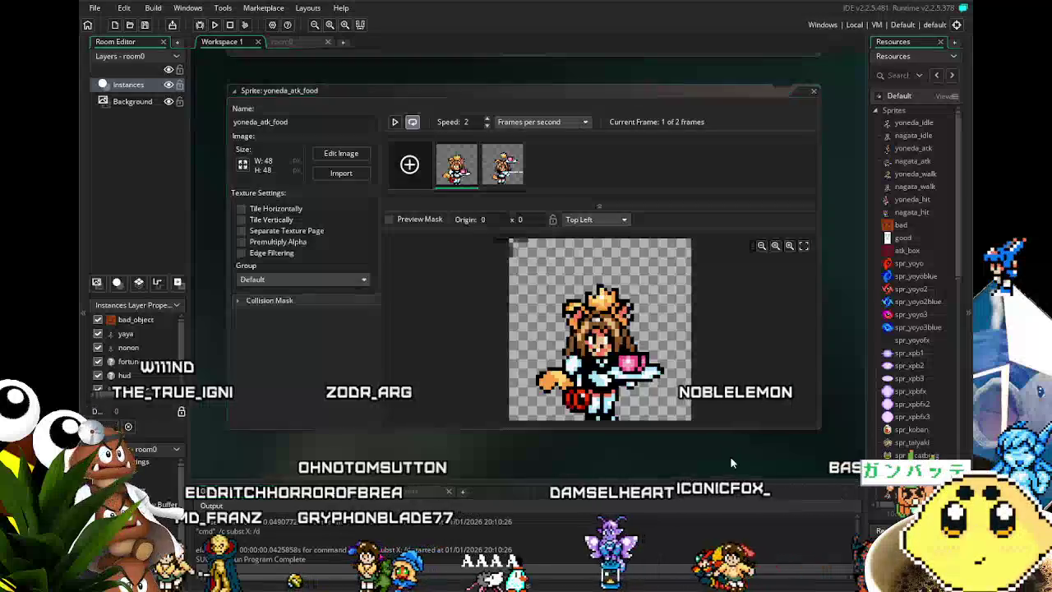
Set Middle Centre origins for yoneda_atk_food, nagata_walk_food and nagata_idle_food
scroll(893, 417, down, 5)
click(575, 271)
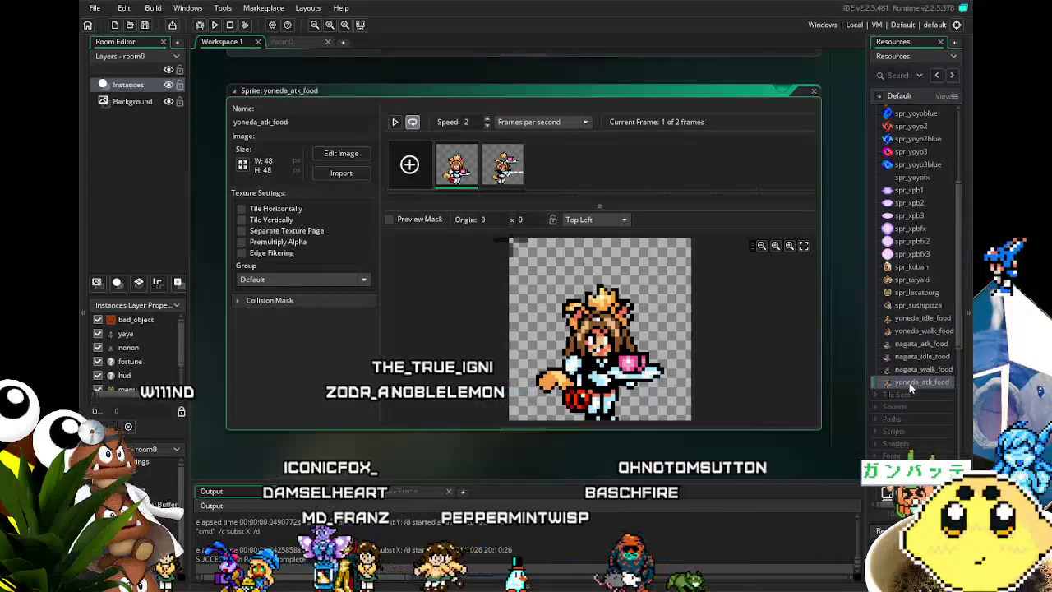
click(571, 219)
click(585, 279)
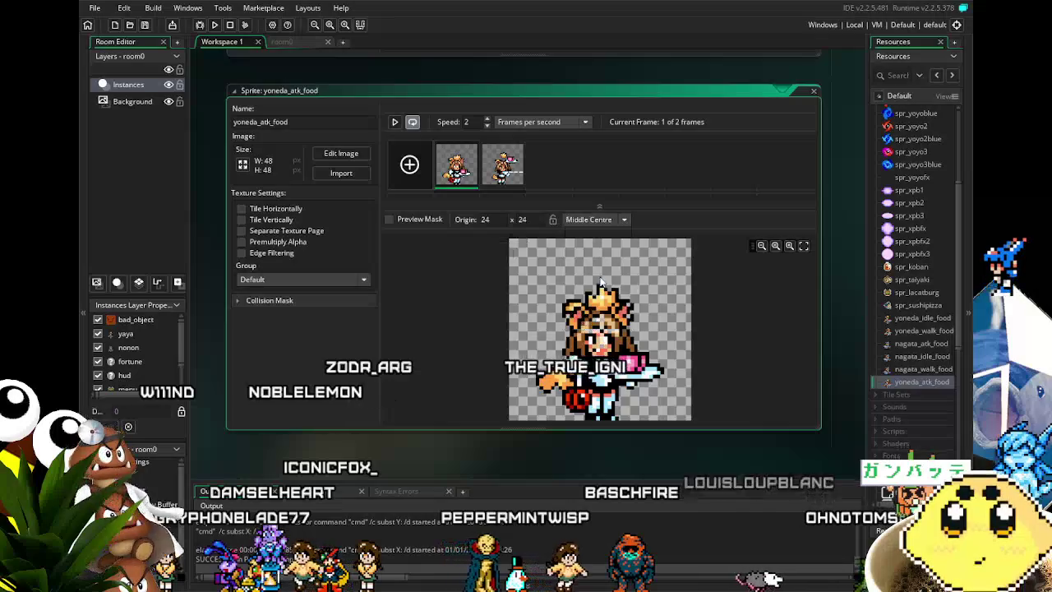
double_click(923, 369)
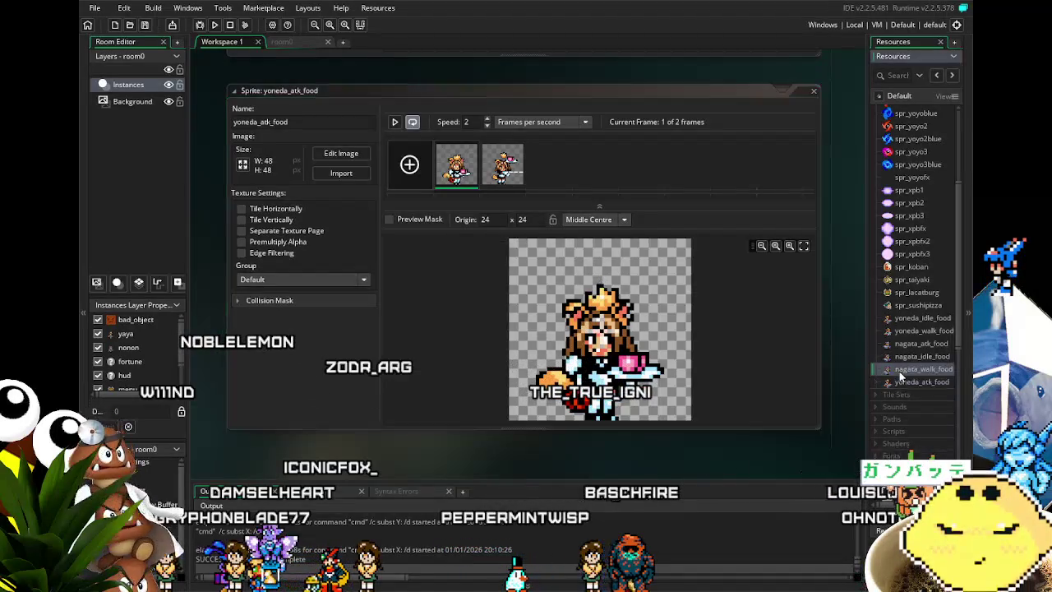
click(583, 219)
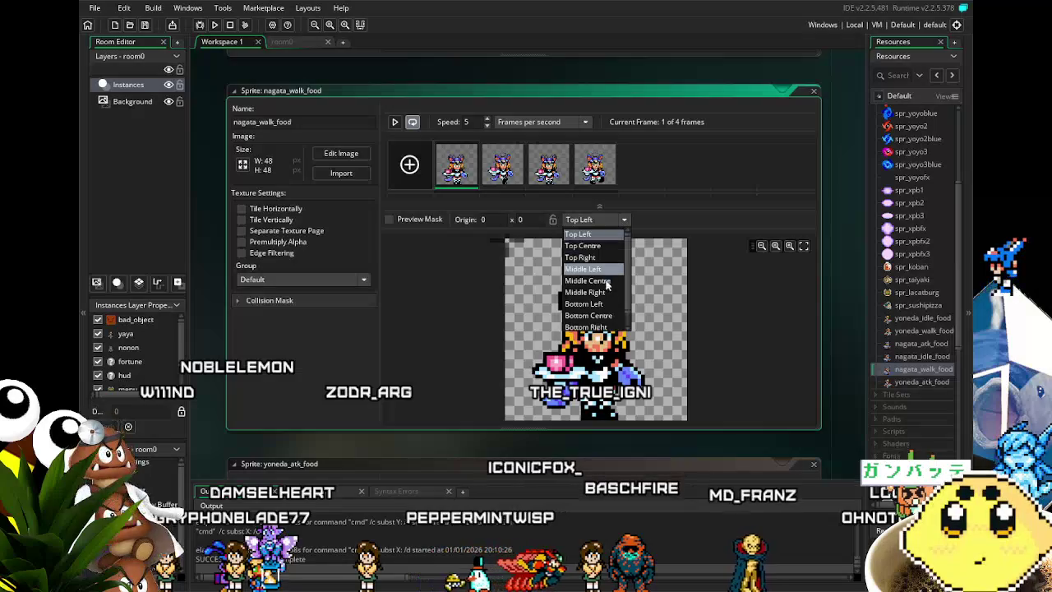
click(602, 281)
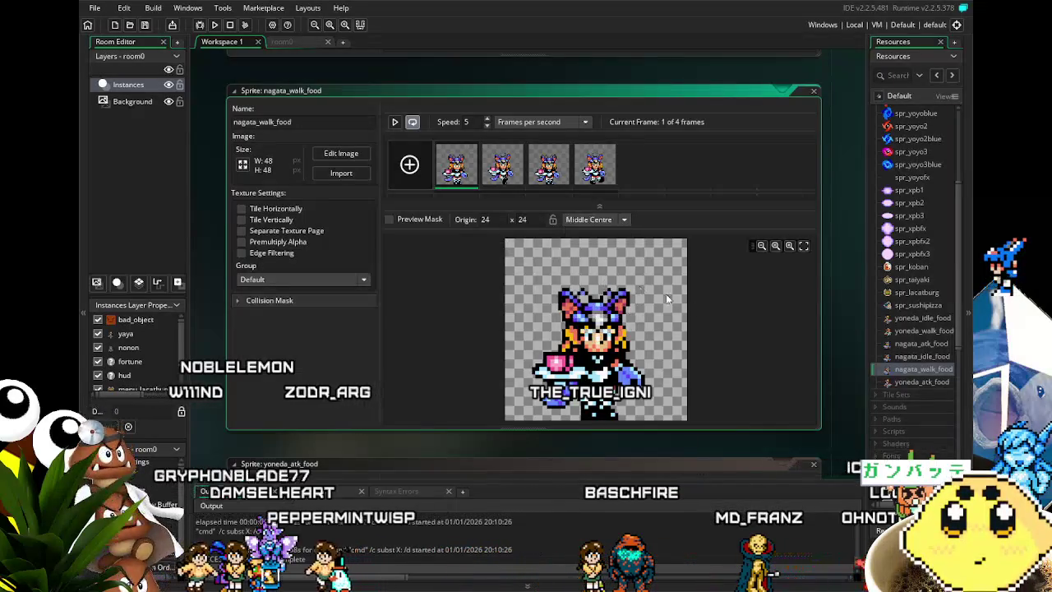
double_click(920, 355)
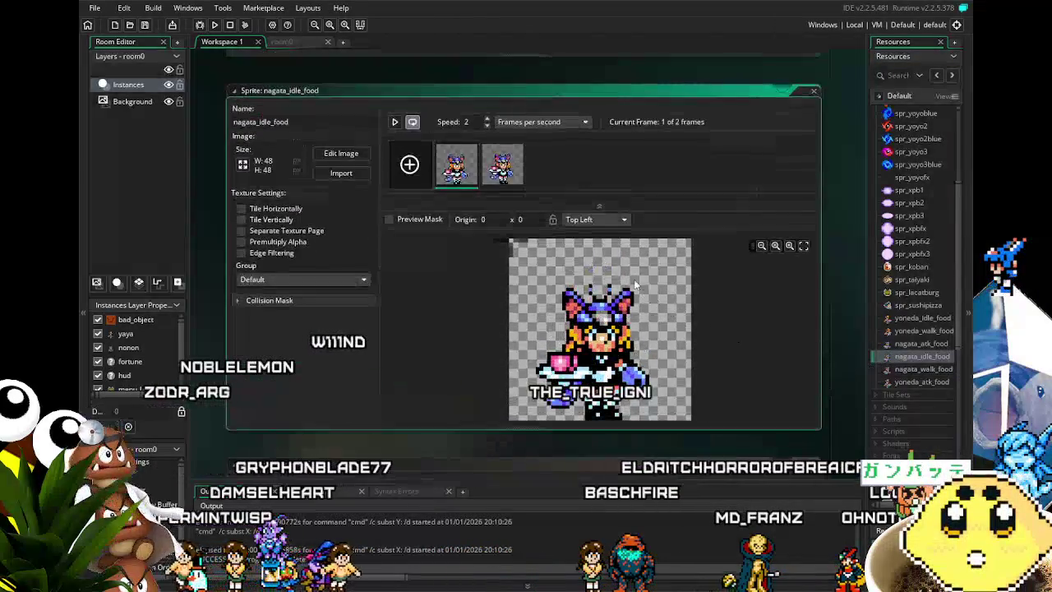
click(575, 220)
click(602, 282)
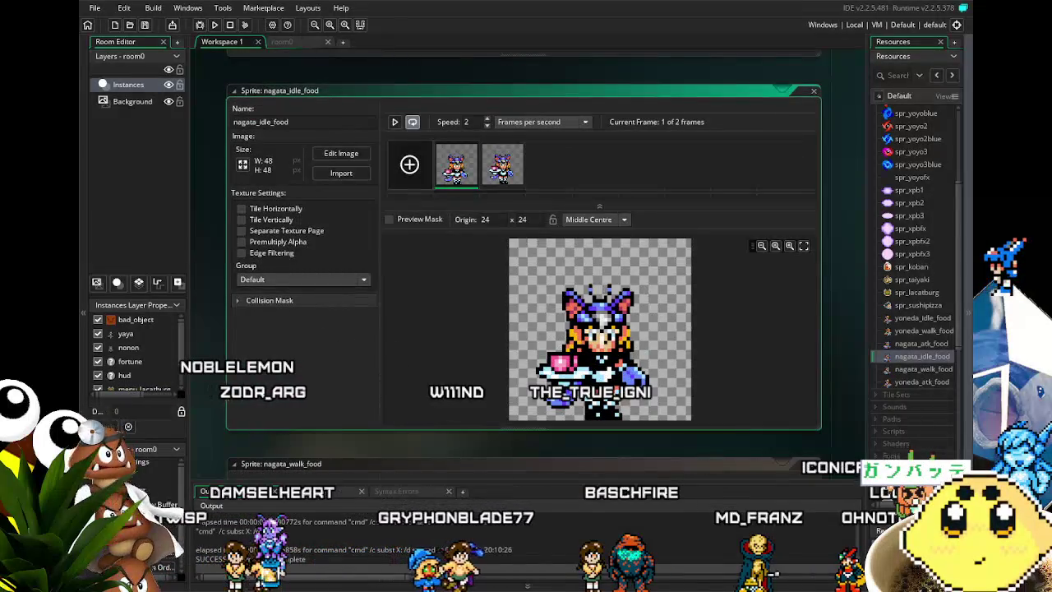
Set Middle Centre origins for nagata_atk_food, yoneda_walk_food and yoneda_idle_food, then move all six into Sprites
double_click(917, 342)
click(575, 219)
click(602, 282)
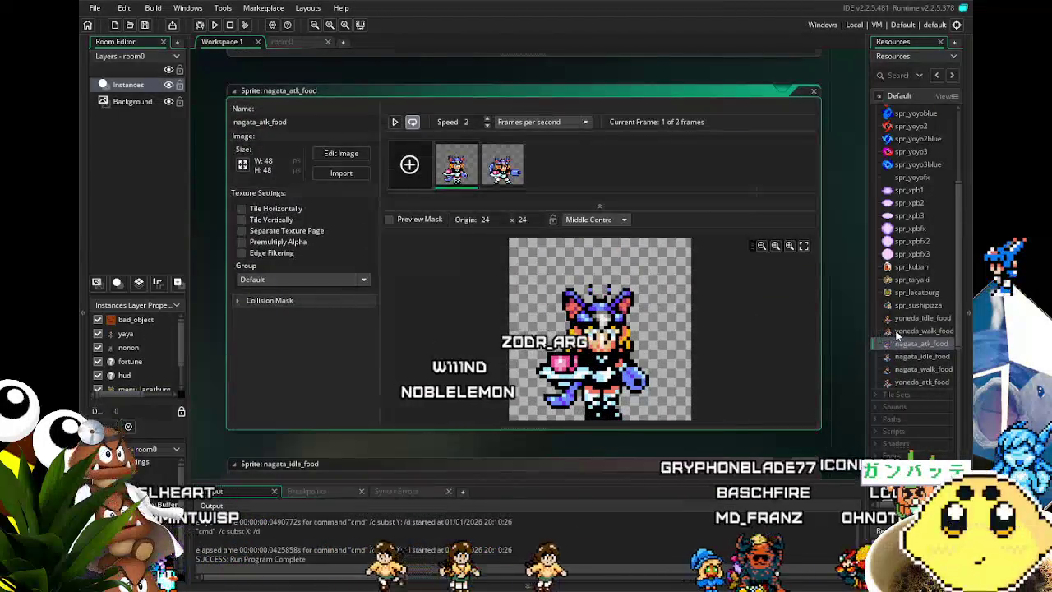
double_click(924, 331)
click(575, 219)
click(602, 281)
double_click(921, 317)
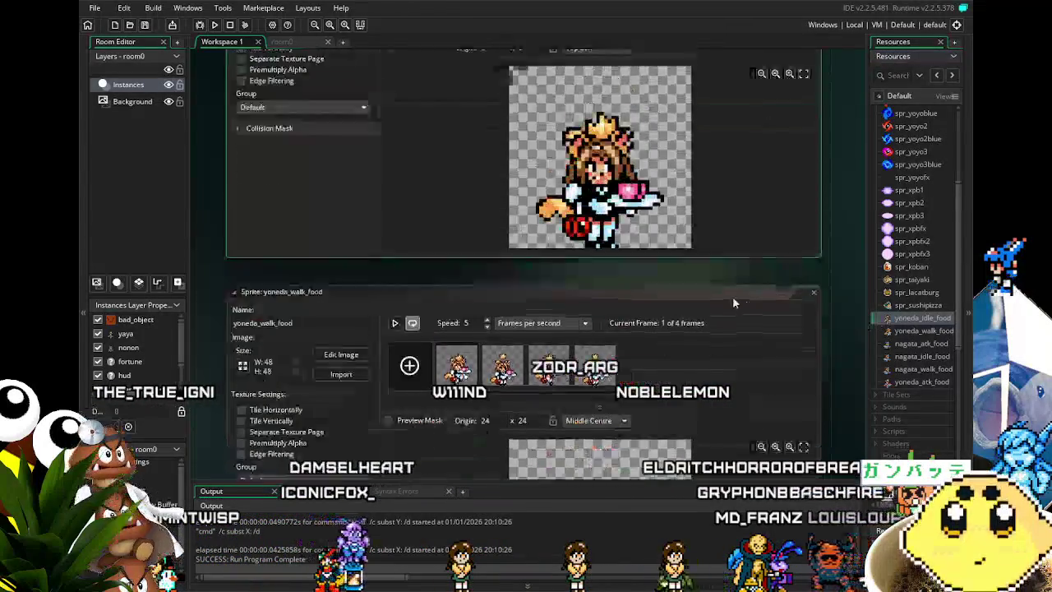
click(579, 220)
click(602, 282)
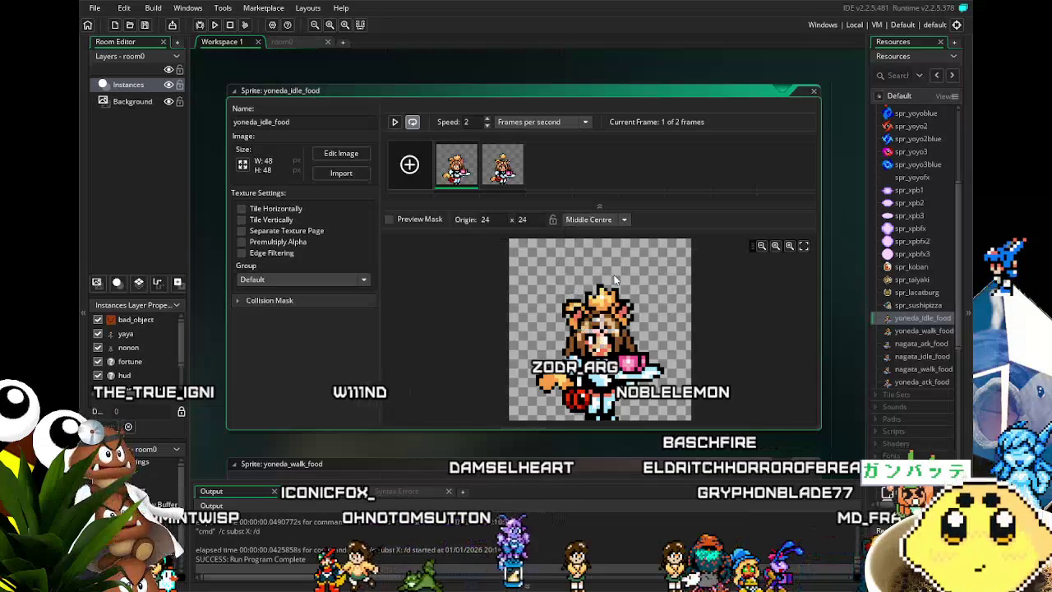
click(924, 318)
mouse_move(931, 383)
mouse_down()
mouse_move(920, 132)
mouse_move(913, 217)
mouse_up()
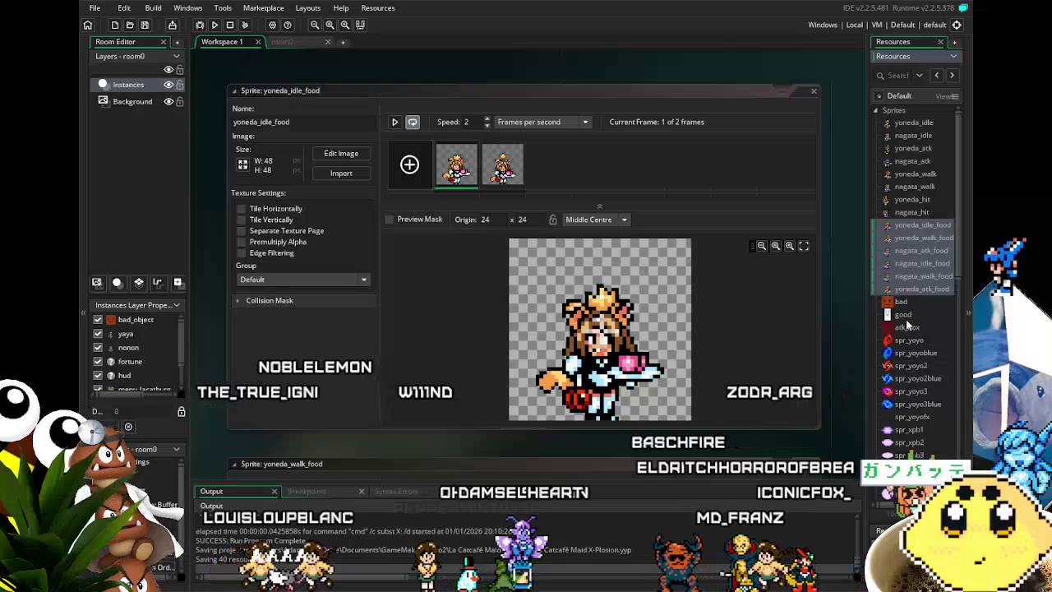
click(918, 227)
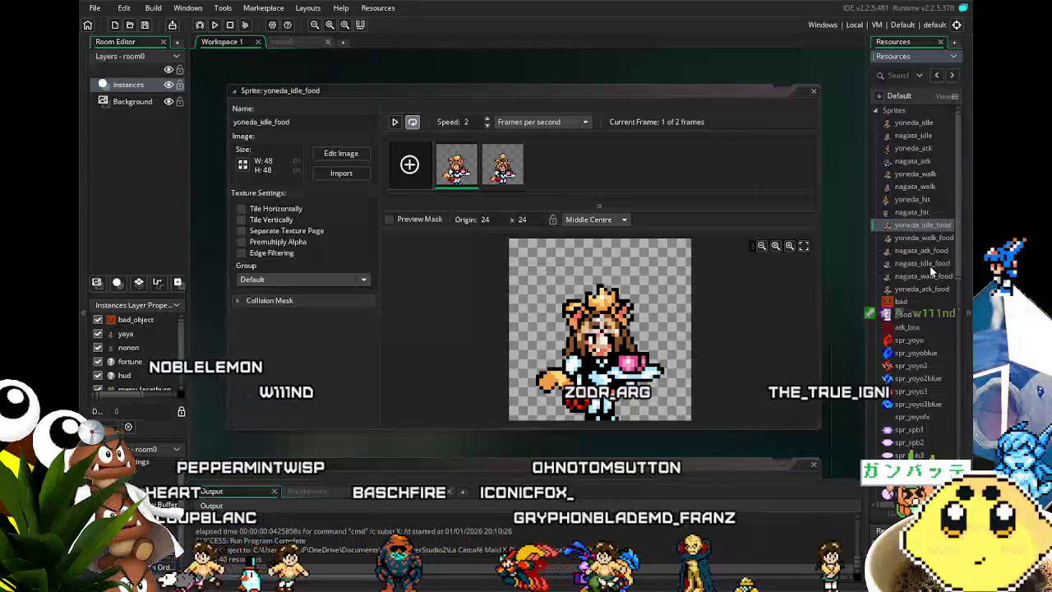
drag(921, 263, 914, 237)
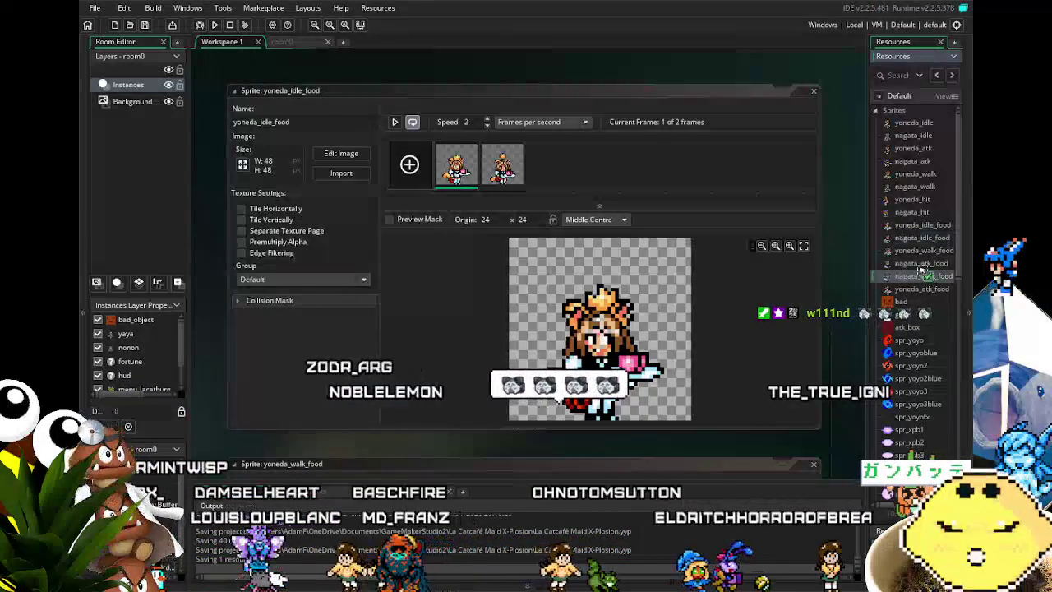
drag(920, 263, 918, 276)
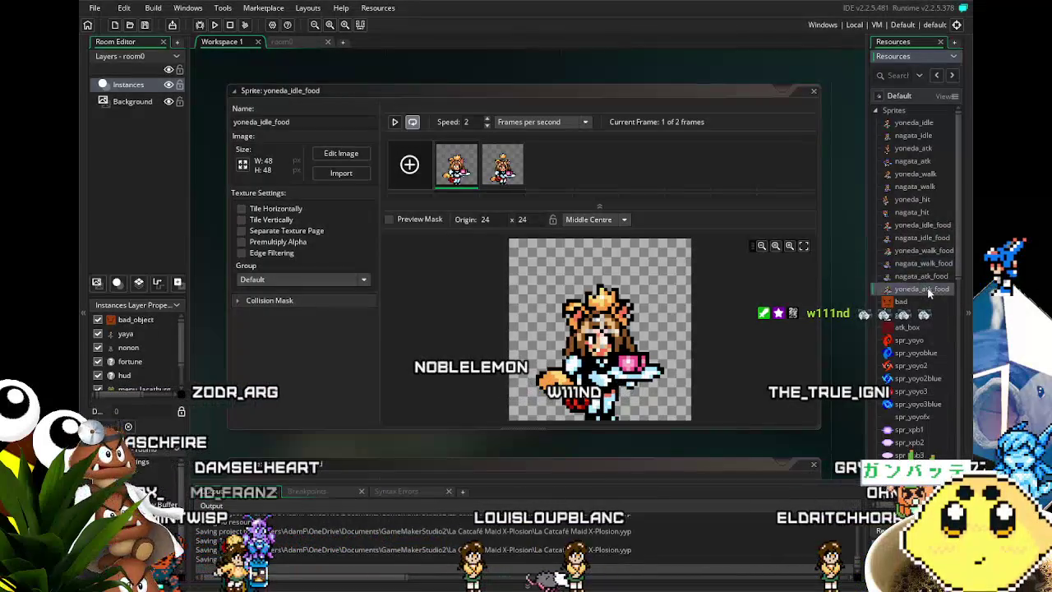
click(849, 338)
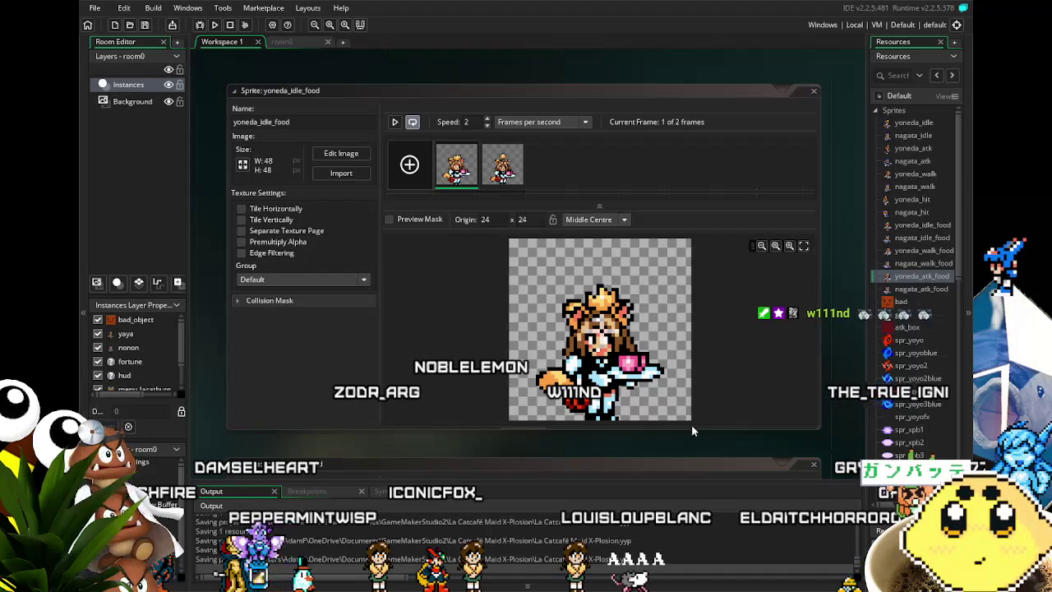
scroll(694, 429, down, 3)
scroll(619, 424, up, 5)
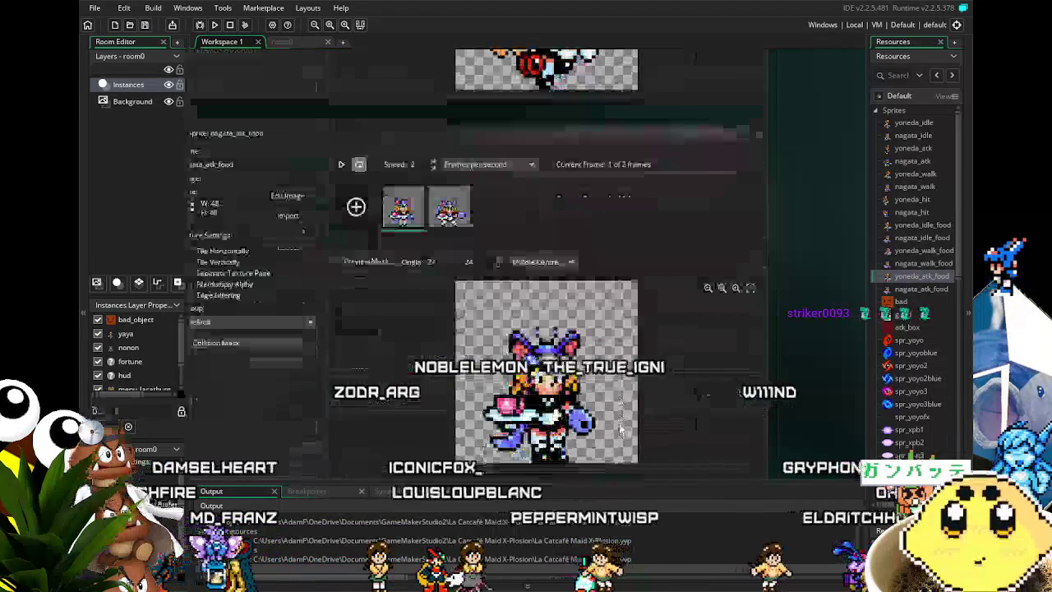
scroll(620, 427, down, 10)
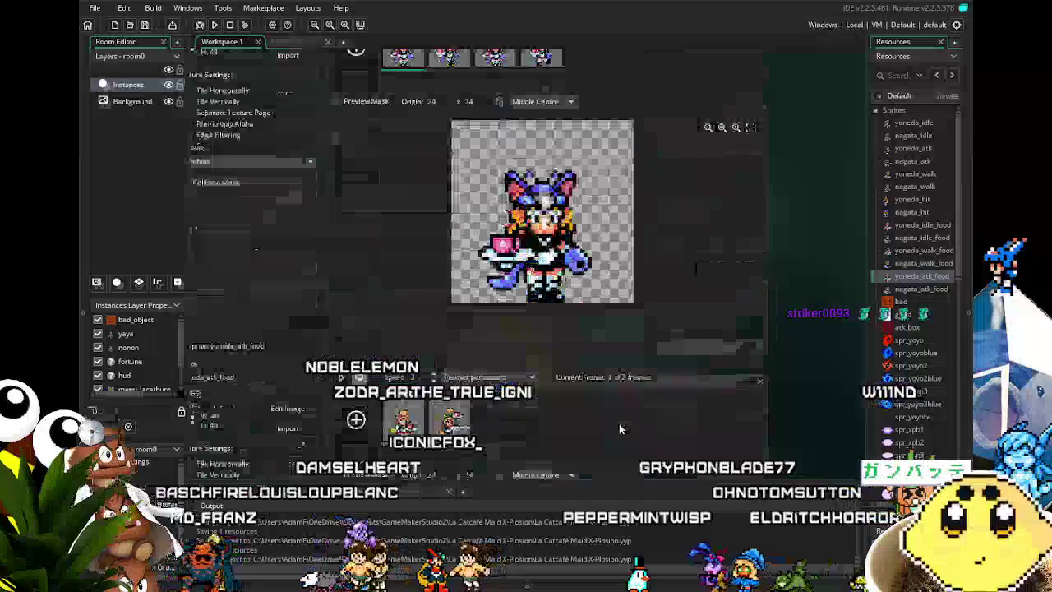
scroll(619, 424, down, 3)
scroll(619, 424, up, 4)
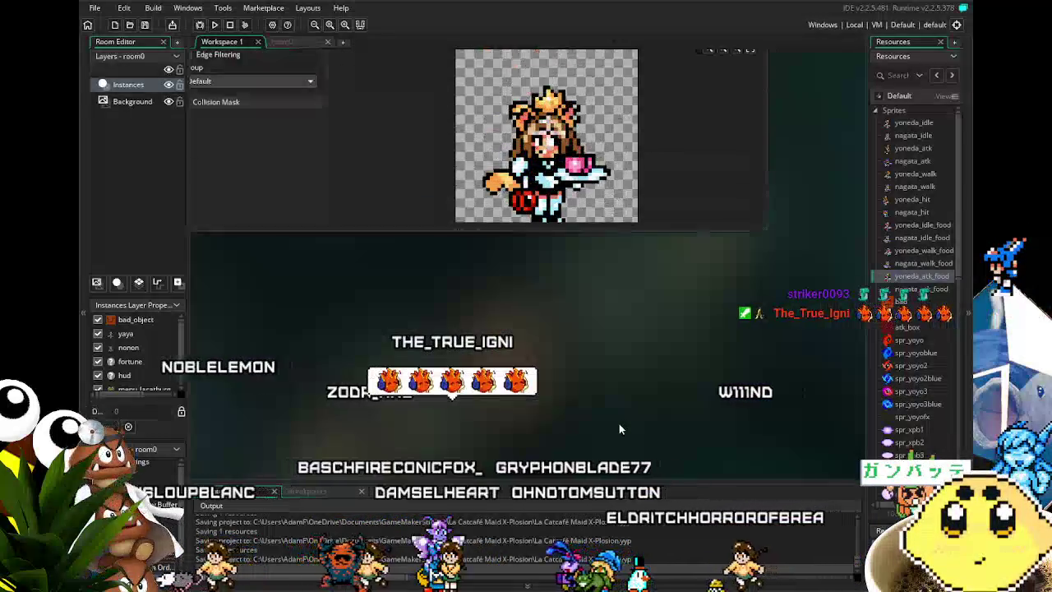
scroll(763, 408, up, 1)
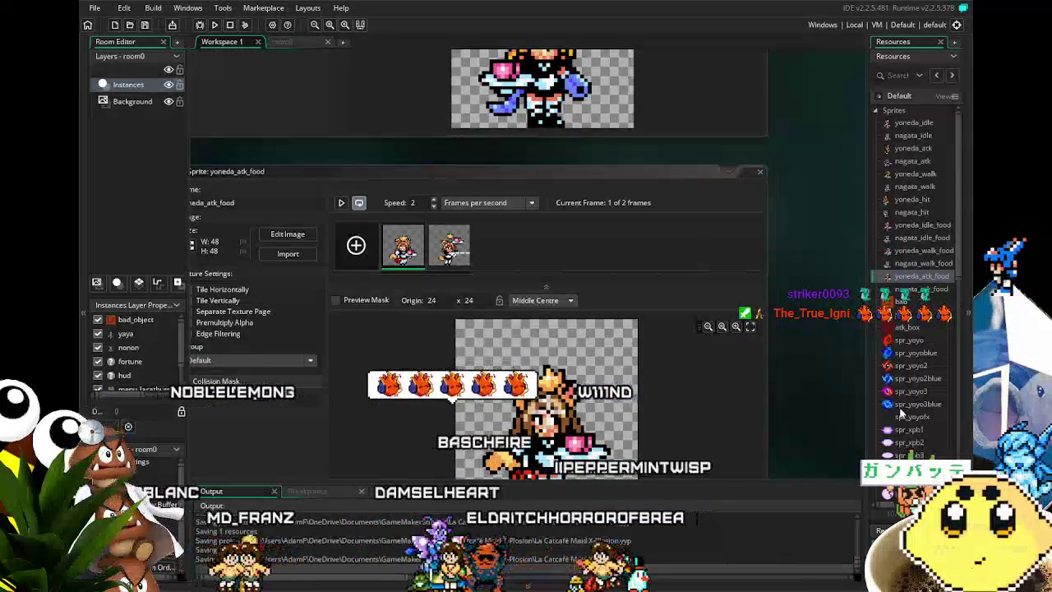
scroll(900, 412, down, 6)
scroll(900, 413, down, 2)
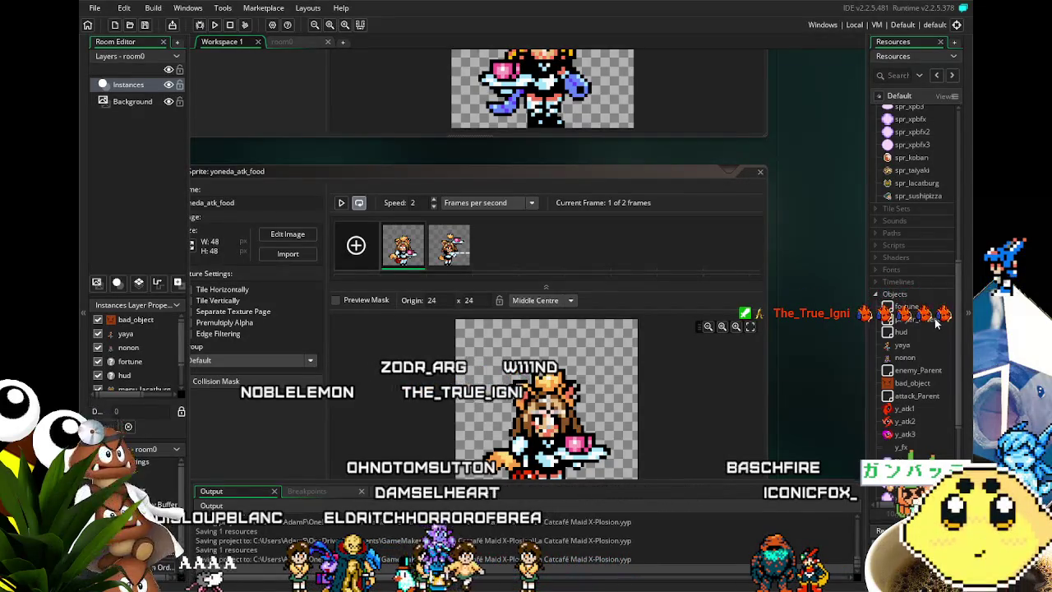
double_click(915, 342)
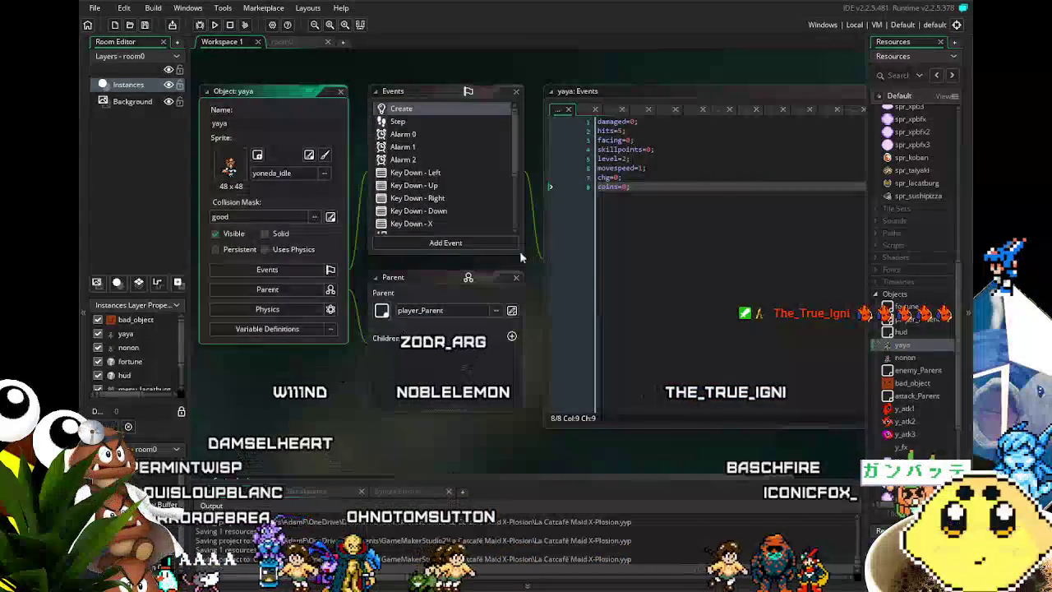
Save the project and pan the workspace to bring the yaya object's editors into view
click(146, 26)
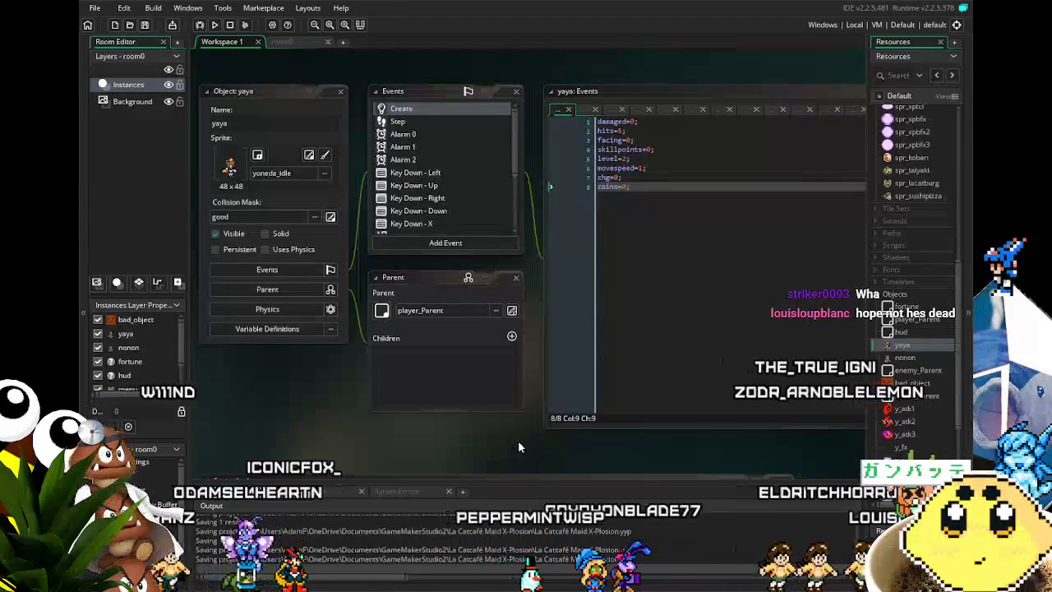
scroll(435, 441, right, 2)
scroll(435, 441, down, 1)
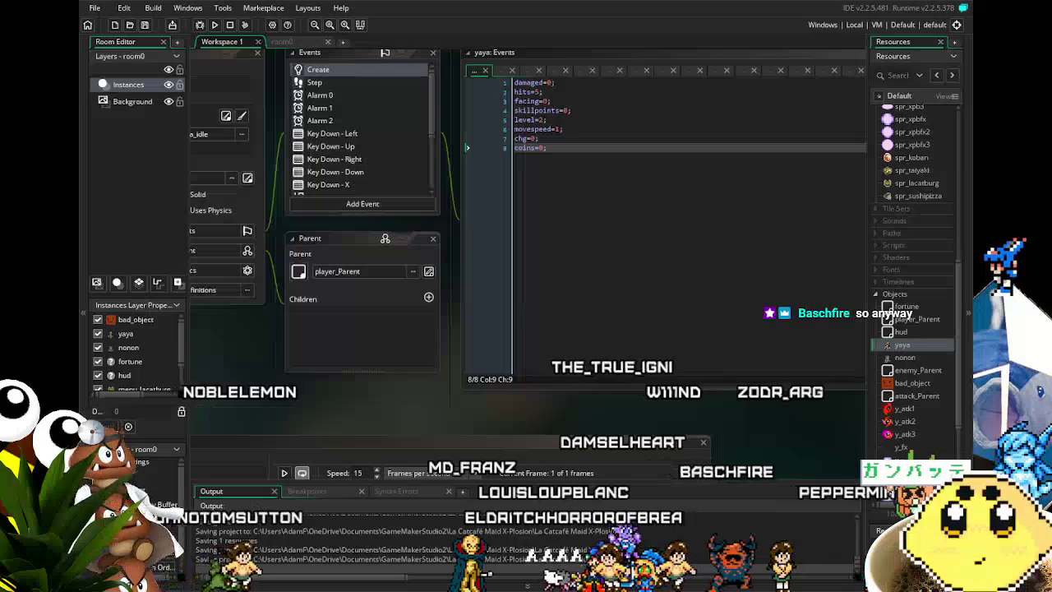
mouse_move(469, 415)
mouse_down()
mouse_move(518, 415)
mouse_move(516, 481)
mouse_up()
scroll(407, 197, down, 3)
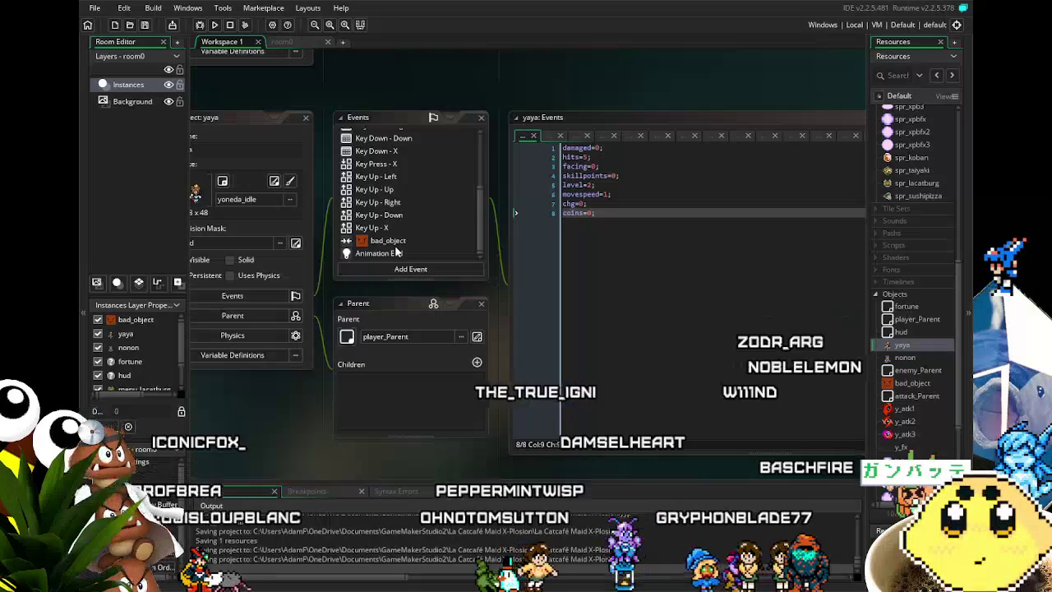
scroll(406, 197, up, 3)
drag(299, 394, 355, 395)
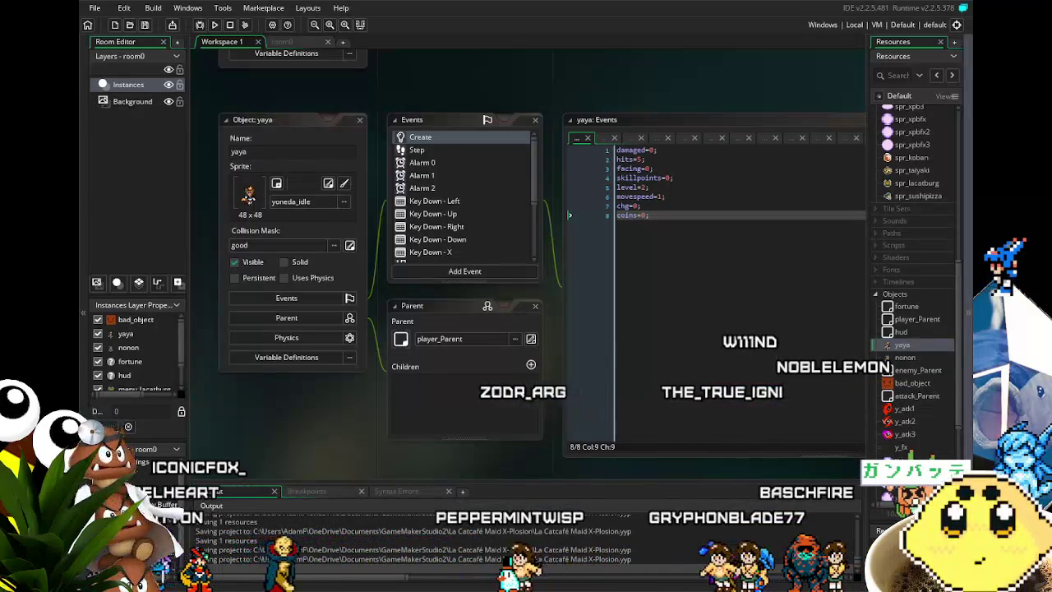
scroll(931, 383, down, 5)
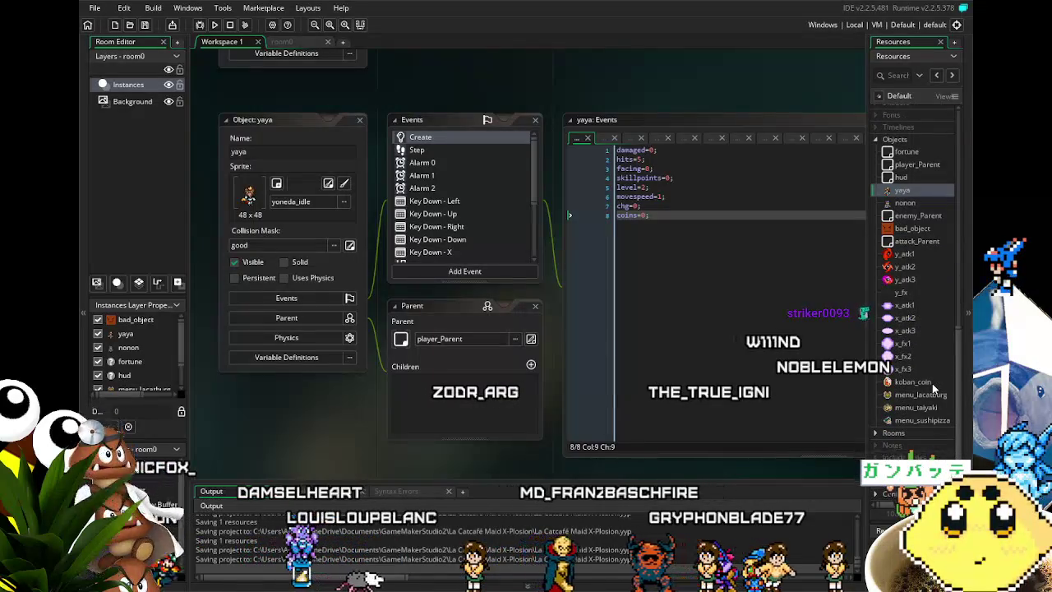
click(918, 421)
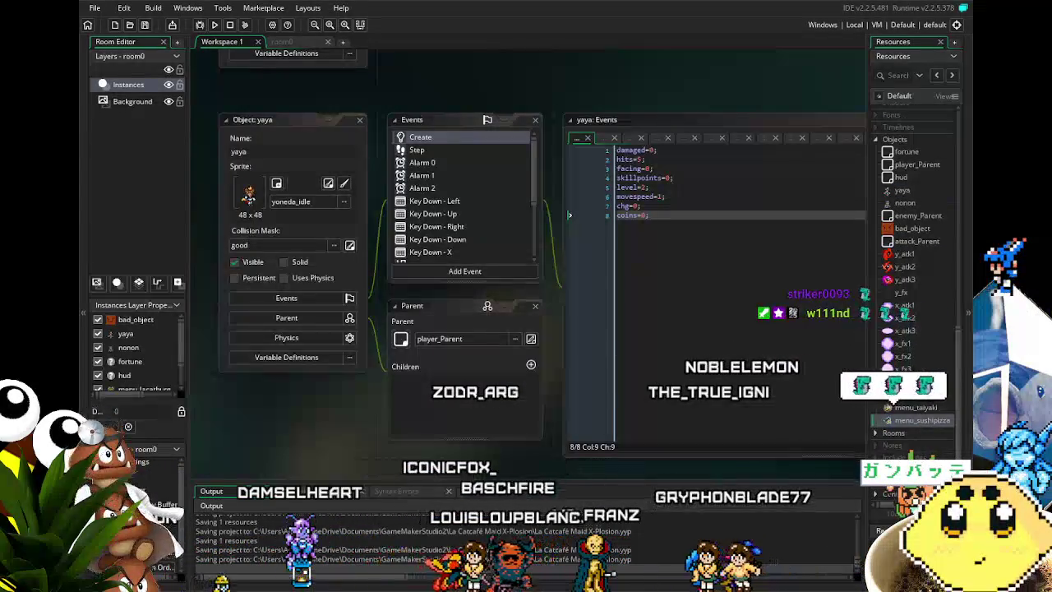
scroll(918, 378, up, 2)
scroll(917, 376, up, 2)
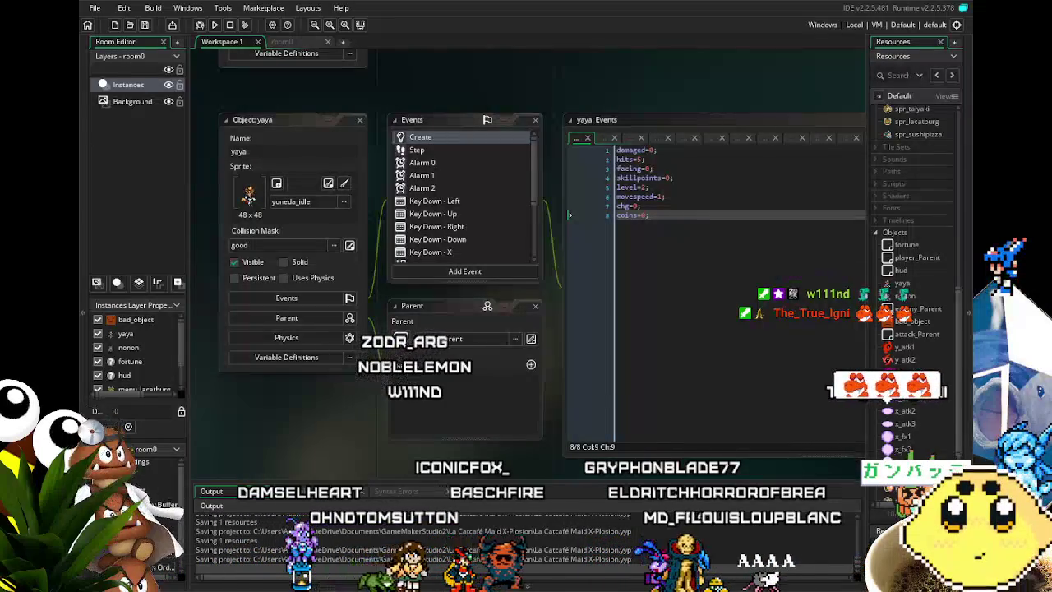
scroll(920, 349, down, 2)
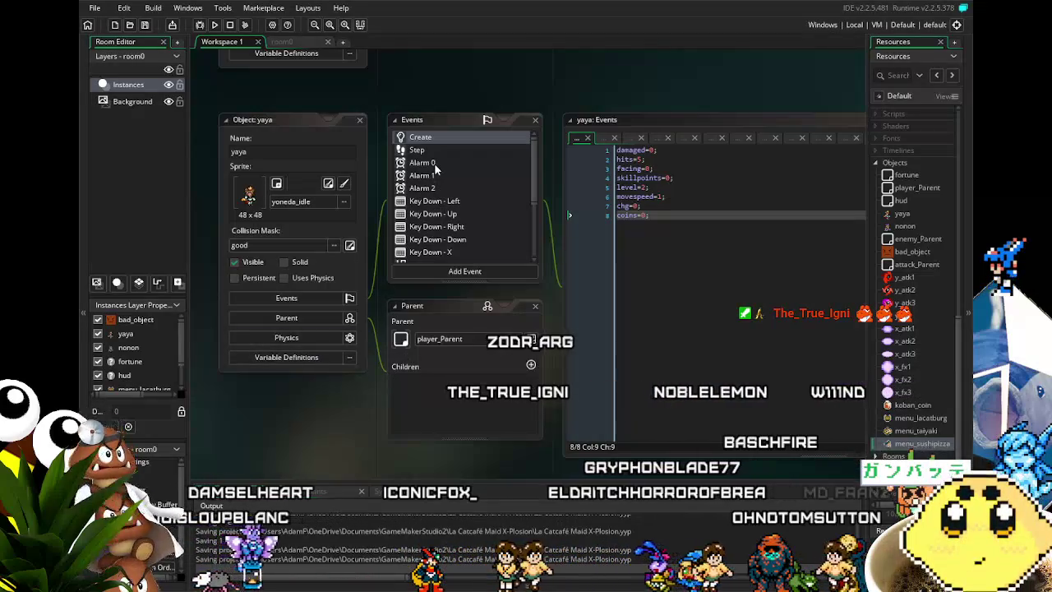
Add a gotfood=0; line after coins=0; in yaya's Create event code
click(698, 230)
key(Return)
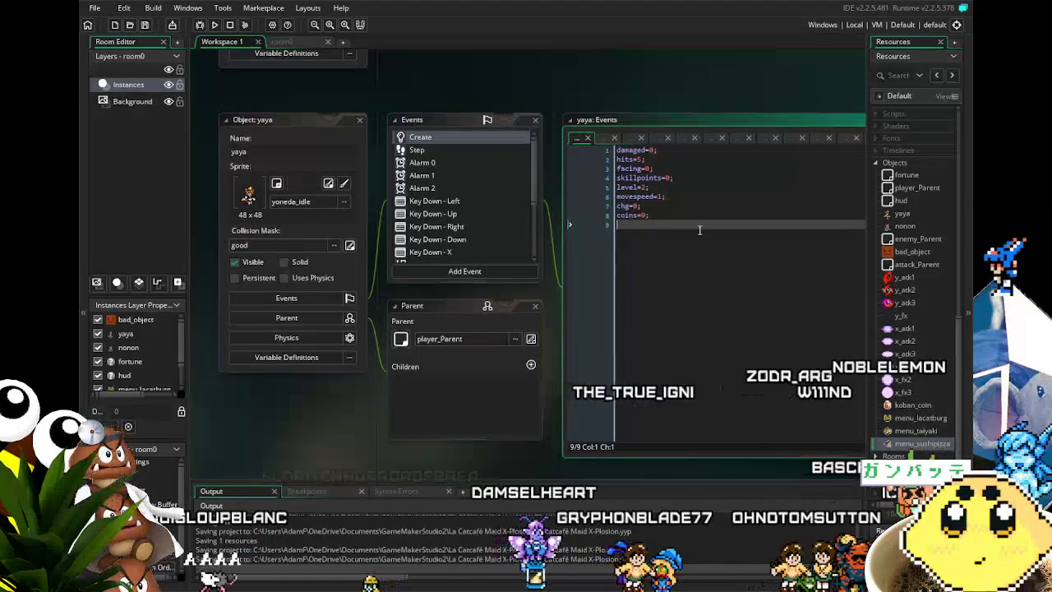
text(gotfood=0;)
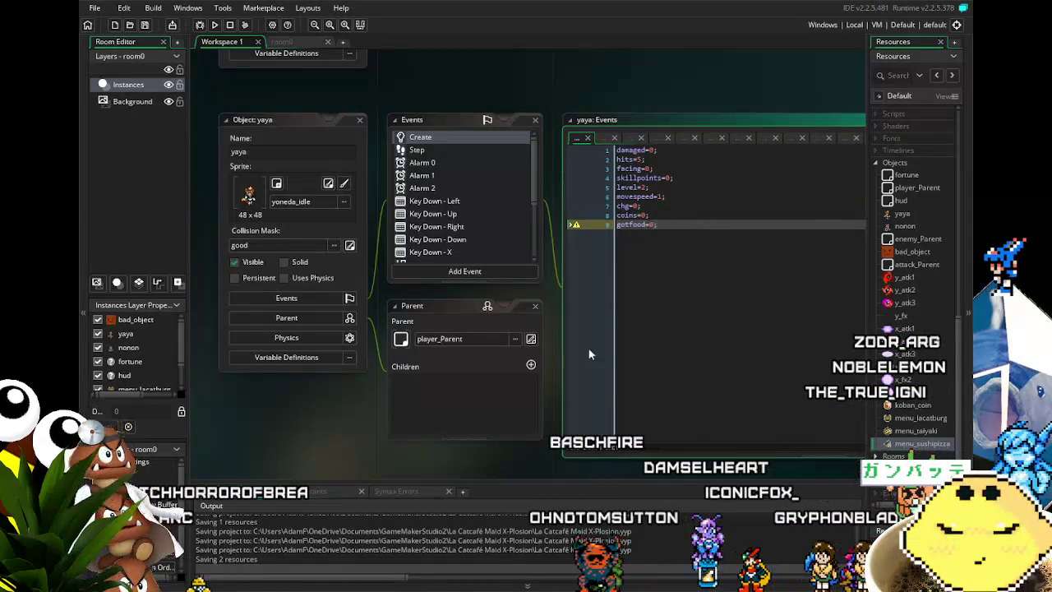
scroll(904, 353, down, 1)
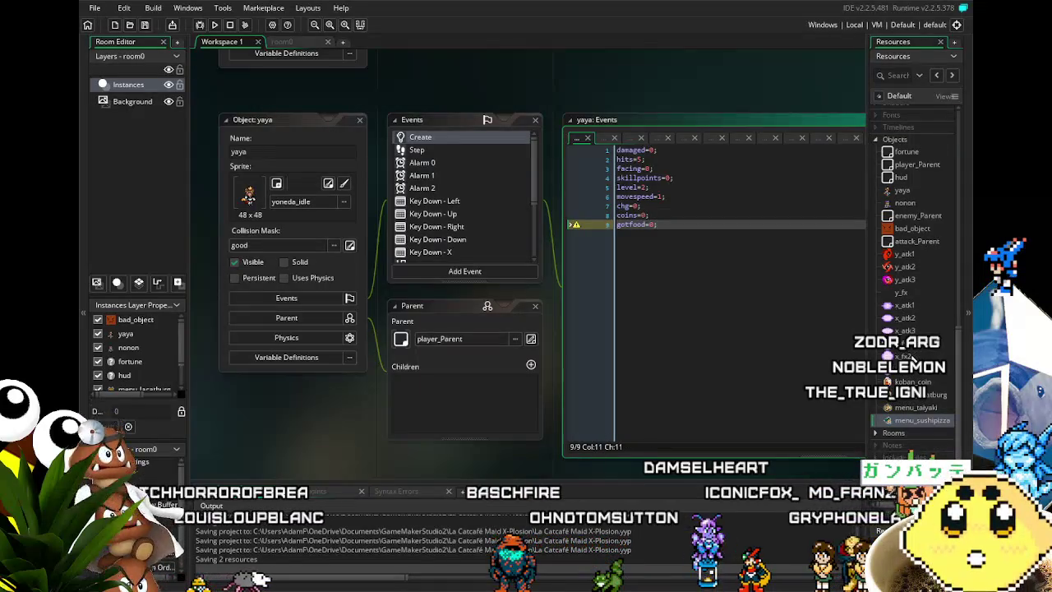
double_click(912, 381)
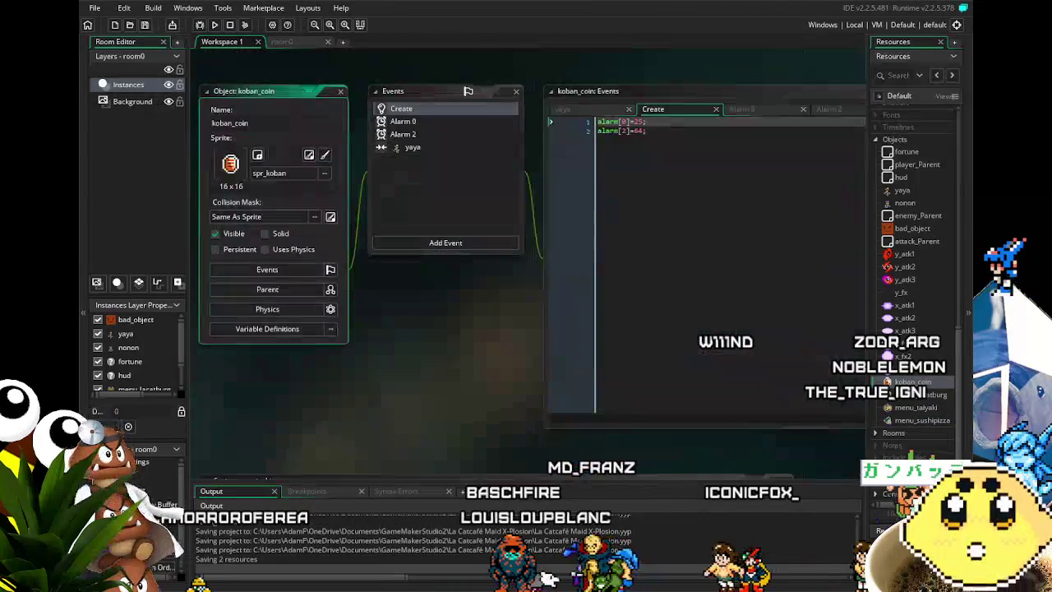
Copy koban_coin's with-other line into menu_lacatburg's yaya collision, changed to with other gotfood=1
click(436, 148)
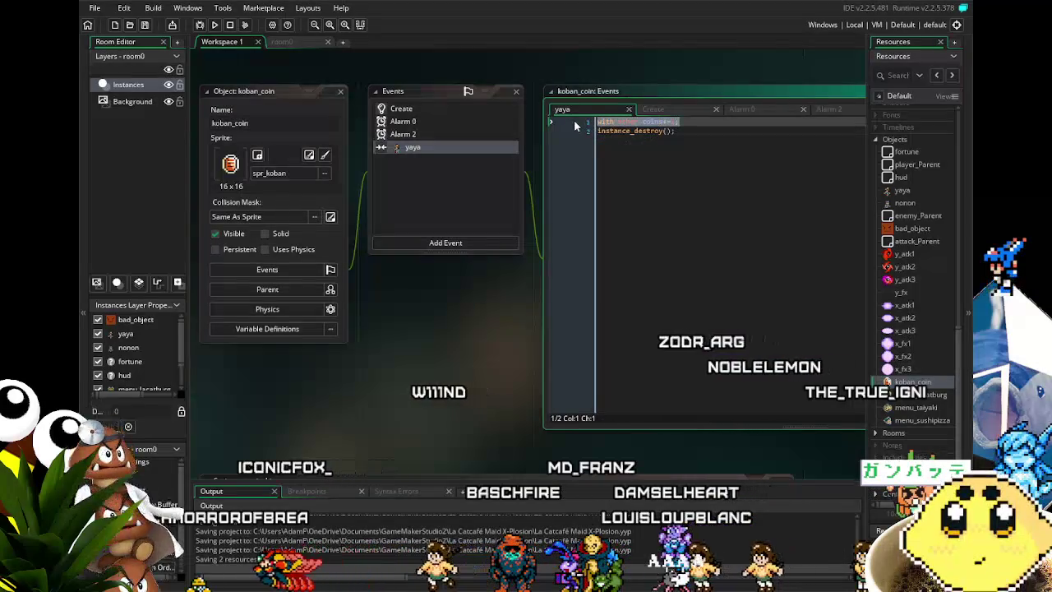
key(ctrl+End)
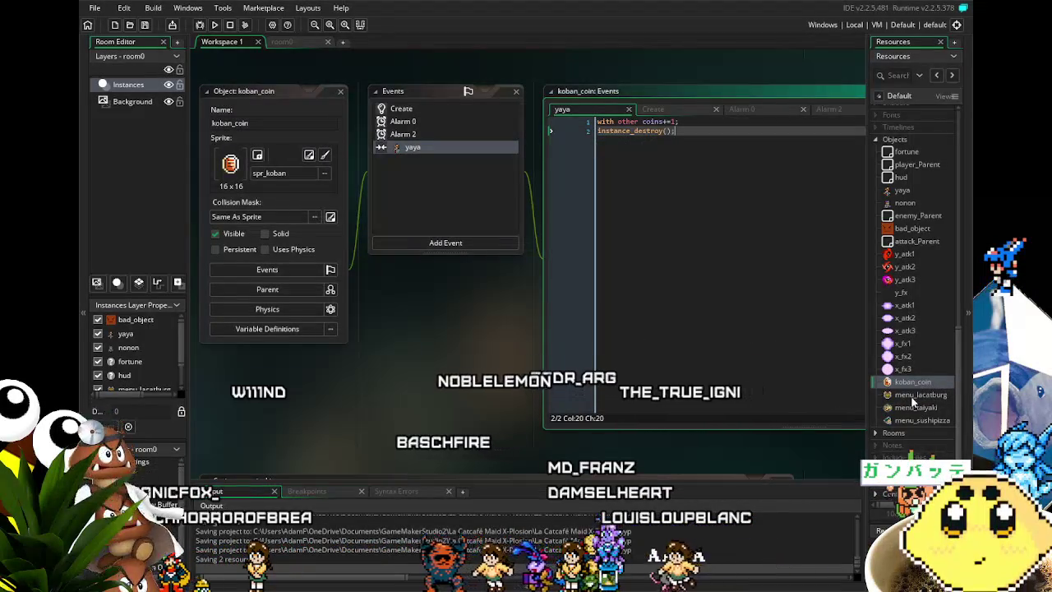
double_click(914, 396)
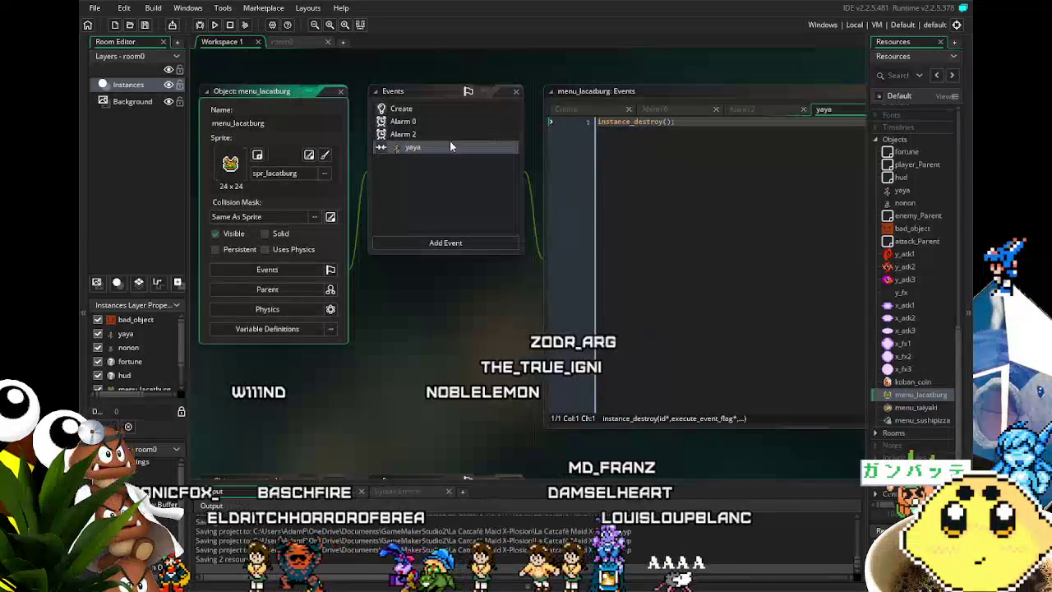
click(695, 197)
key(Return)
key(Up)
text(with other coins+=1;)
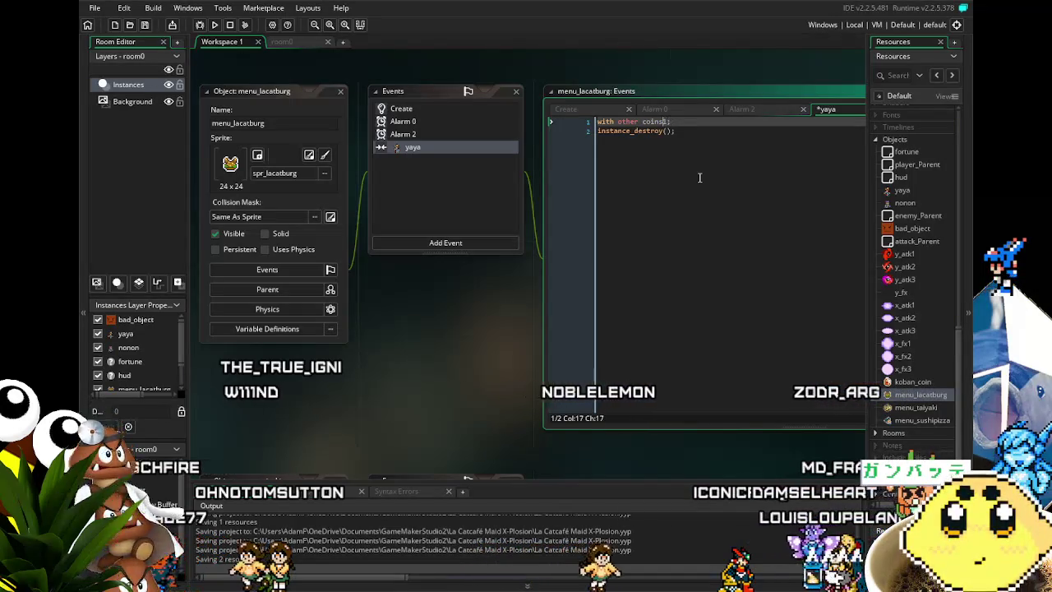
text(gotfood=)
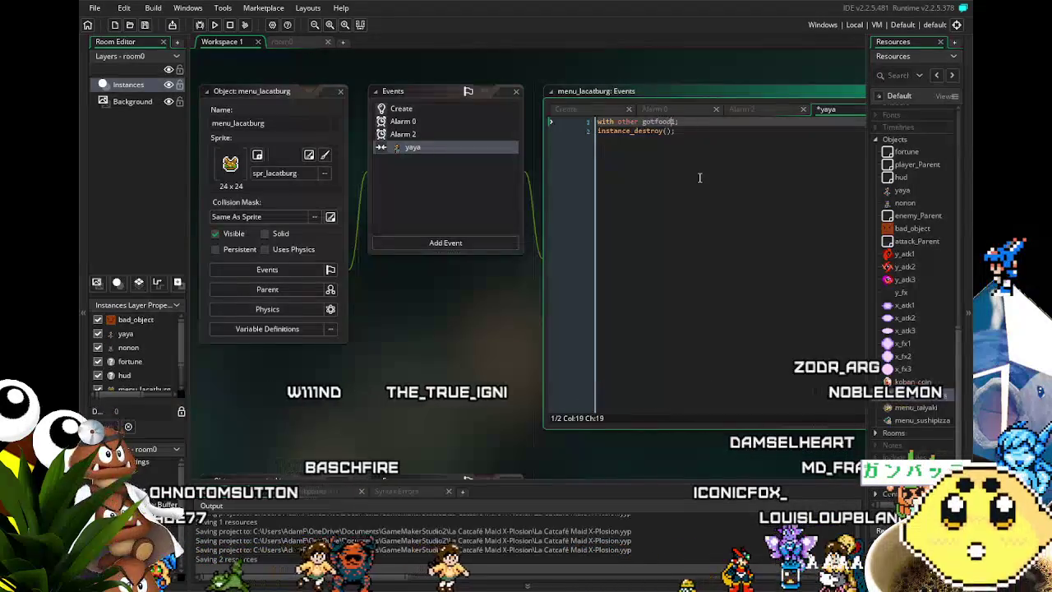
text(1)
key(Down)
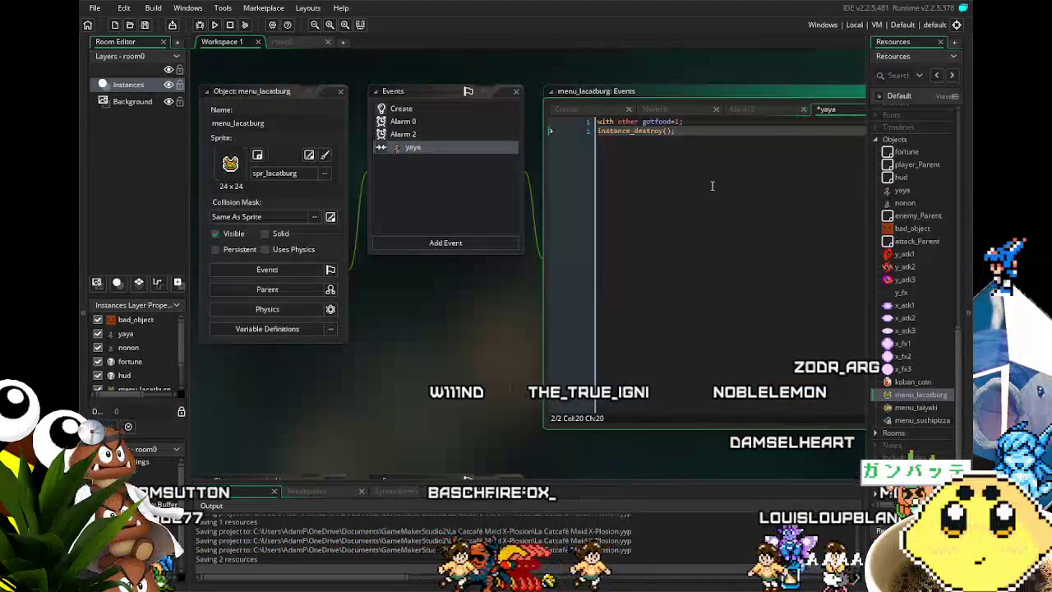
Copy the gotfood line and paste it into menu_taiyaki's yaya collision event
click(706, 121)
key(shift+Home)
key(ctrl+c)
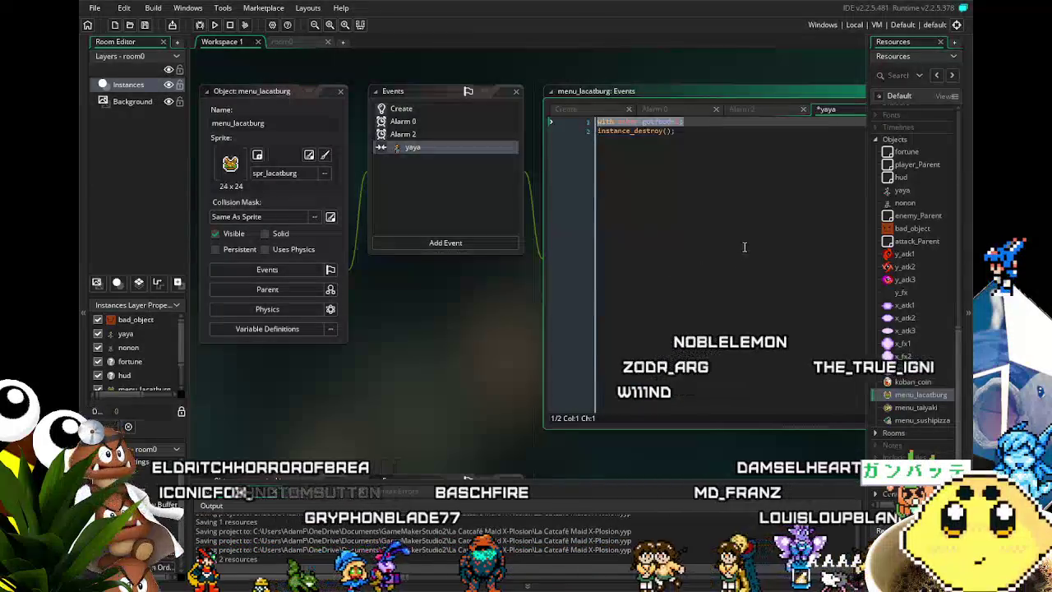
double_click(913, 407)
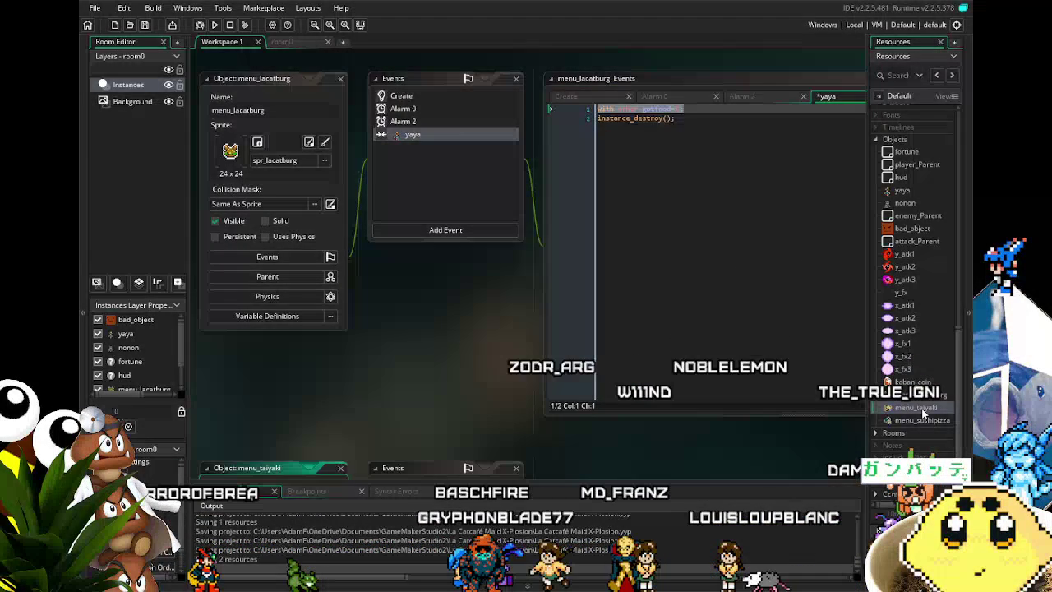
click(716, 225)
key(ctrl+v)
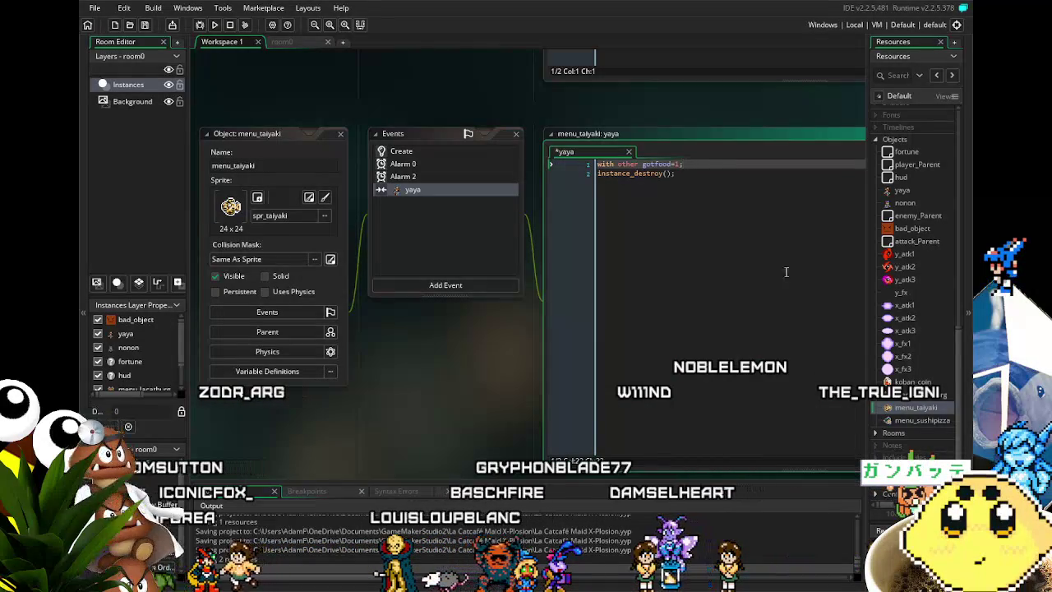
double_click(922, 420)
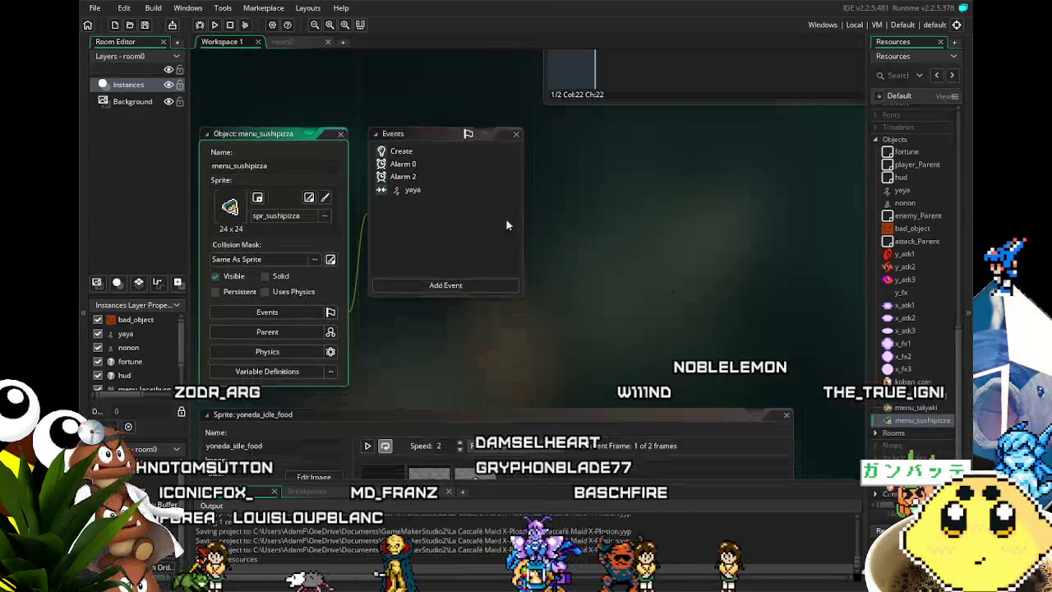
Paste the gotfood=1 line into menu_sushipizza's yaya collision code
double_click(433, 188)
key(ctrl+v)
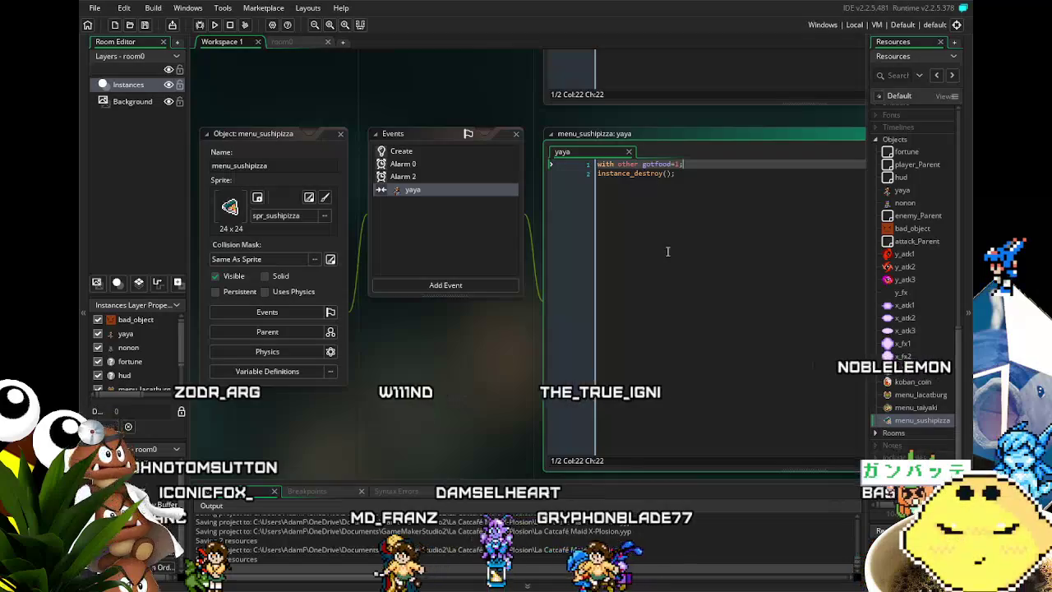
mouse_move(482, 359)
mouse_down()
mouse_move(512, 361)
mouse_move(540, 341)
mouse_move(514, 343)
mouse_up()
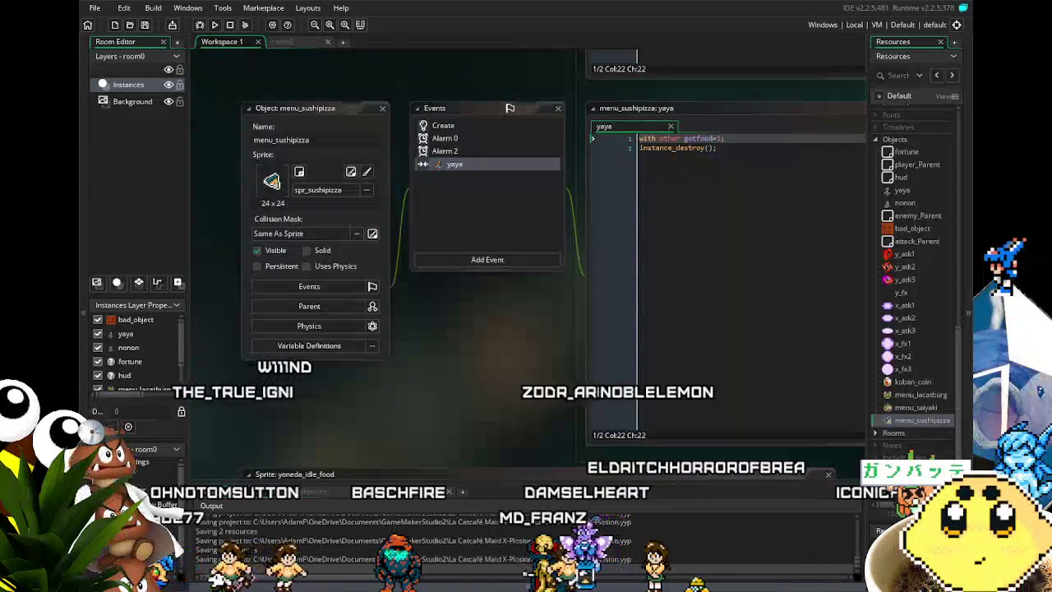
drag(436, 392, 381, 389)
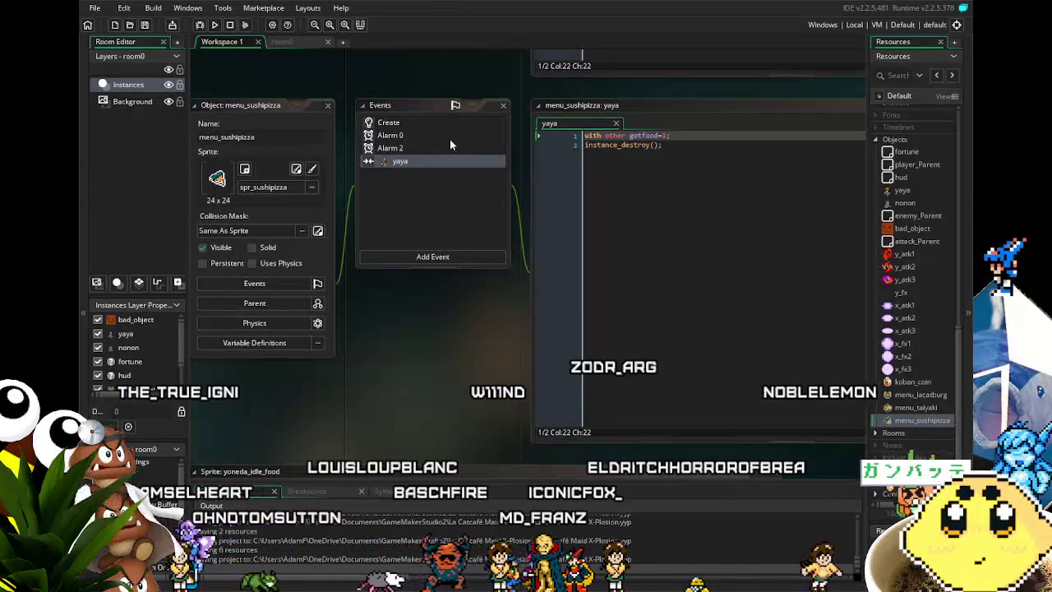
Review menu_sushipizza's Create, Alarm 0, Alarm 2 and yaya collision code, then return to room0
click(423, 109)
click(427, 121)
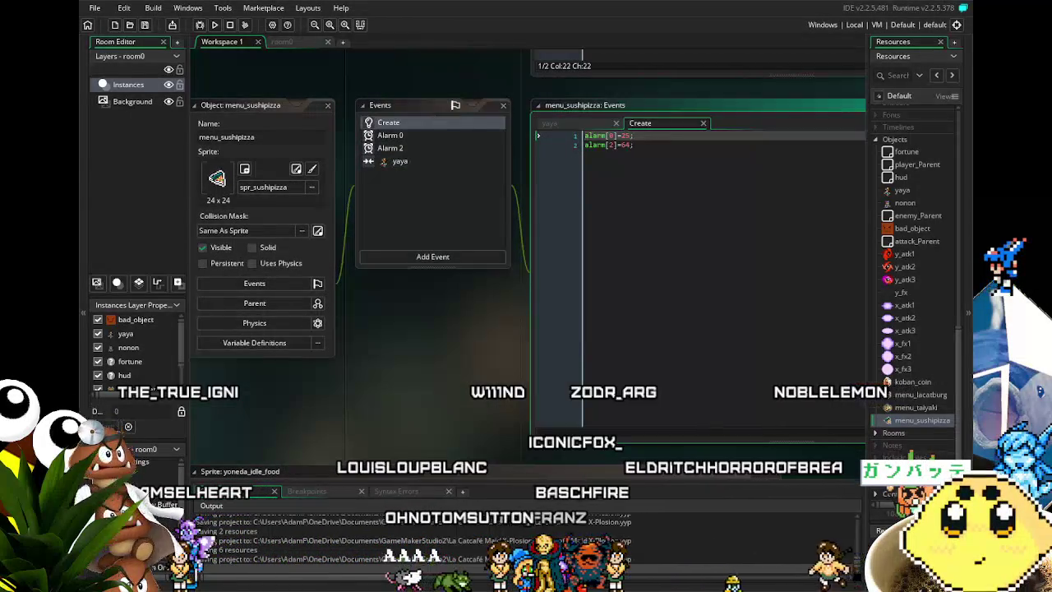
click(402, 134)
click(403, 148)
click(424, 165)
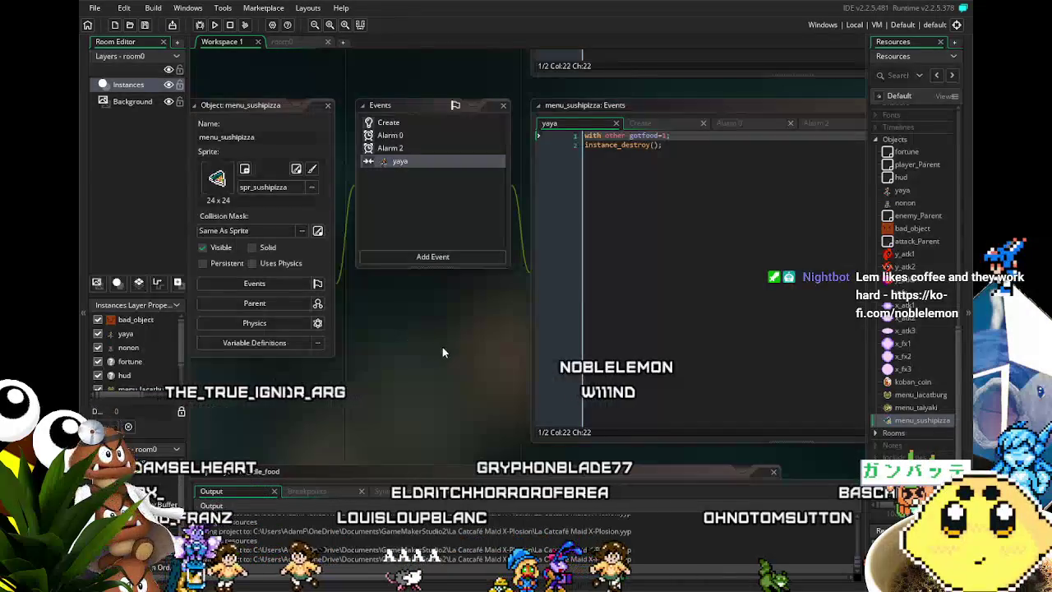
scroll(401, 345, right, 2)
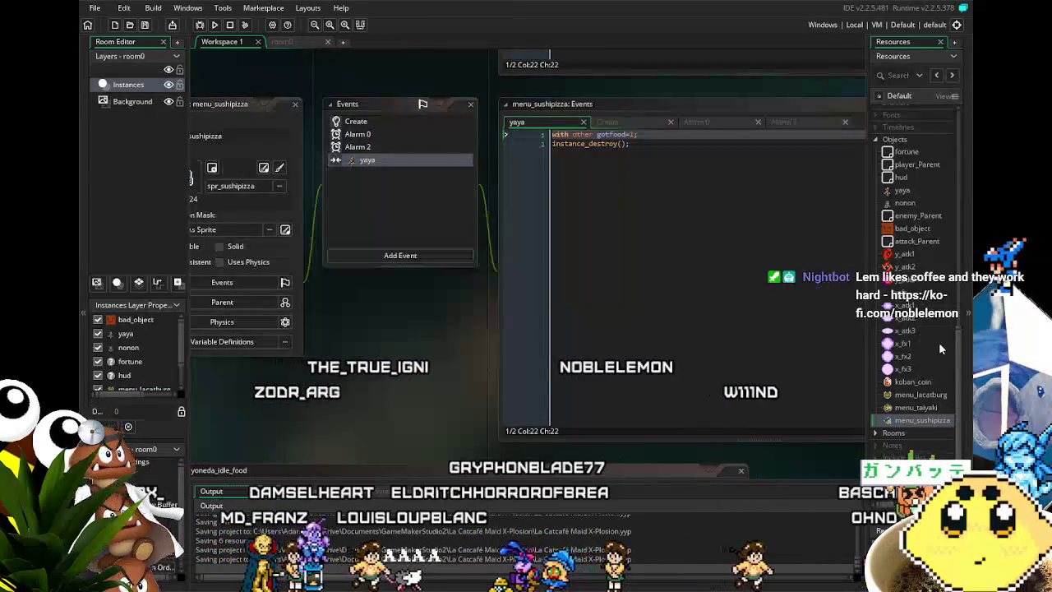
scroll(938, 342, up, 5)
scroll(941, 349, down, 3)
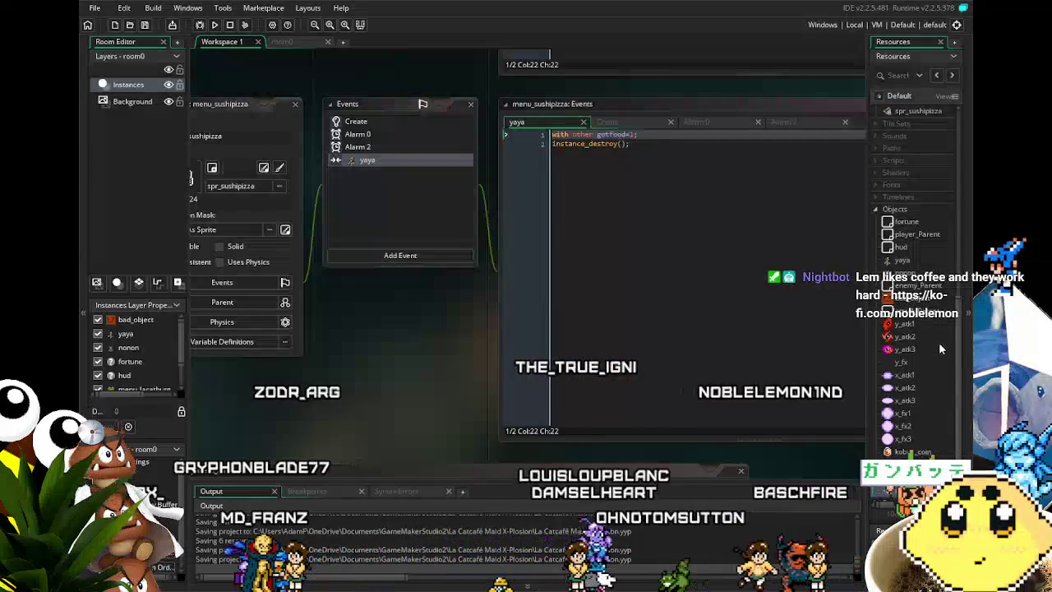
scroll(940, 348, down, 2)
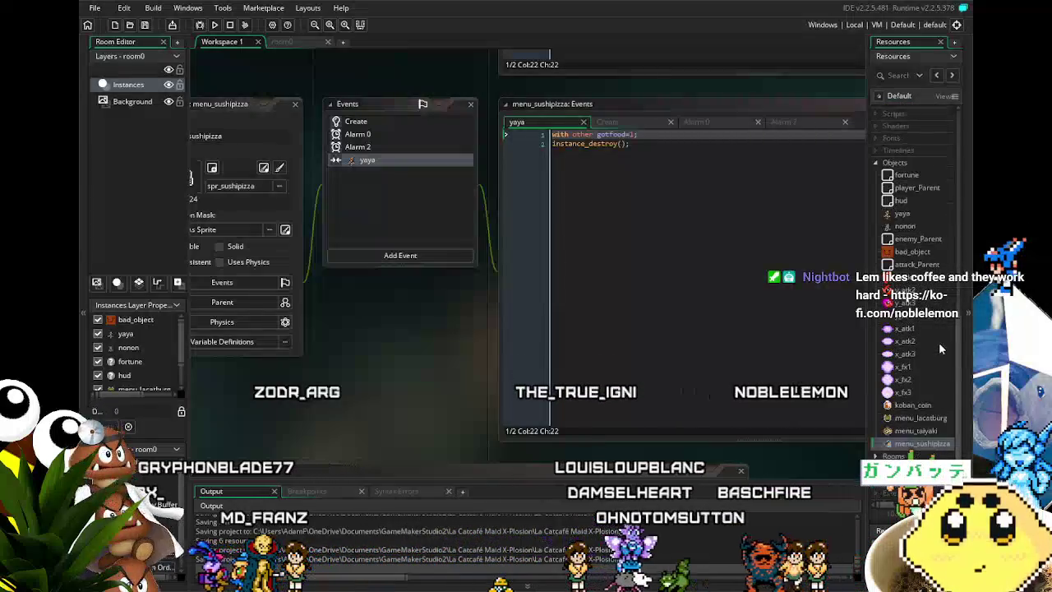
click(299, 41)
Pan around room0 to inspect the placed player, food pickups and blocks
scroll(402, 190, right, 1)
scroll(396, 205, up, 1)
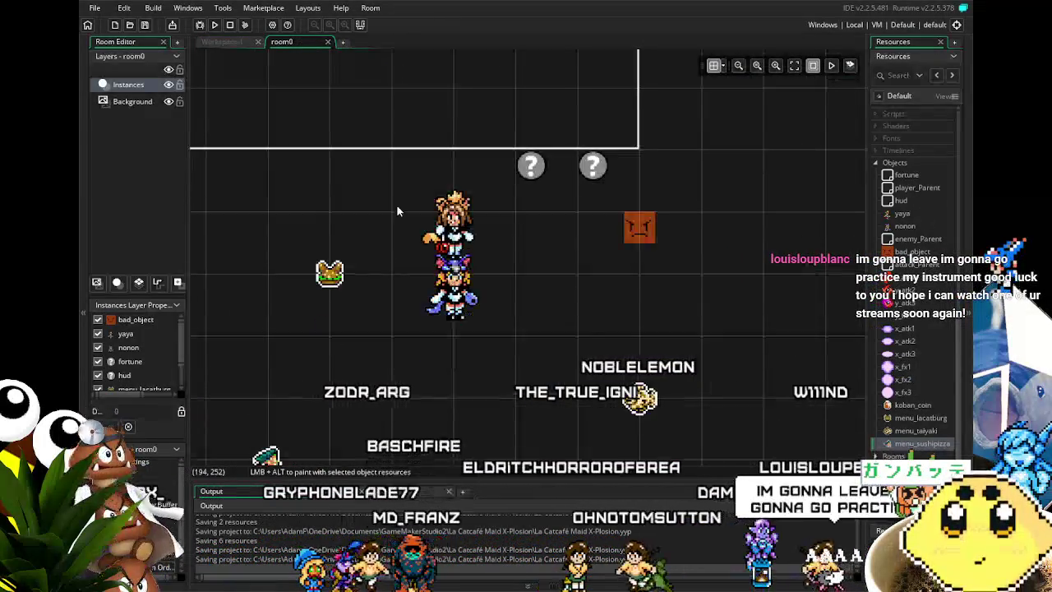
scroll(435, 187, down, 2)
scroll(436, 186, left, 1)
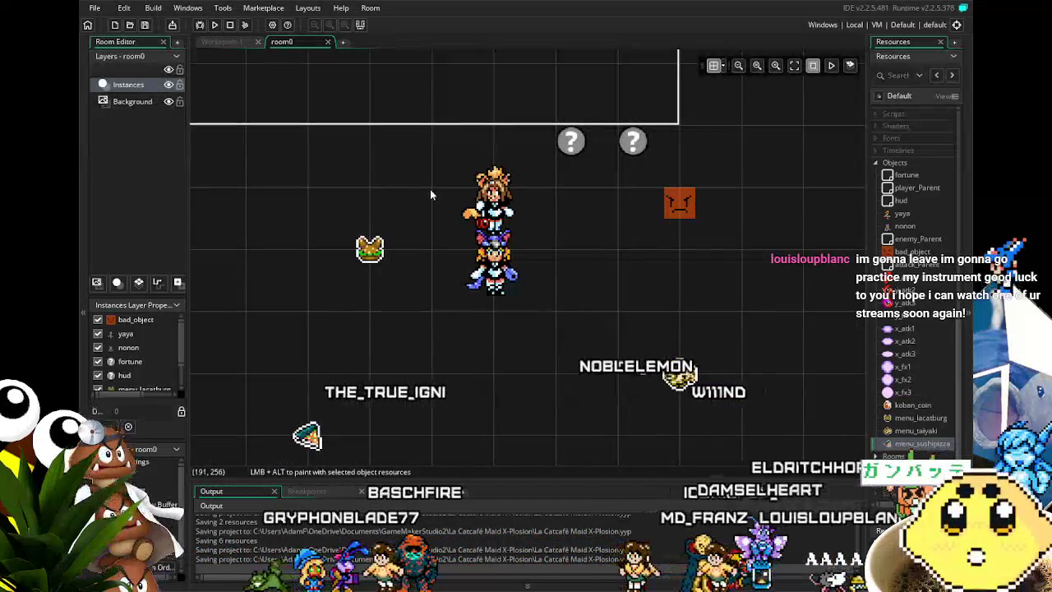
scroll(398, 194, right, 1)
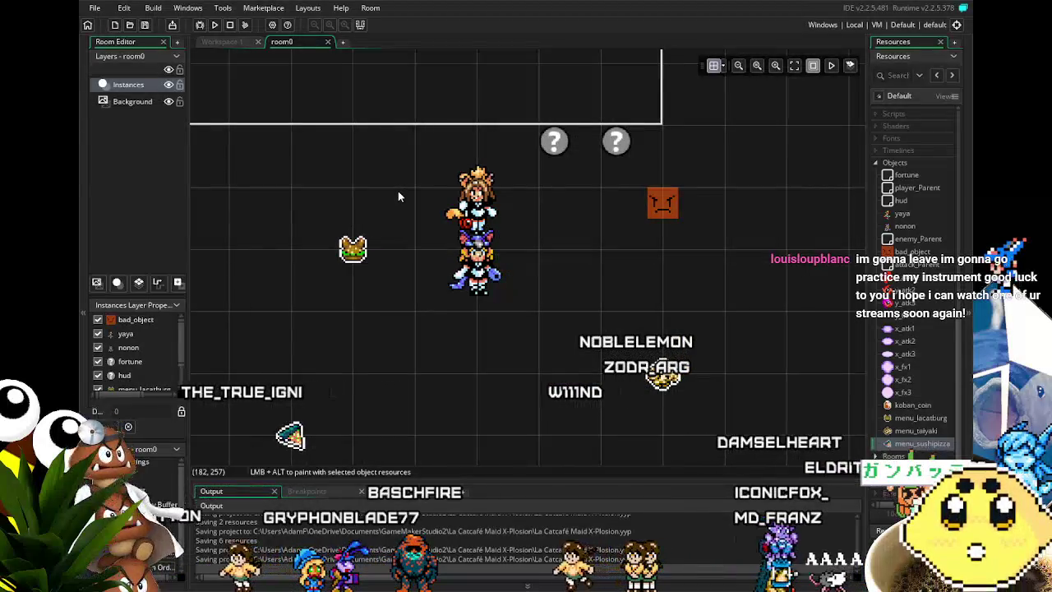
scroll(378, 236, right, 2)
scroll(361, 234, right, 2)
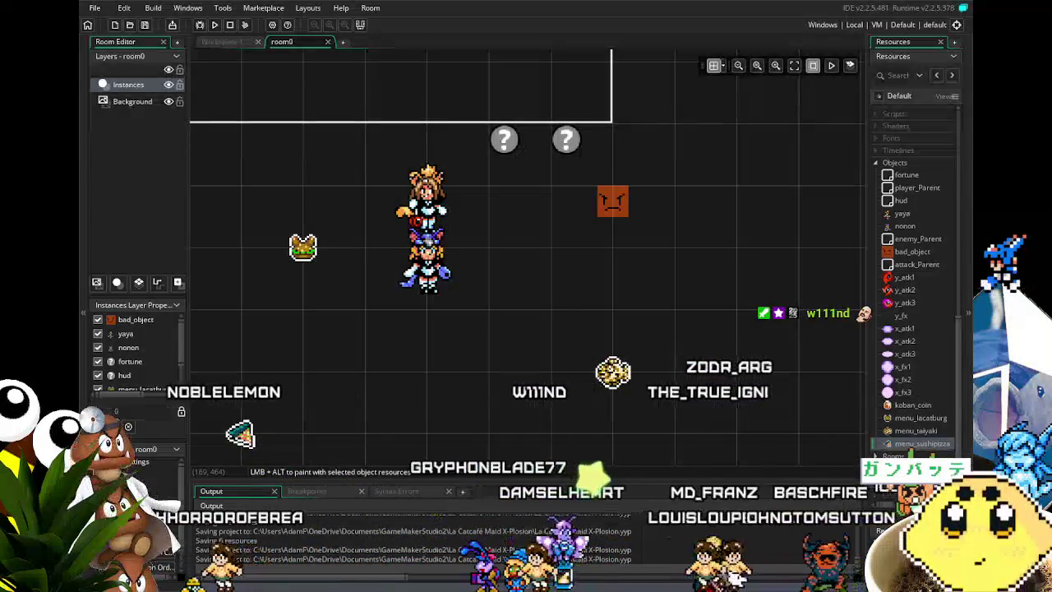
Pan and scroll the room0 view to look over the placed instances
mouse_move(407, 348)
mouse_down()
mouse_move(354, 346)
mouse_move(478, 390)
mouse_up()
scroll(354, 352, down, 1)
scroll(432, 370, down, 1)
scroll(465, 344, up, 1)
scroll(465, 344, up, 1)
drag(465, 344, 433, 388)
scroll(439, 389, down, 1)
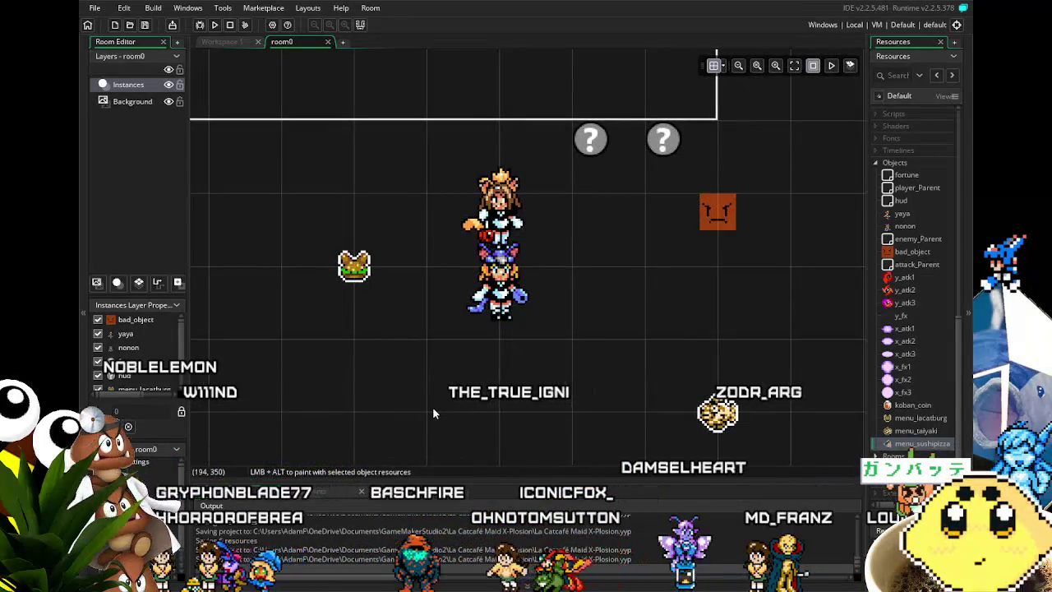
drag(428, 406, 414, 409)
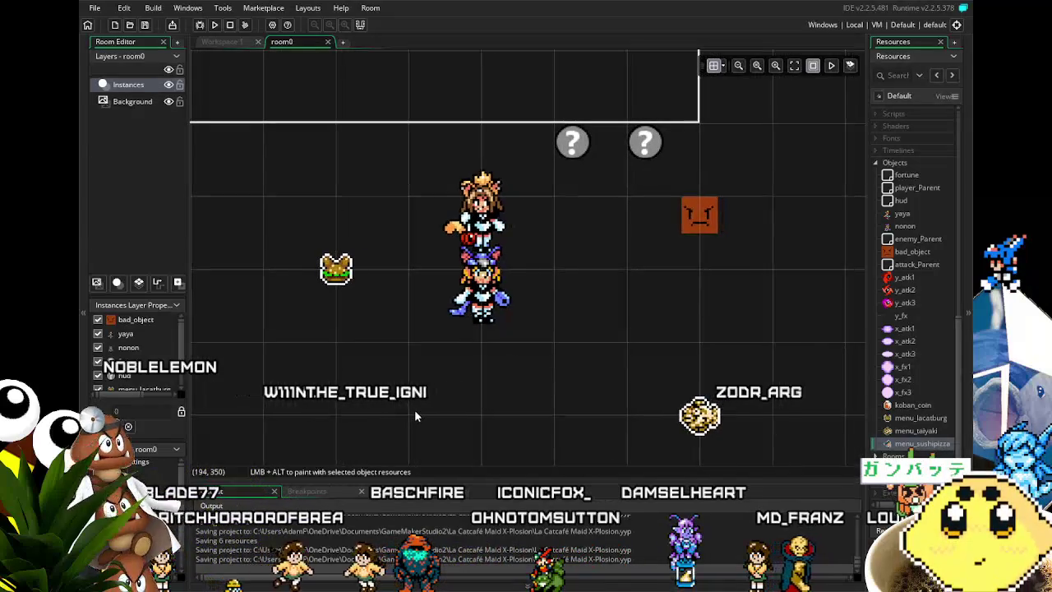
scroll(924, 380, up, 2)
scroll(924, 378, up, 8)
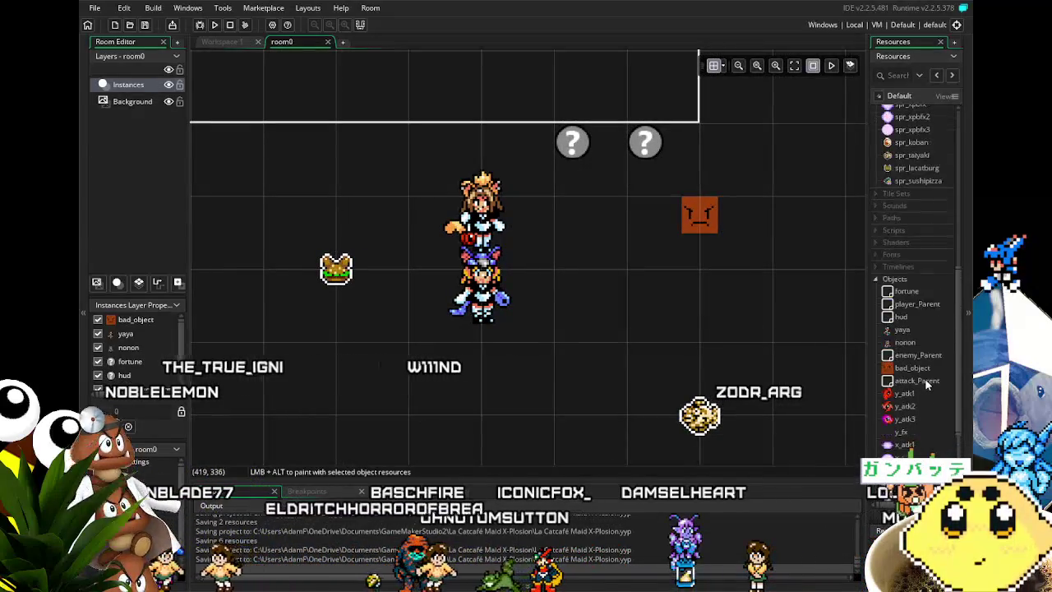
scroll(924, 382, down, 10)
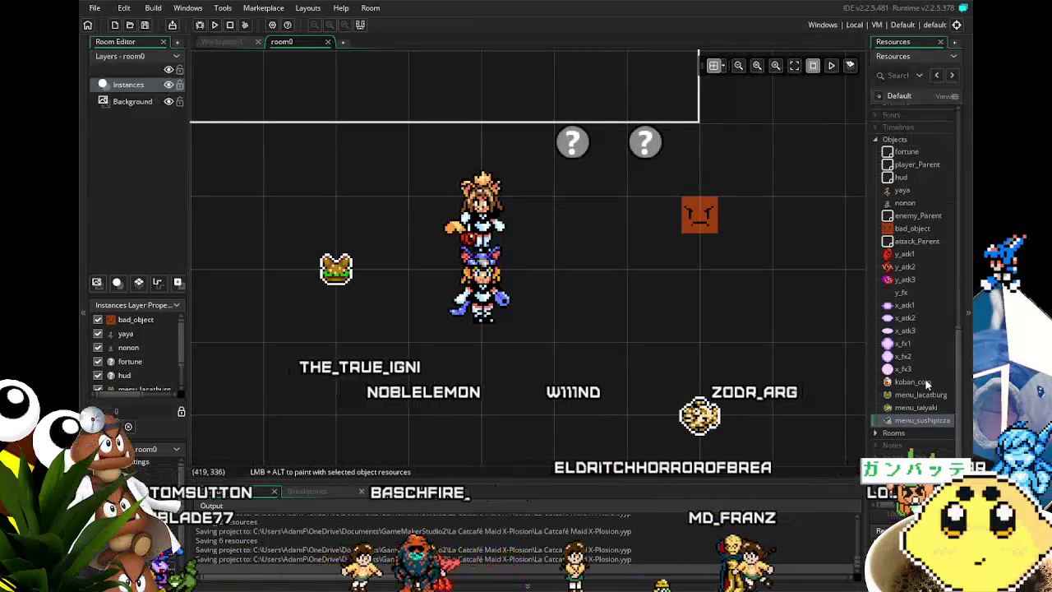
drag(579, 407, 557, 399)
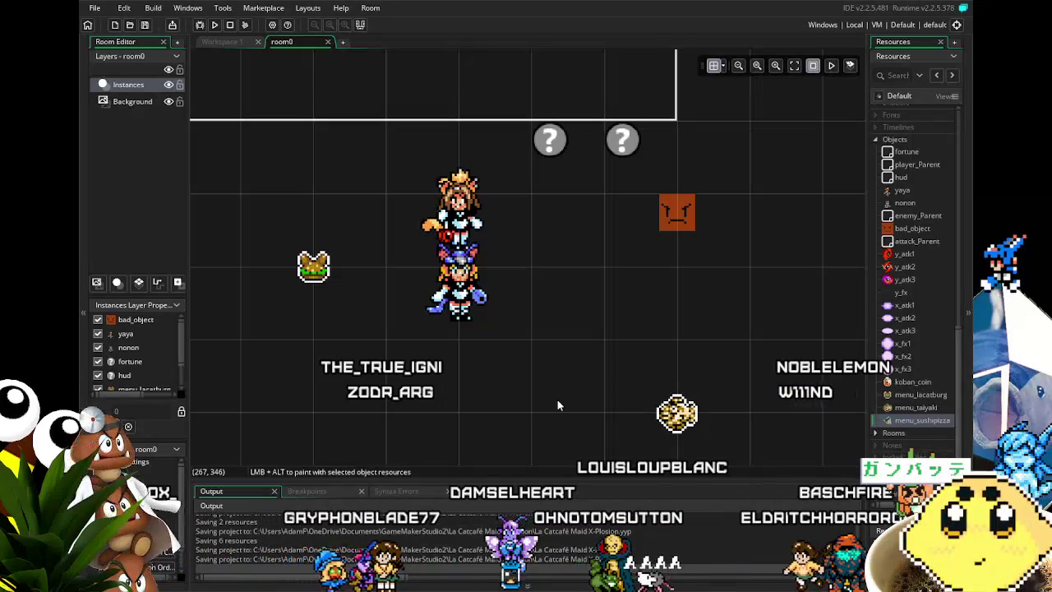
mouse_move(557, 399)
mouse_down()
mouse_move(529, 416)
mouse_move(547, 417)
mouse_move(575, 290)
mouse_up()
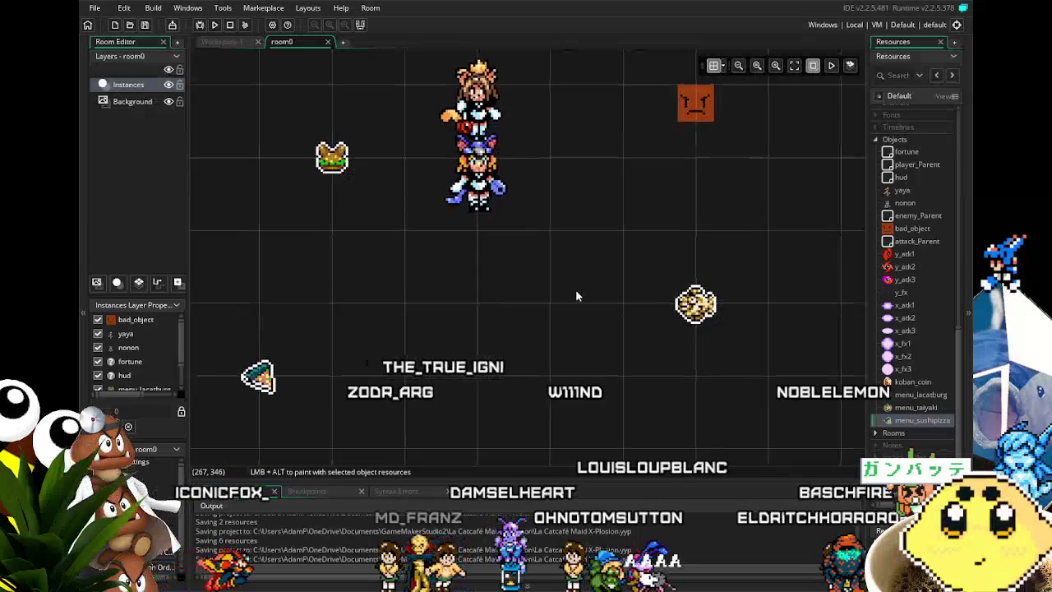
Find yaya in the Resources tree and open it, showing its Create code with gotfood=0
scroll(903, 378, up, 5)
scroll(888, 394, down, 2)
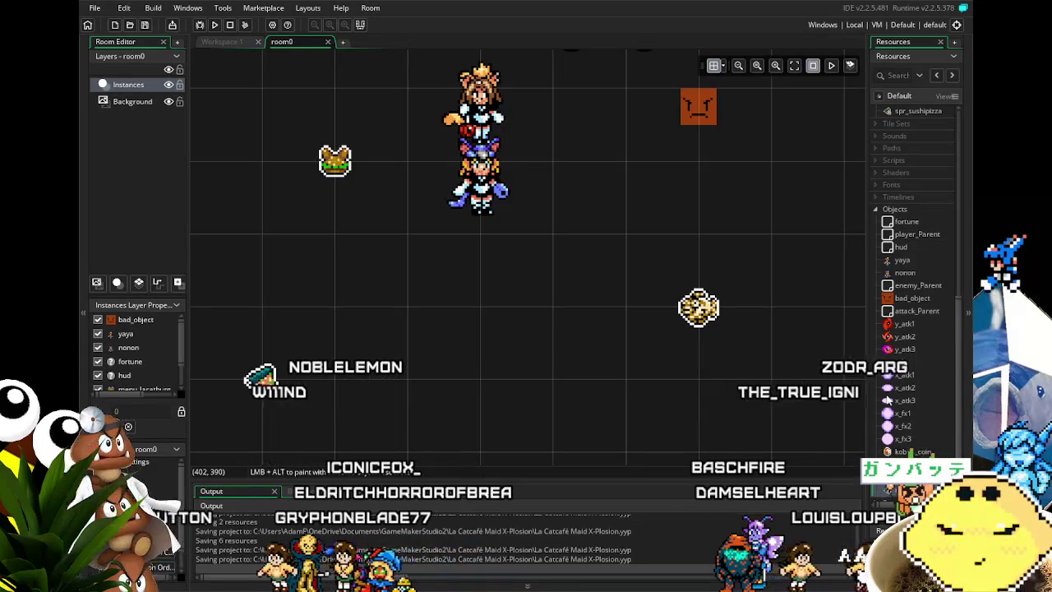
scroll(903, 361, up, 4)
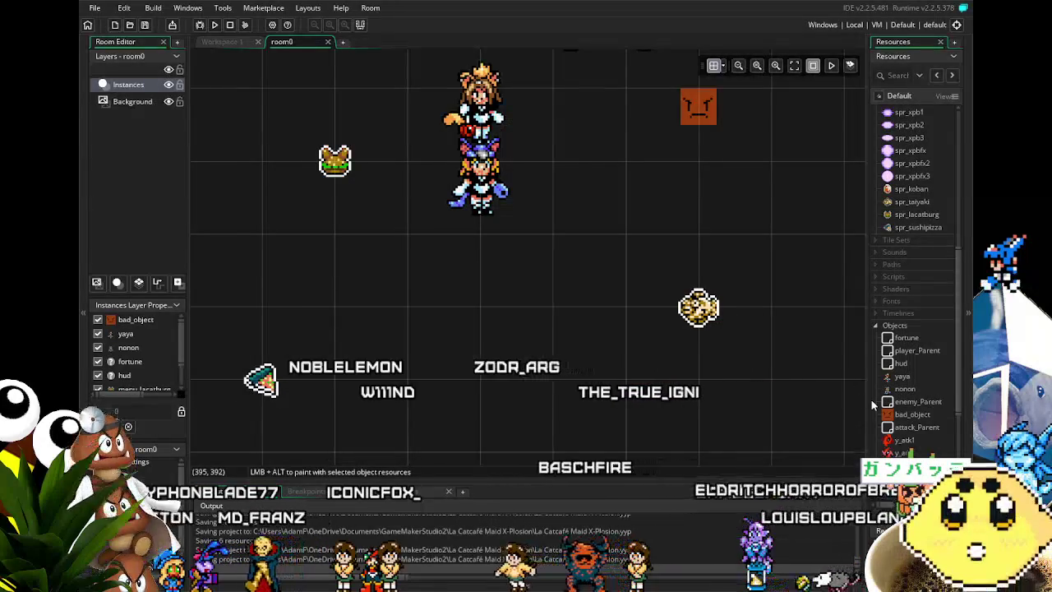
scroll(873, 400, down, 1)
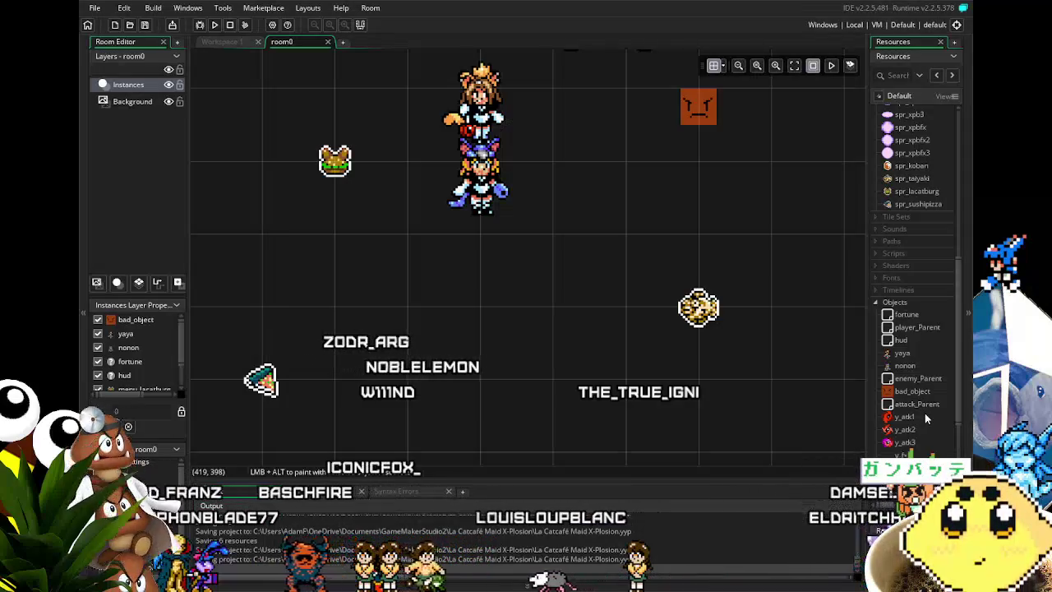
scroll(924, 415, down, 2)
scroll(929, 337, up, 5)
scroll(930, 340, up, 5)
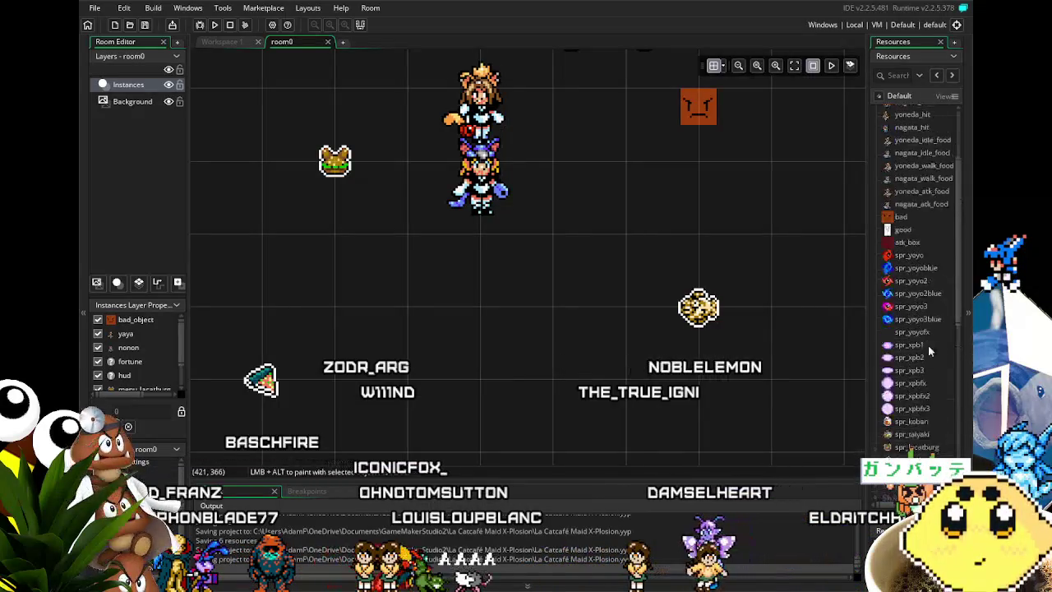
scroll(908, 395, down, 4)
double_click(908, 244)
scroll(908, 244, down, 8)
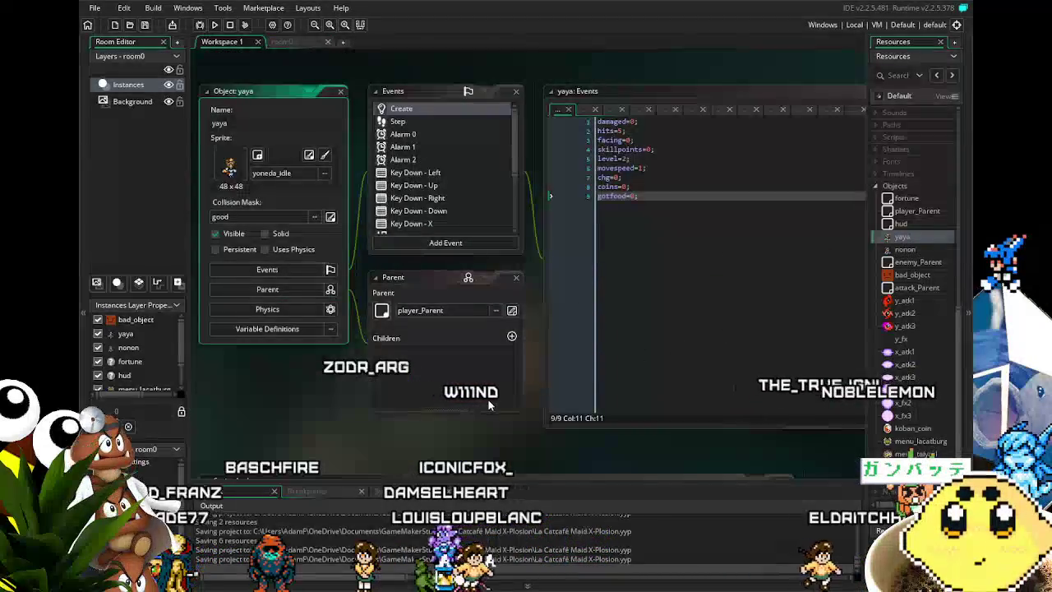
Add a (gotfood=1) condition on a new line at the end of yaya's Step code
click(400, 123)
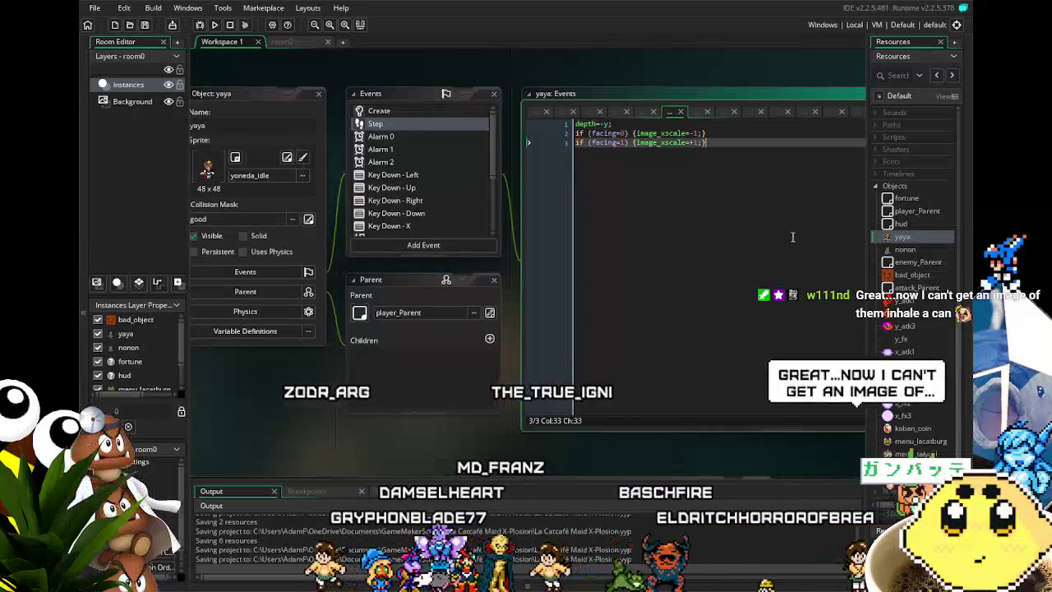
click(792, 237)
key(Return)
key(Return)
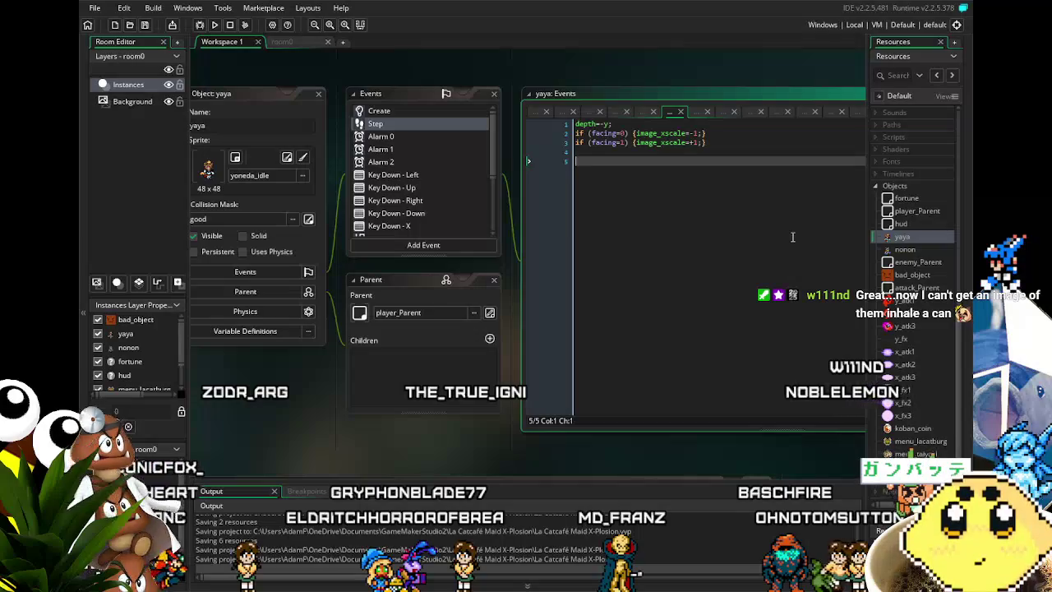
text(if (gotfo)
text(od=1))
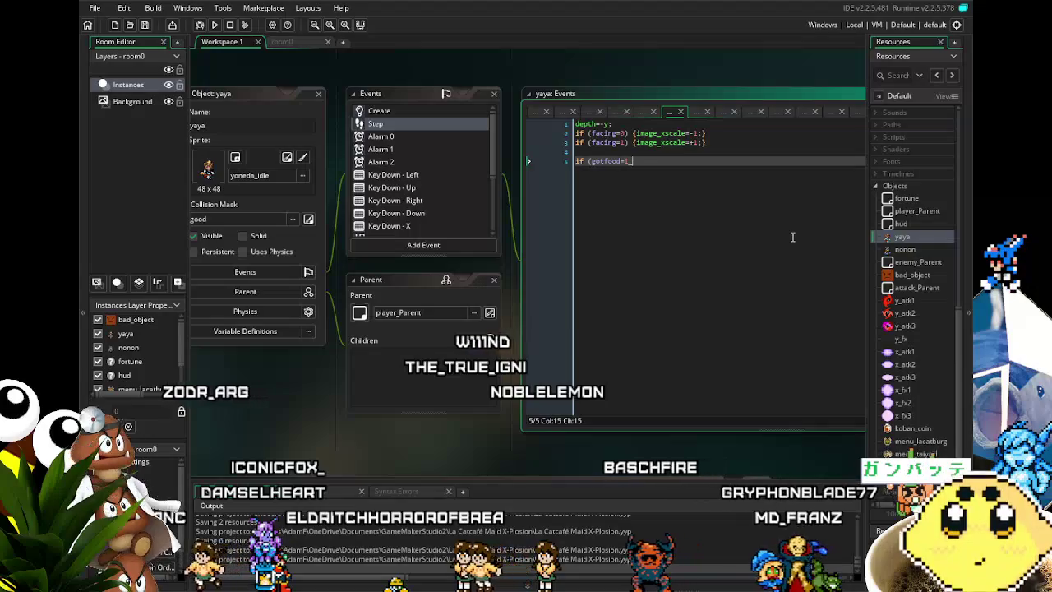
key(Return)
Begin line 6 with a sprite_index=yoneda_idle test, picking yoneda_idle from autocomplete
text({)
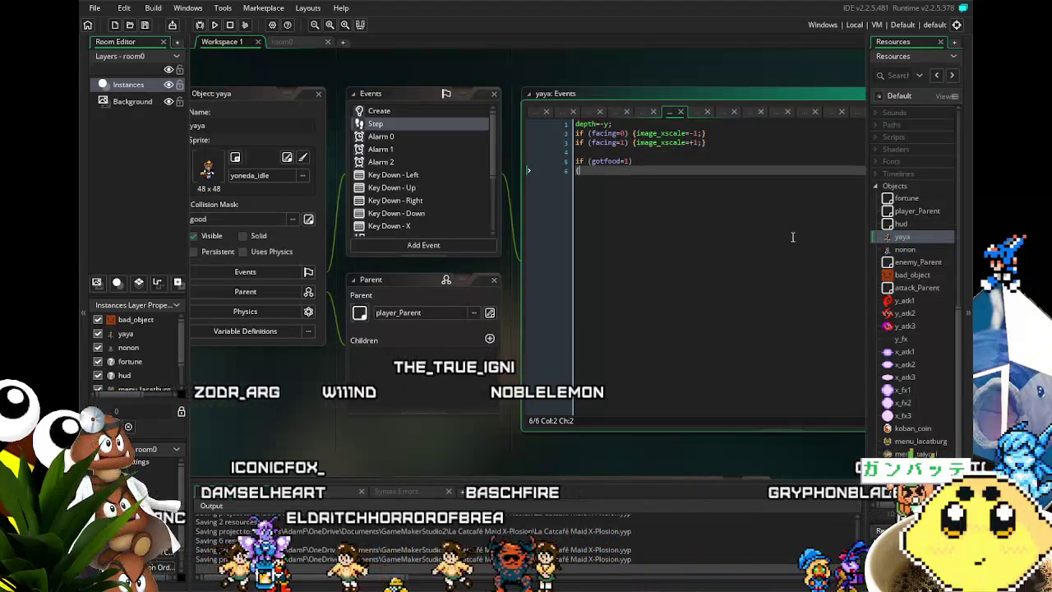
text(sprite_)
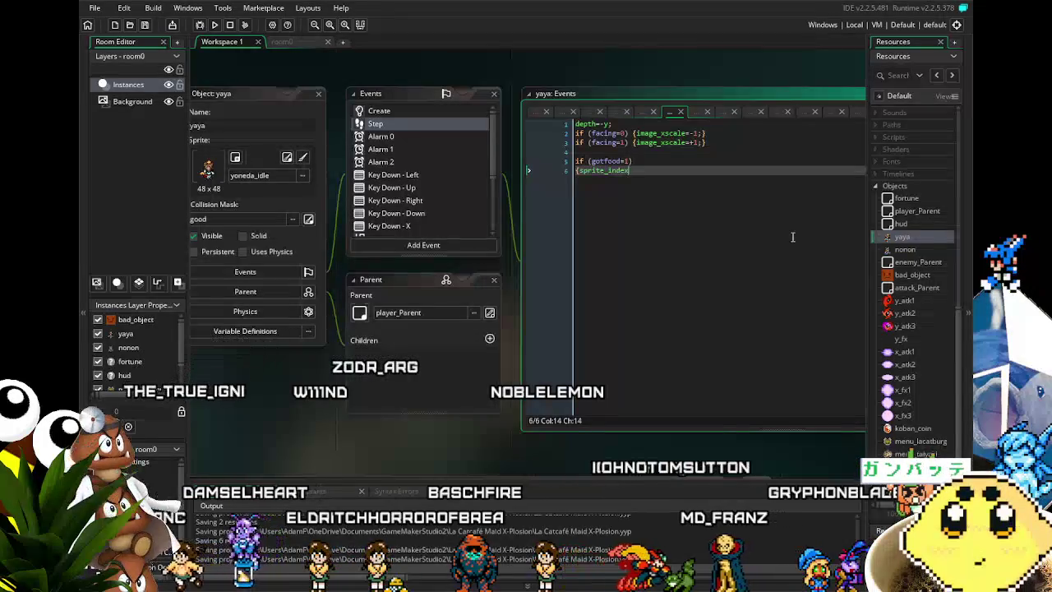
text(index=)
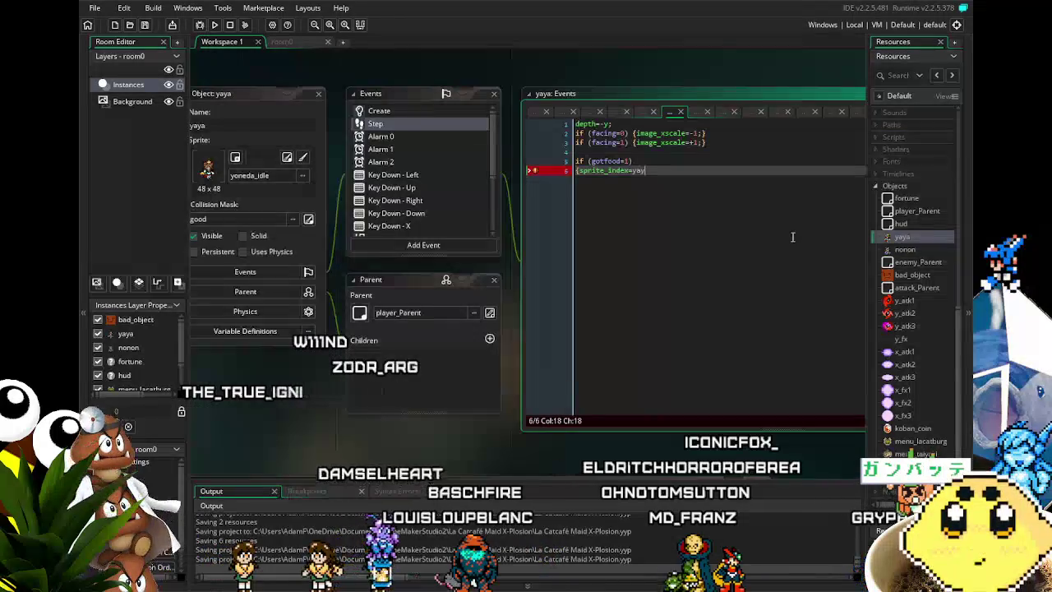
text(yon)
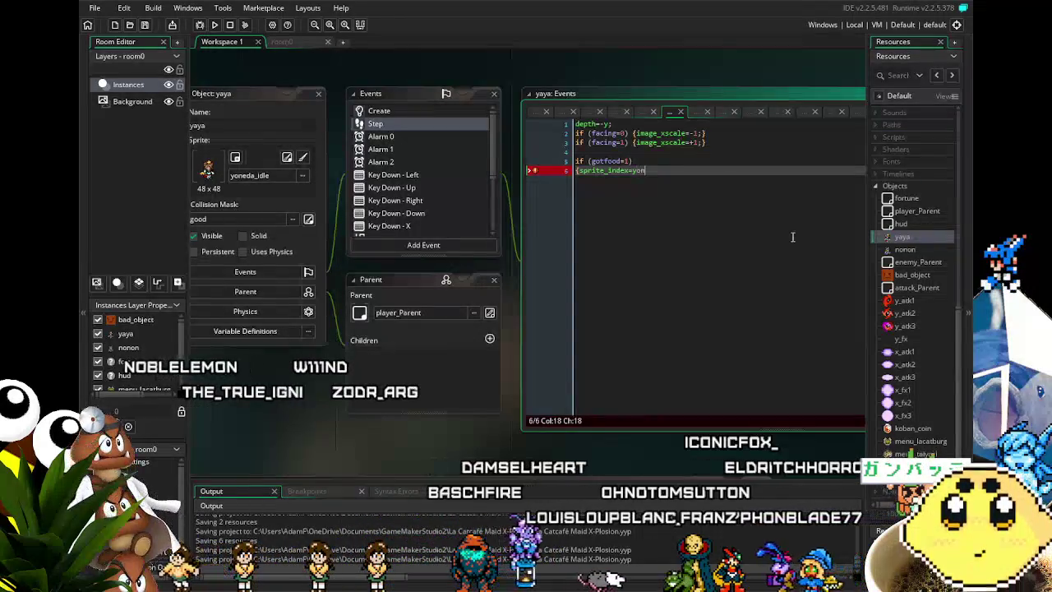
text(e)
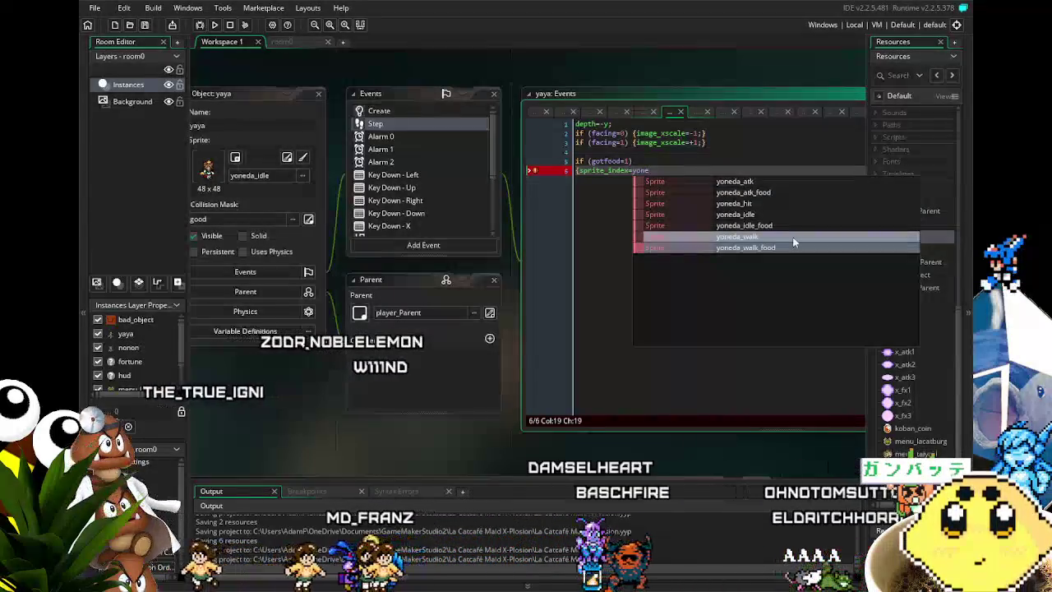
key(Up)
key(Up)
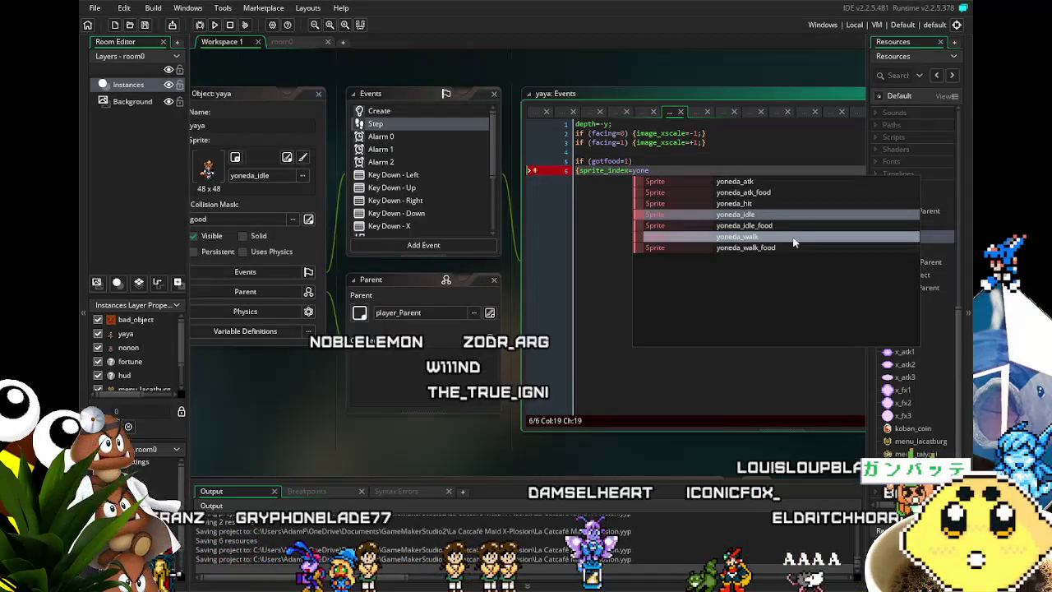
key(Up)
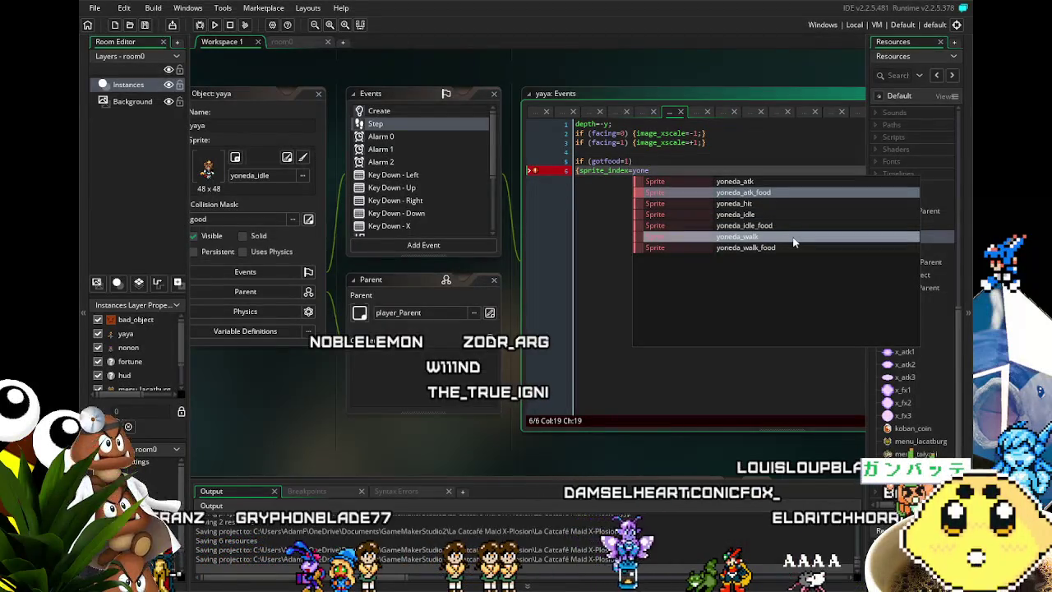
key(Down)
key(Down)
key(Down)
key(Down)
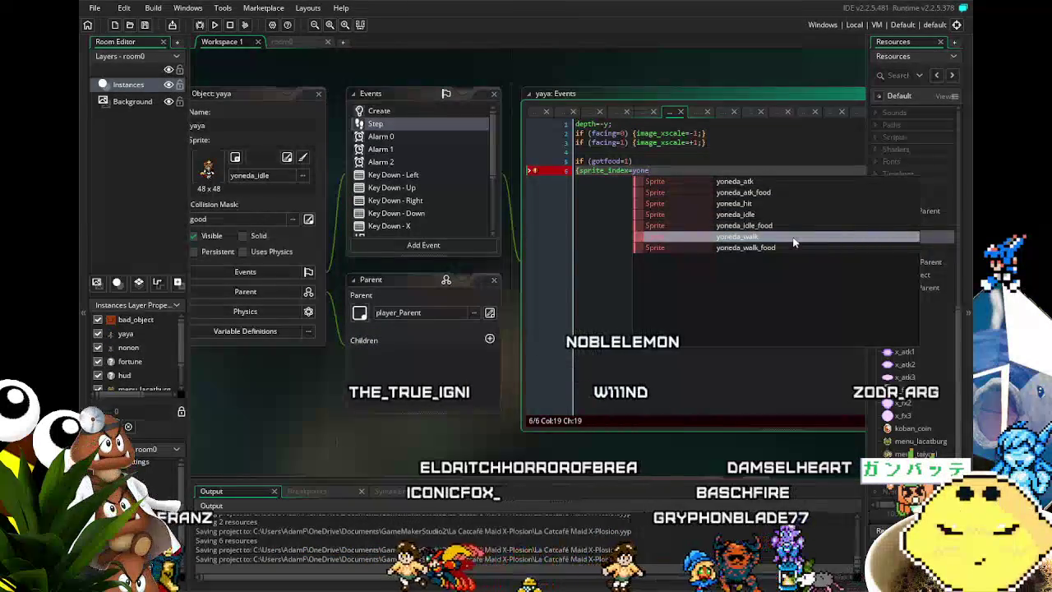
key(Up)
key(Up)
key(Up)
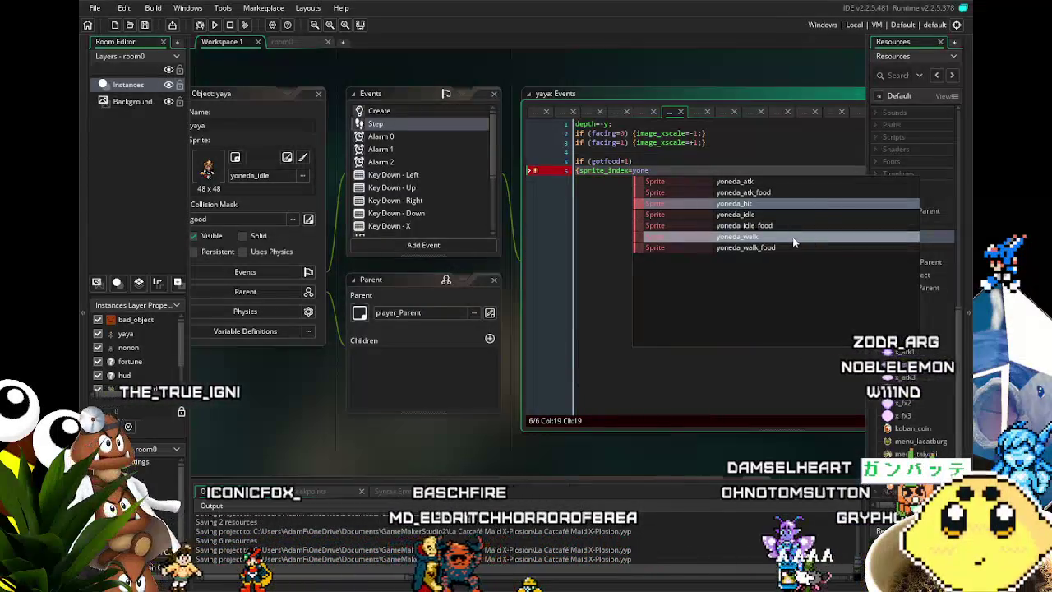
key(Down)
key(Down)
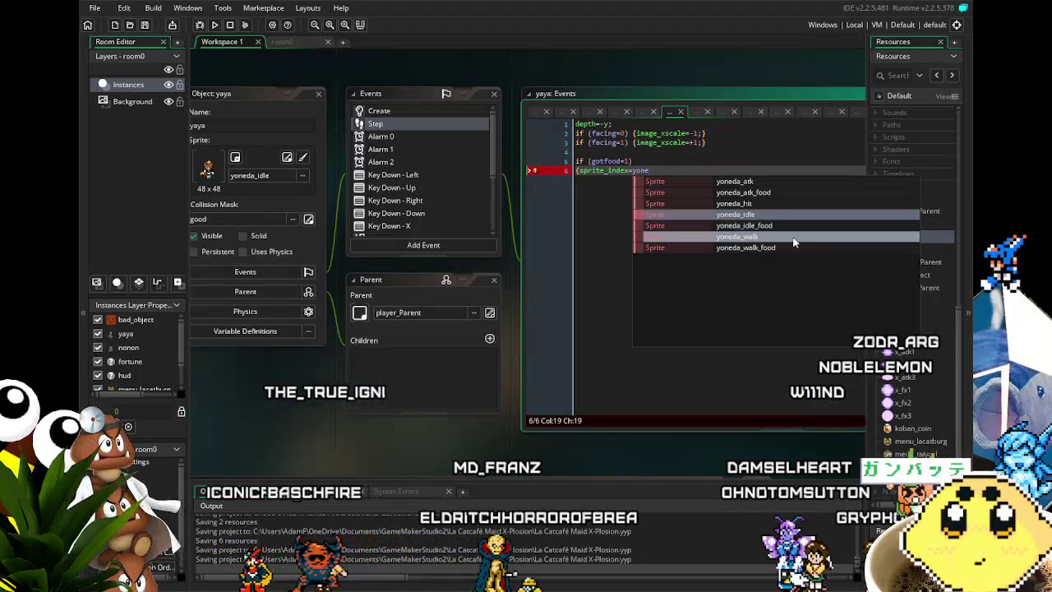
key(Up)
key(Return)
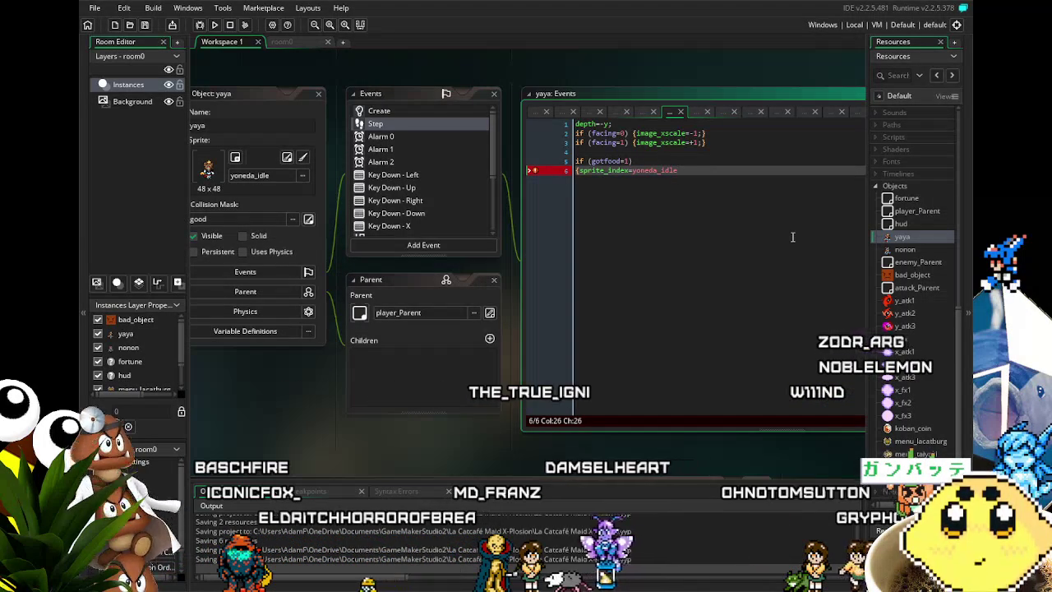
text())
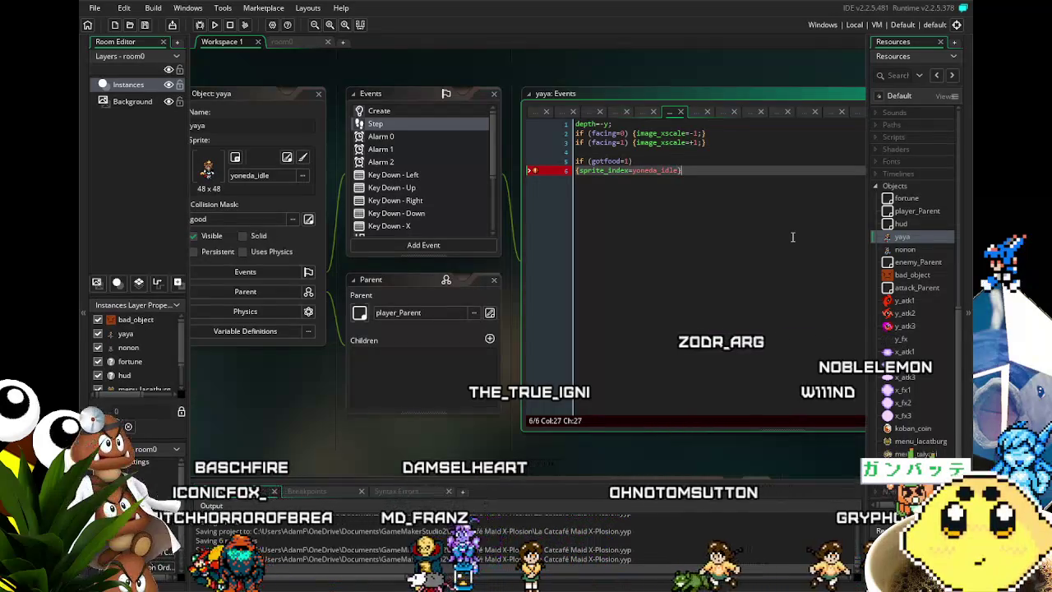
Wrap the test in parentheses and append {sprite_index=yoneda_idle_food;}
key(Home)
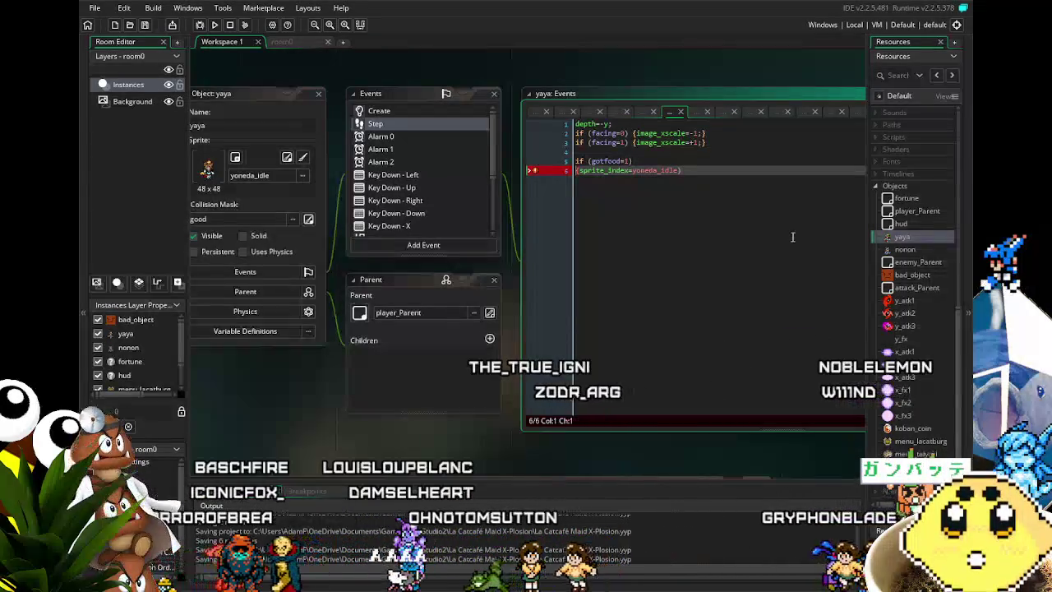
text(()
key(End)
text({sprite_index=yoneda)
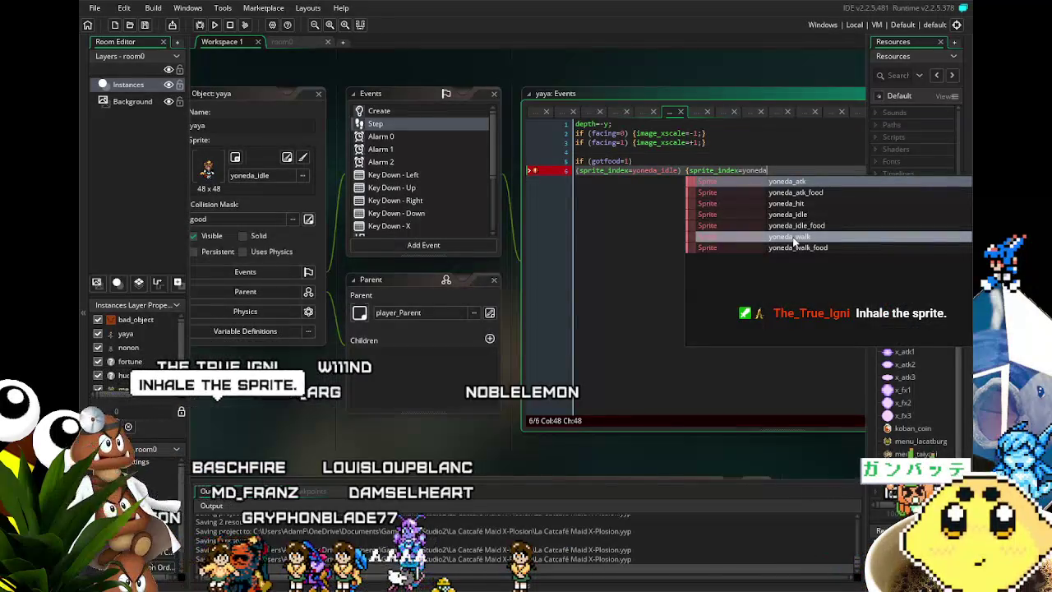
text(_)
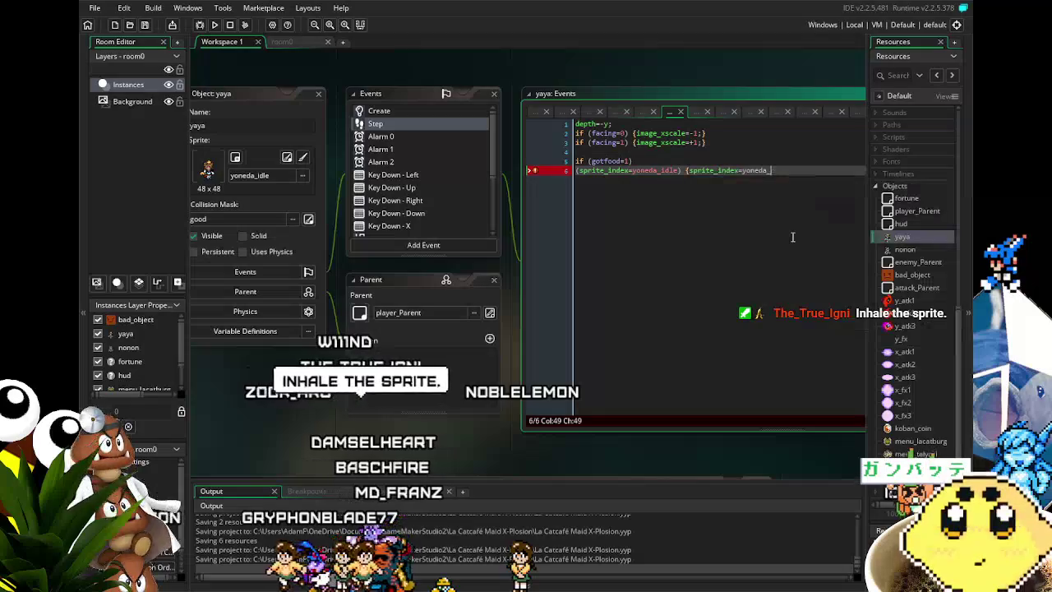
text(idle_food;})
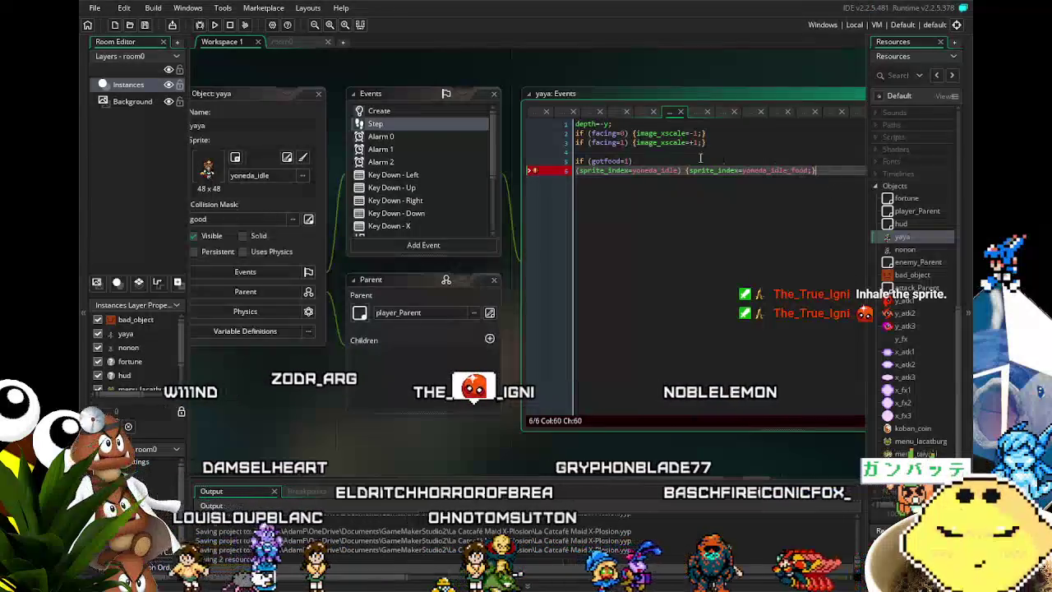
Close the gotfood block with a brace and duplicate the swap line as a yoneda_walk version
click(667, 160)
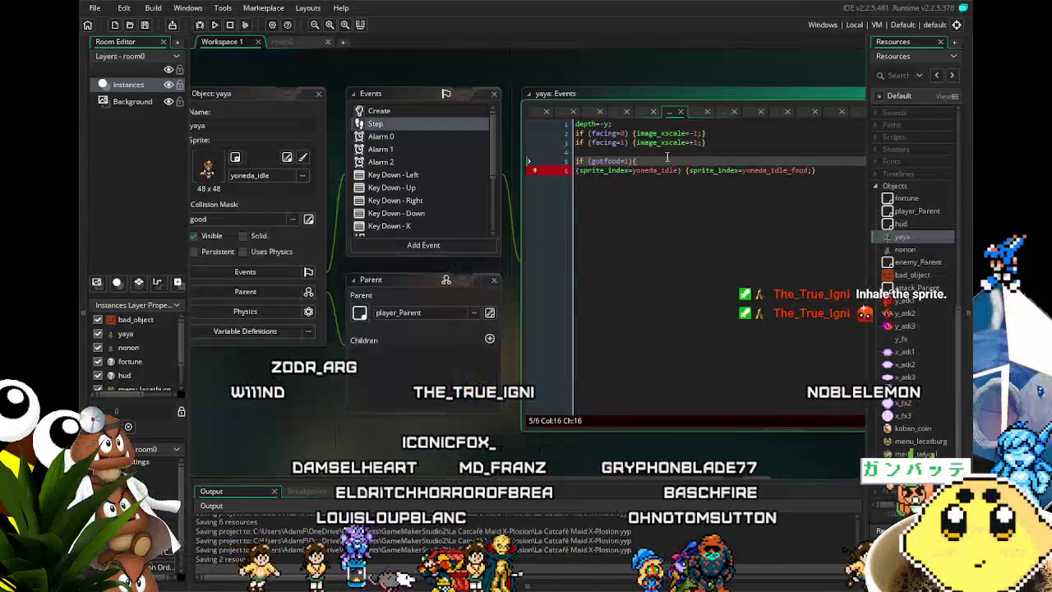
click(845, 185)
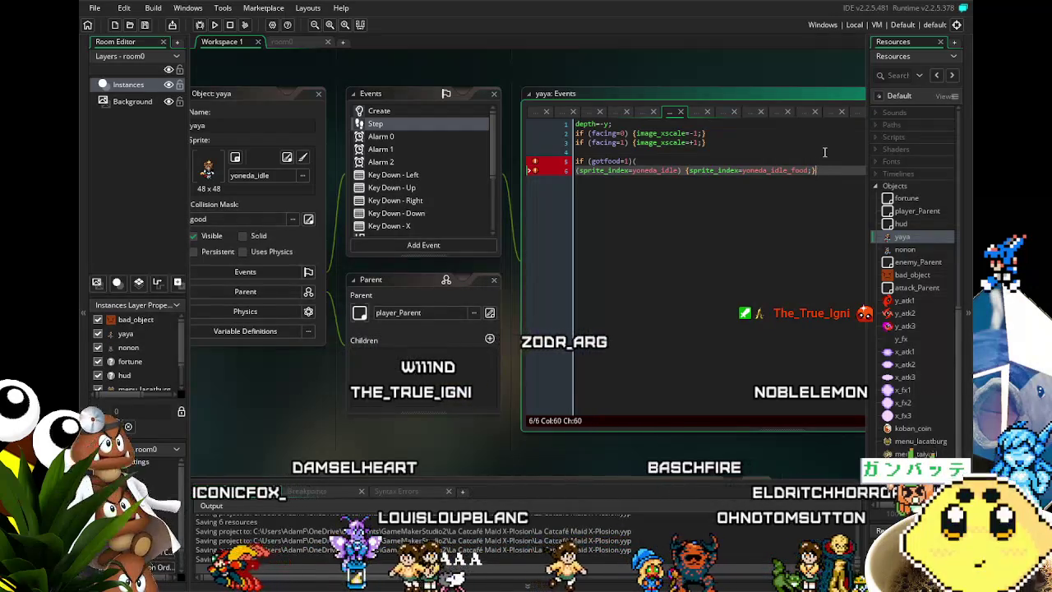
text(})
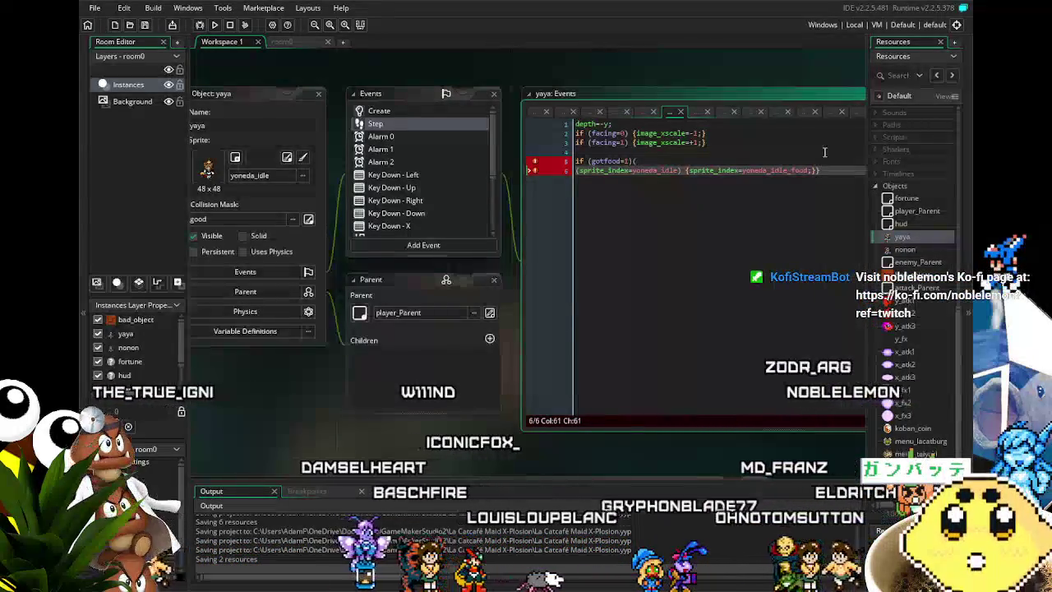
click(646, 160)
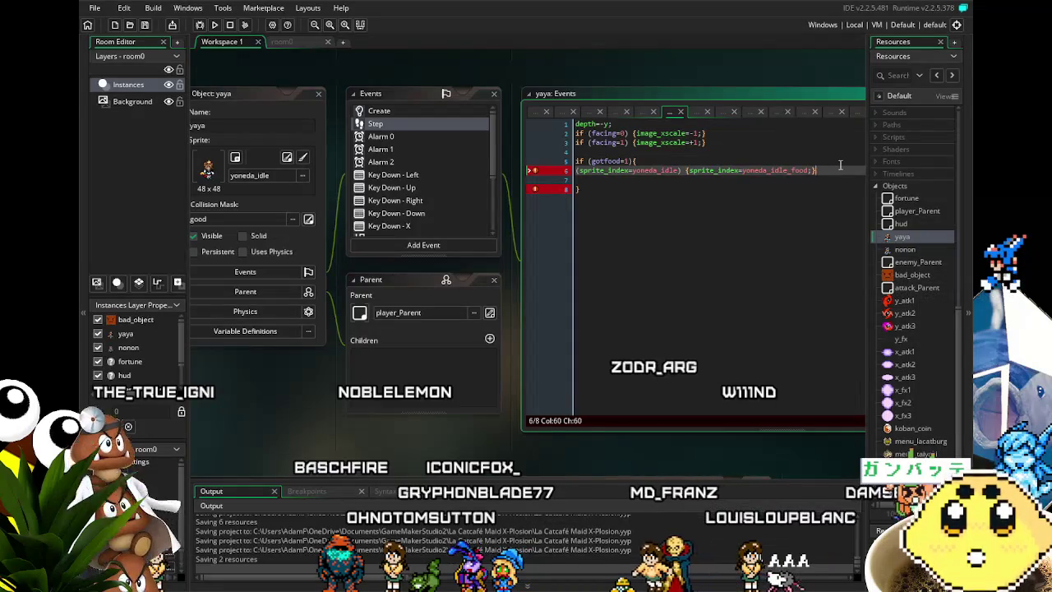
click(775, 189)
text((sprite_index=yoneda_idle) {sprite_index=yoneda_idle_food;})
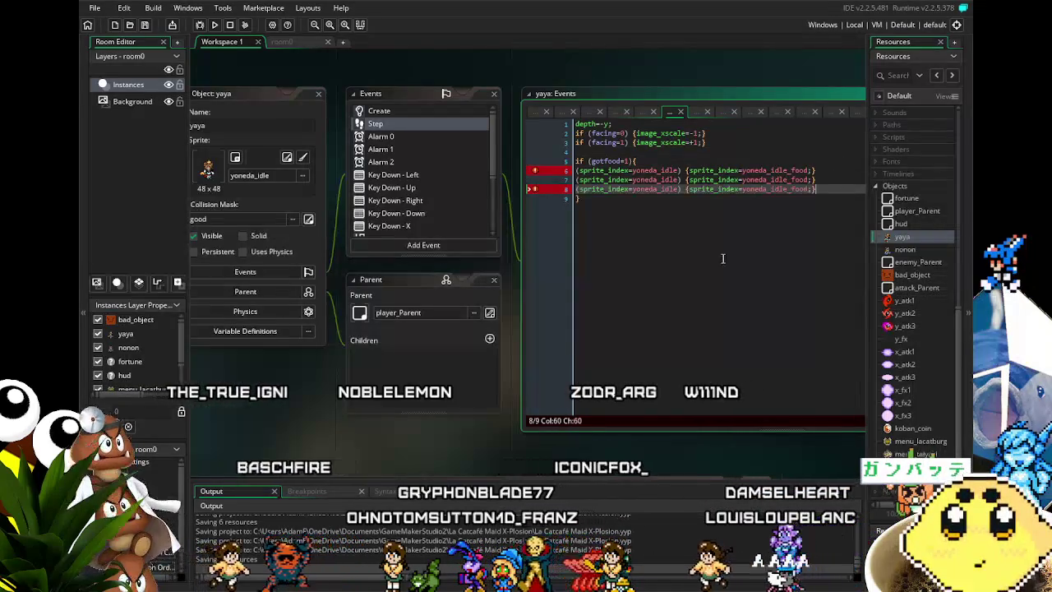
click(678, 179)
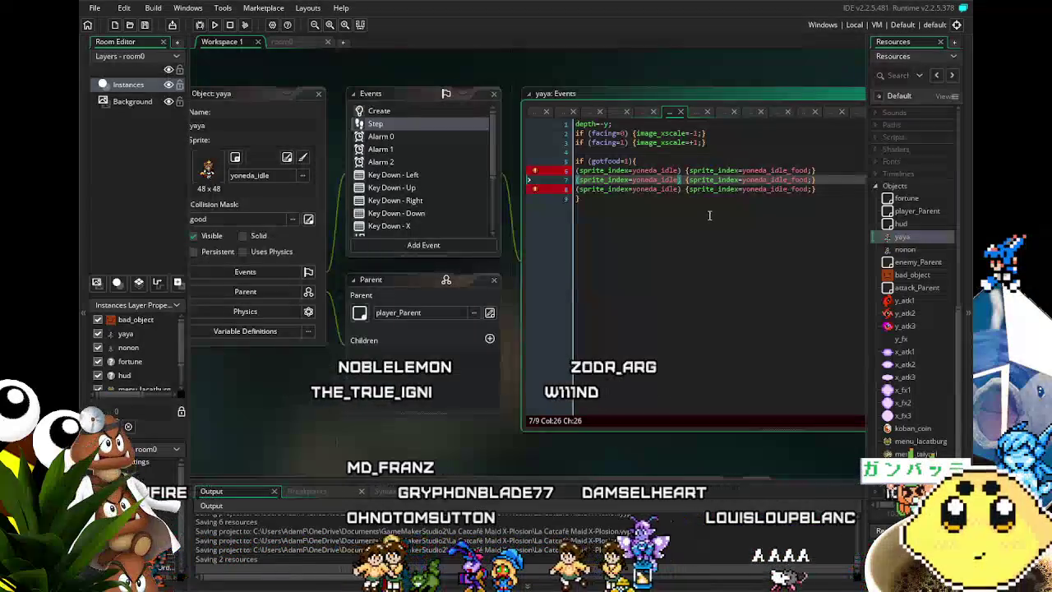
key(BackSpace)
key(BackSpace)
key(BackSpace)
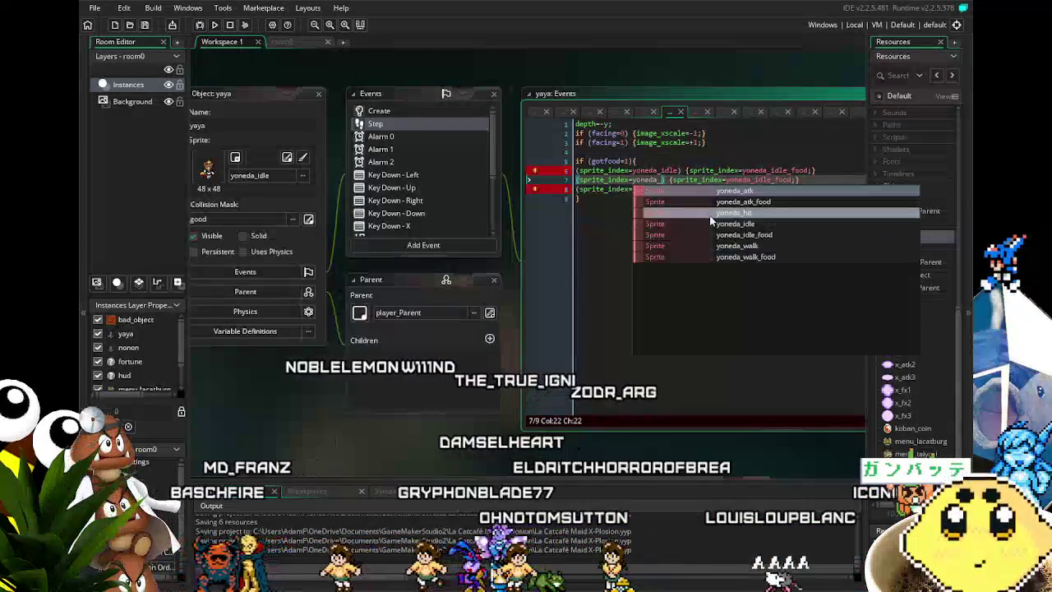
text(walk)
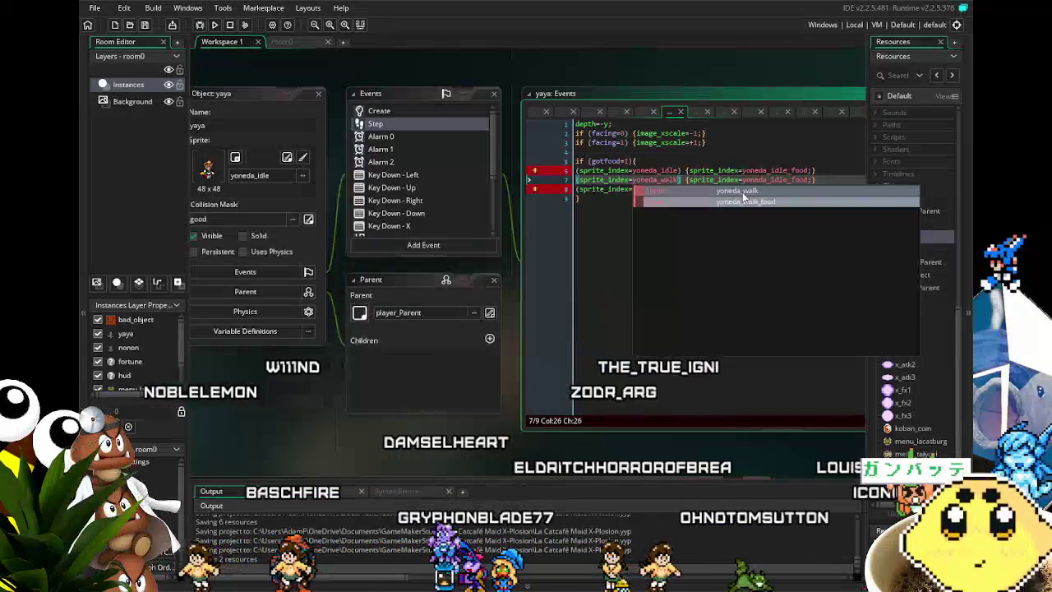
click(782, 160)
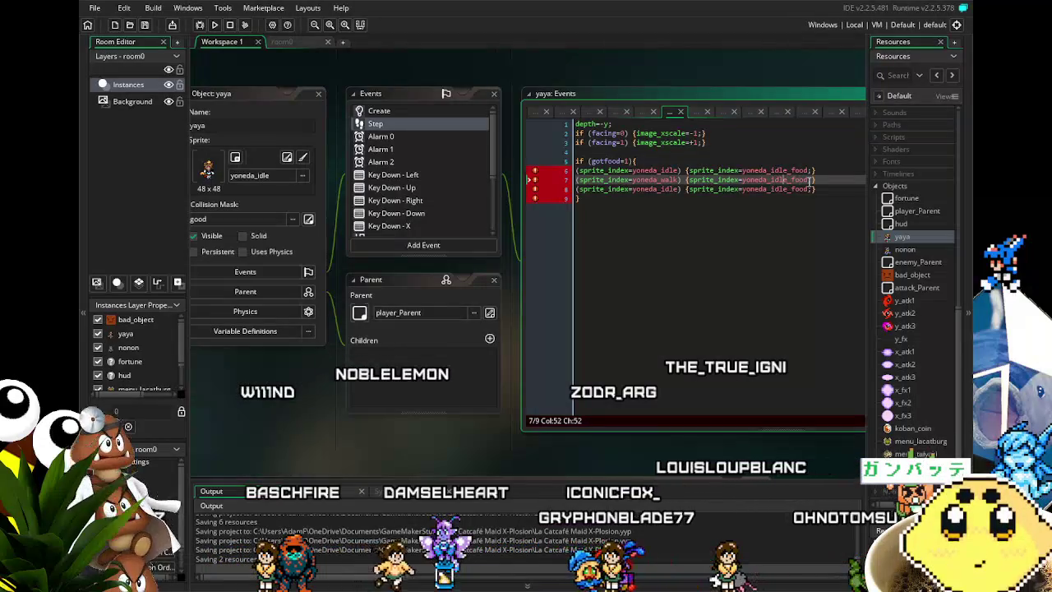
text(walk)
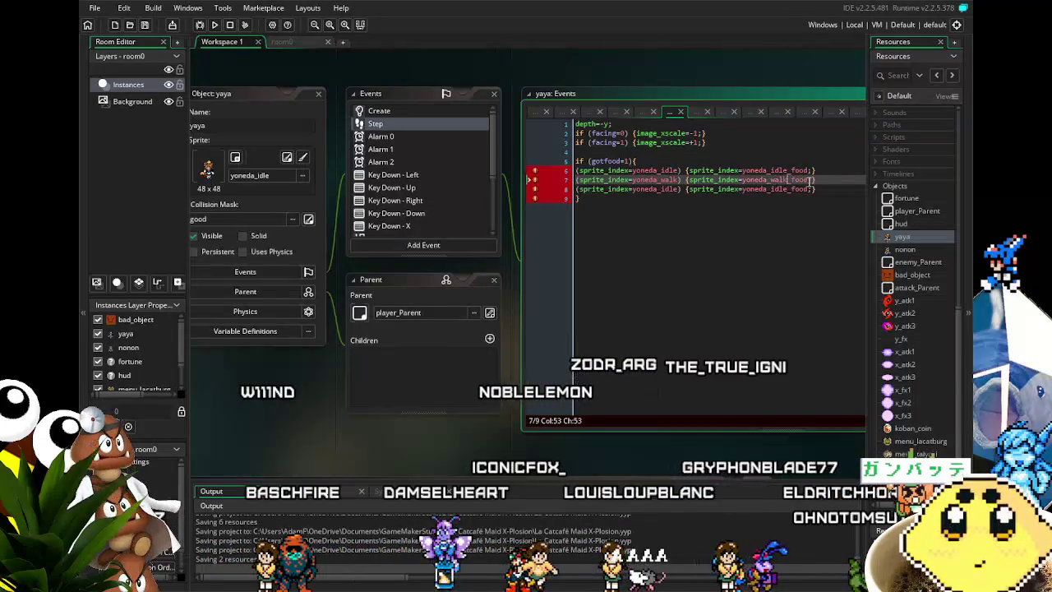
Edit line 8's copy to swap yoneda_atk to yoneda_atk_food
click(658, 229)
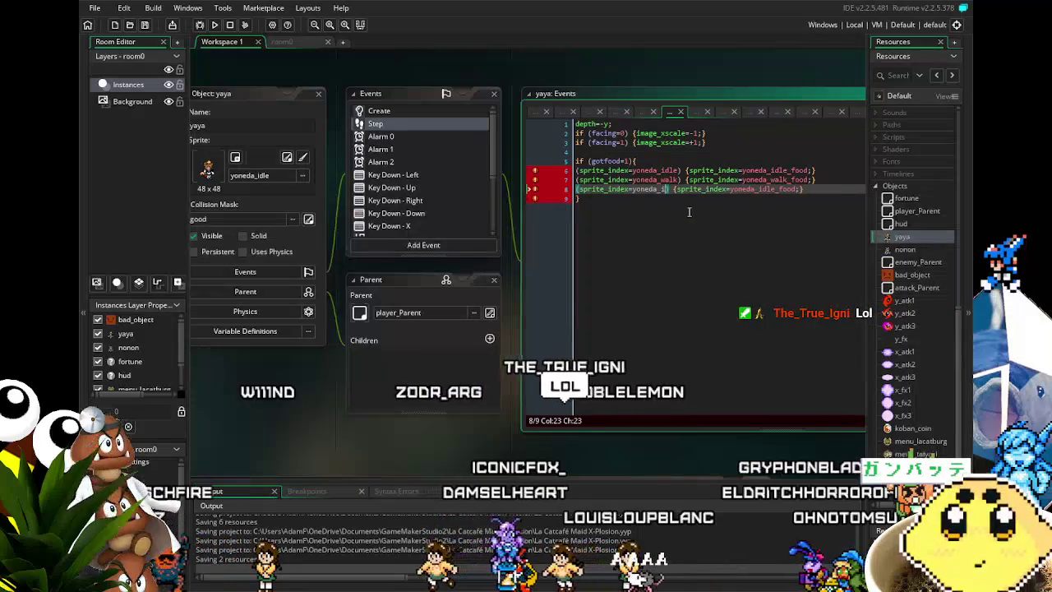
text(atk))
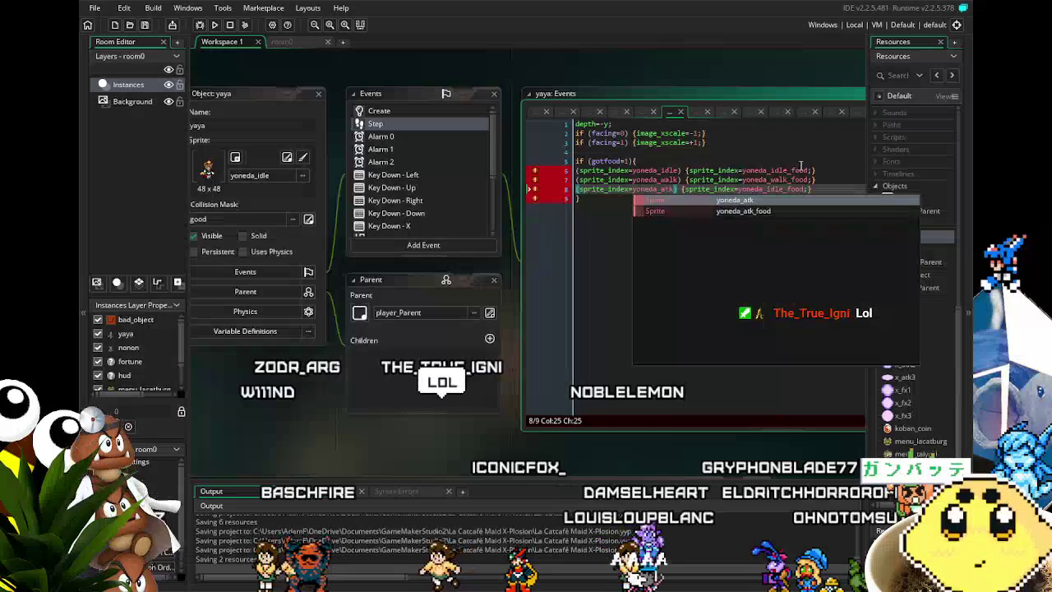
click(801, 190)
click(780, 190)
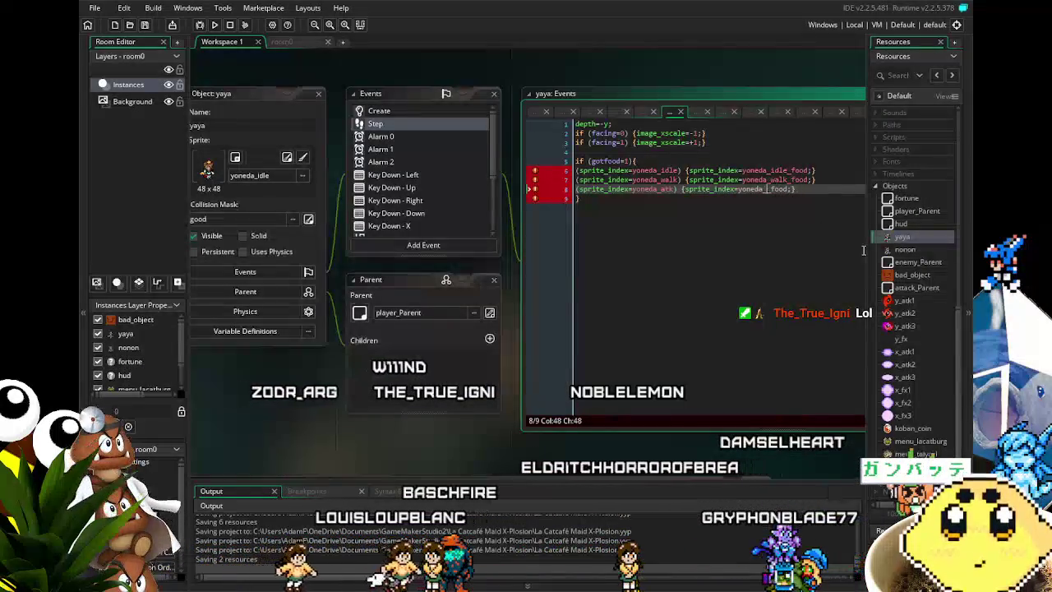
text(atk_)
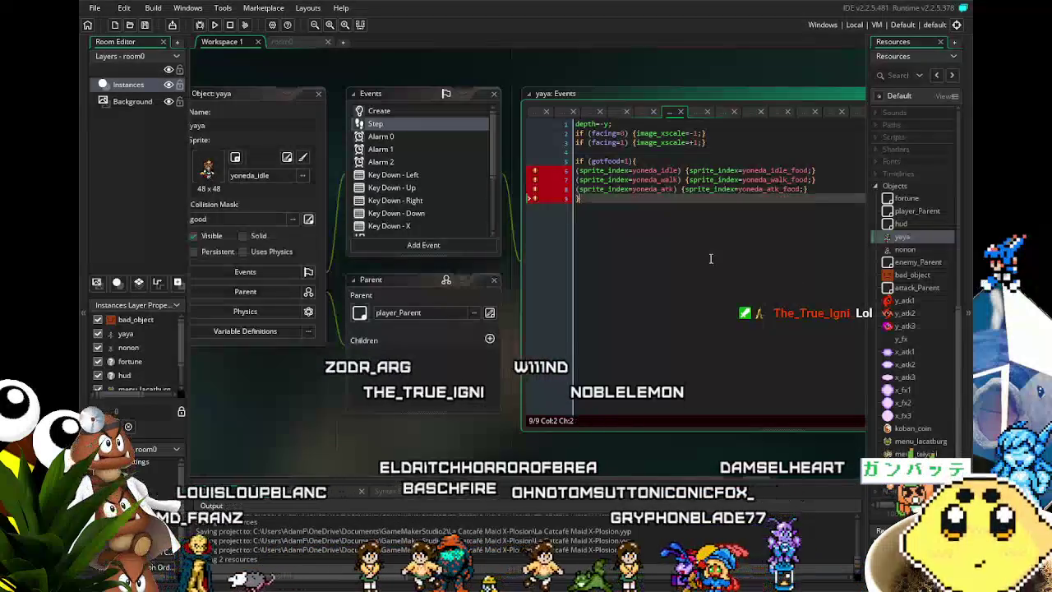
click(639, 212)
Prefix each sprite-swap line with if and select the whole gotfood block
click(632, 160)
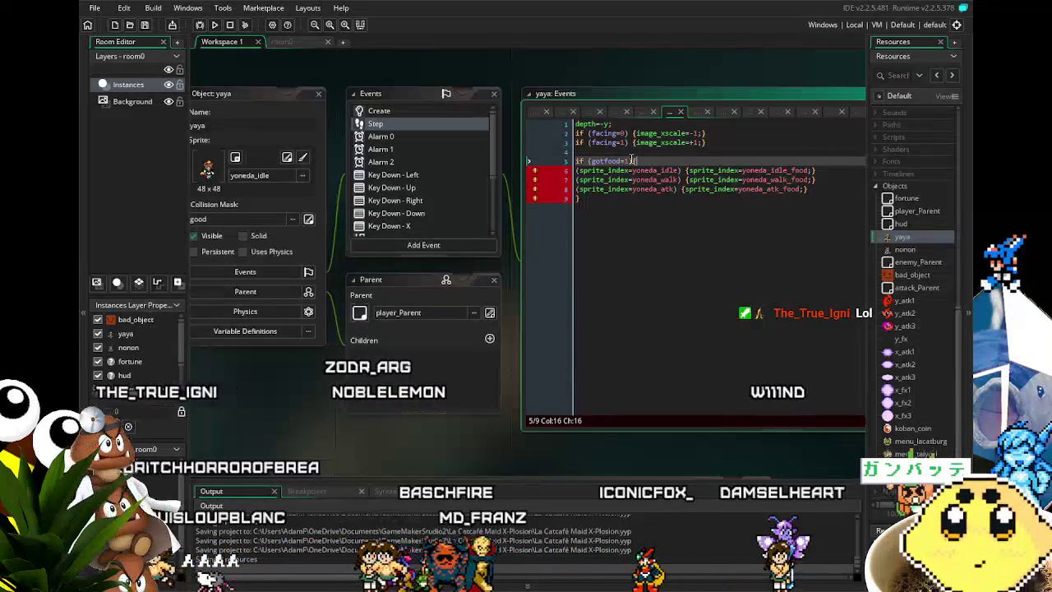
click(577, 170)
text(if )
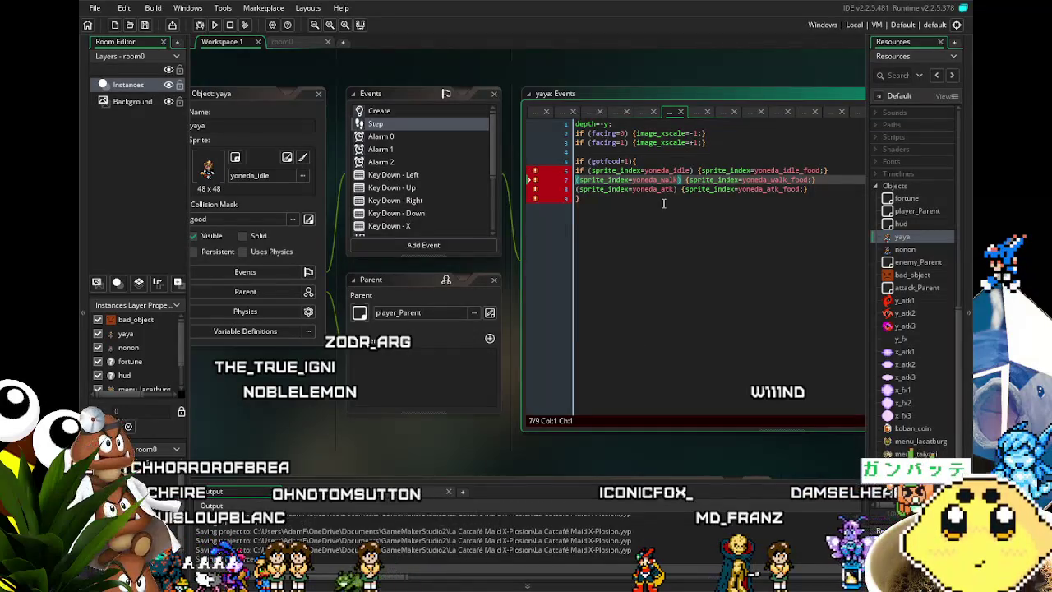
text(if)
key(Down)
key(Home)
text(if)
click(585, 198)
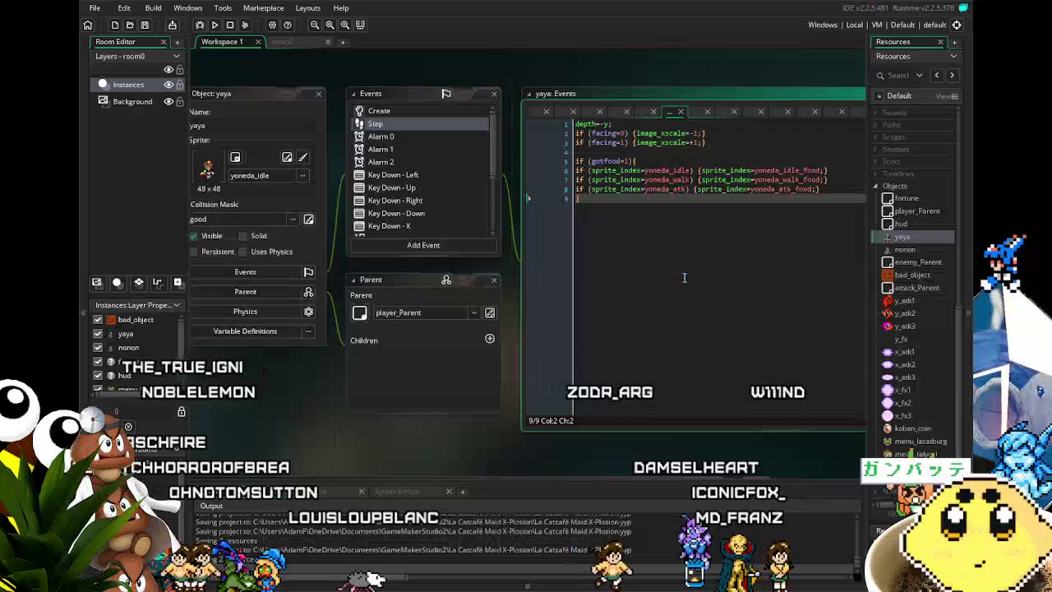
drag(585, 198, 527, 159)
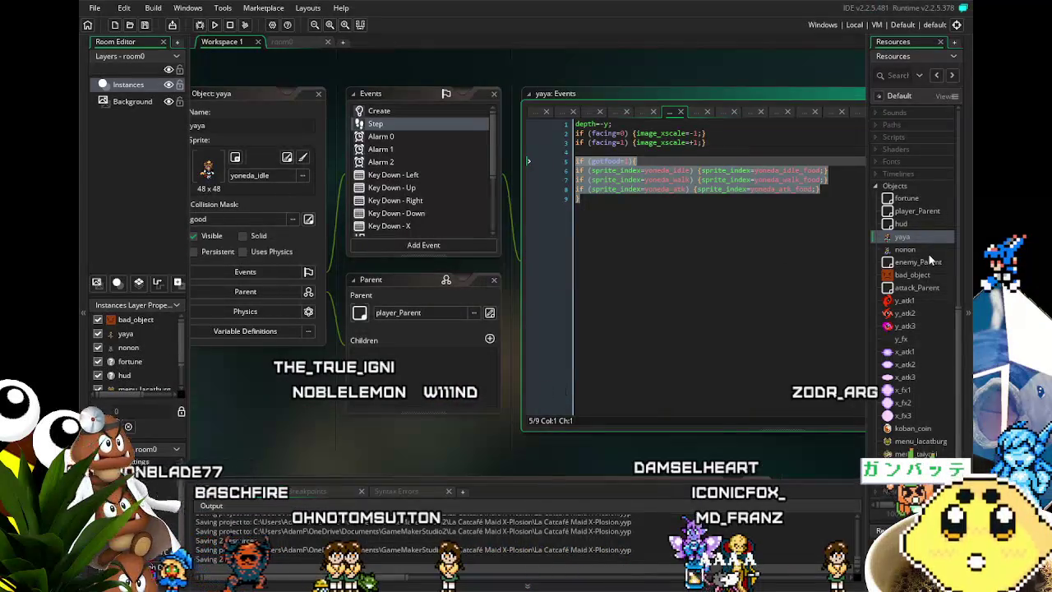
double_click(904, 249)
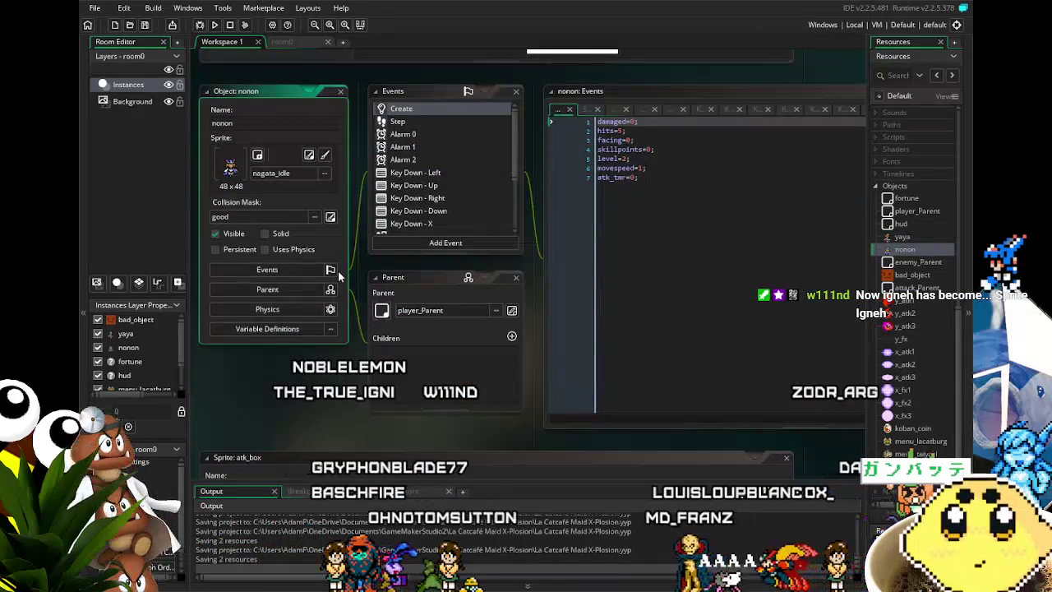
Paste the gotfood block into nonon's Step event and replace all 'yoneda' with 'nagata'
click(422, 121)
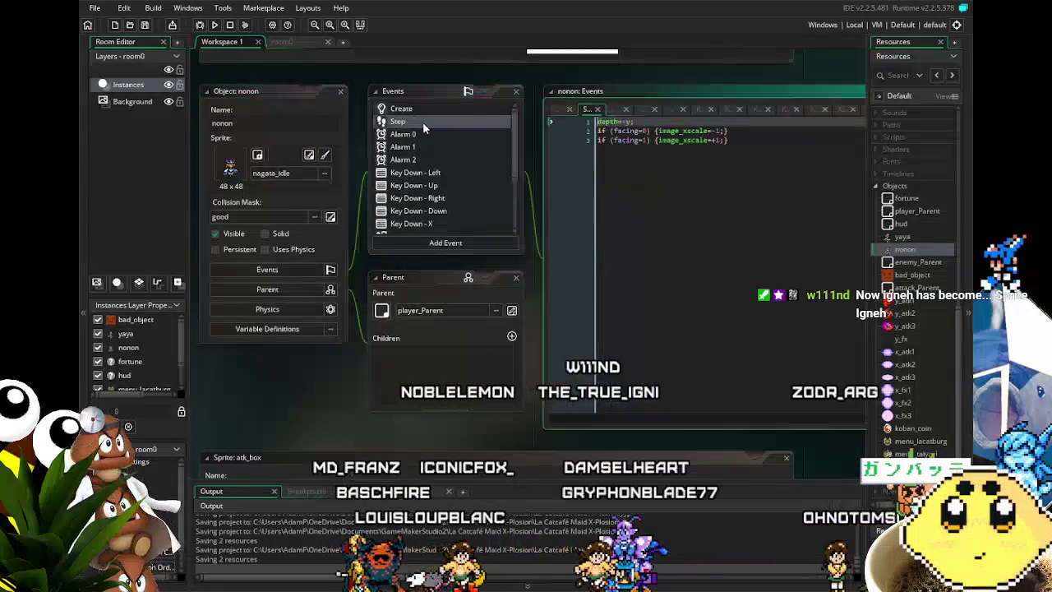
click(720, 183)
key(ctrl+v)
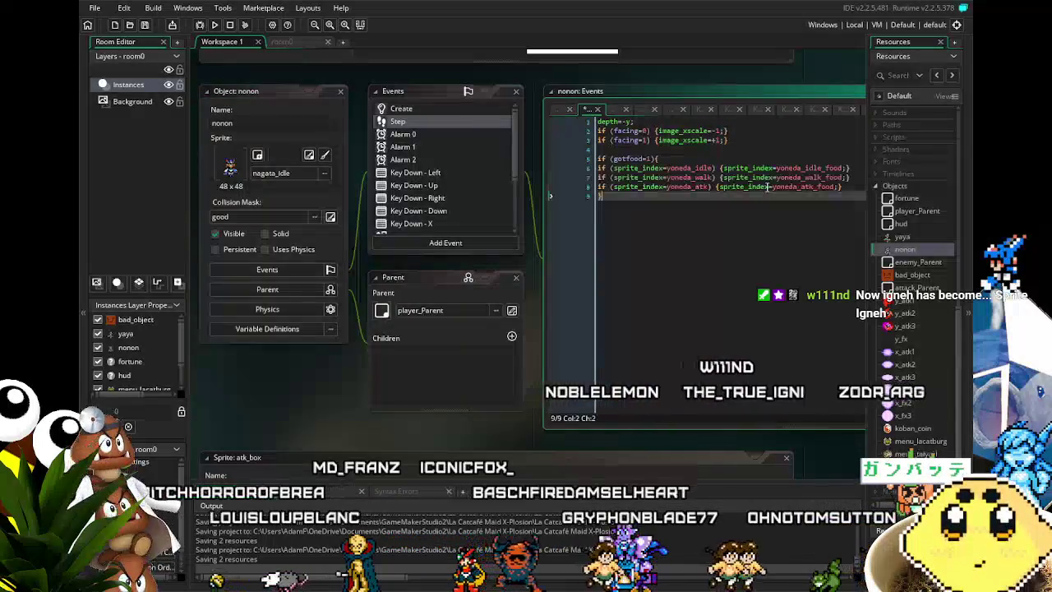
key(ctrl+f)
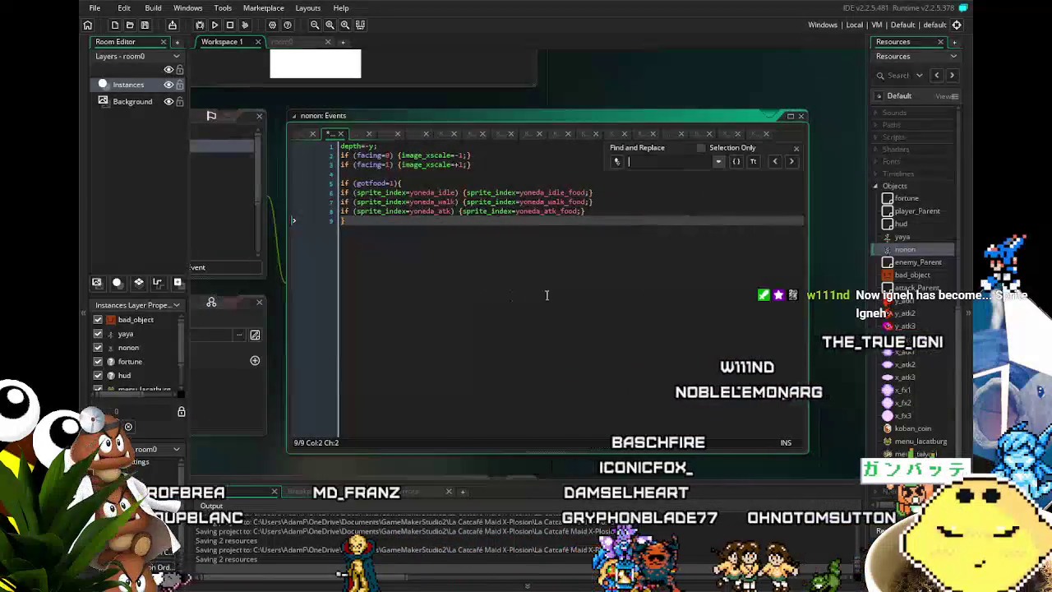
text(y)
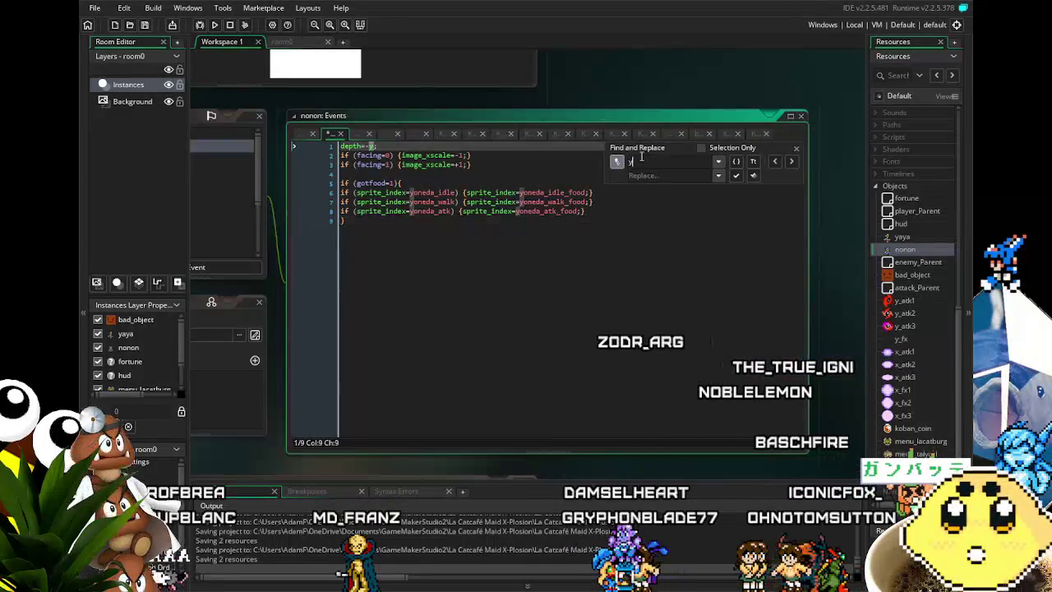
text(oneda)
key(Tab)
text(nagata)
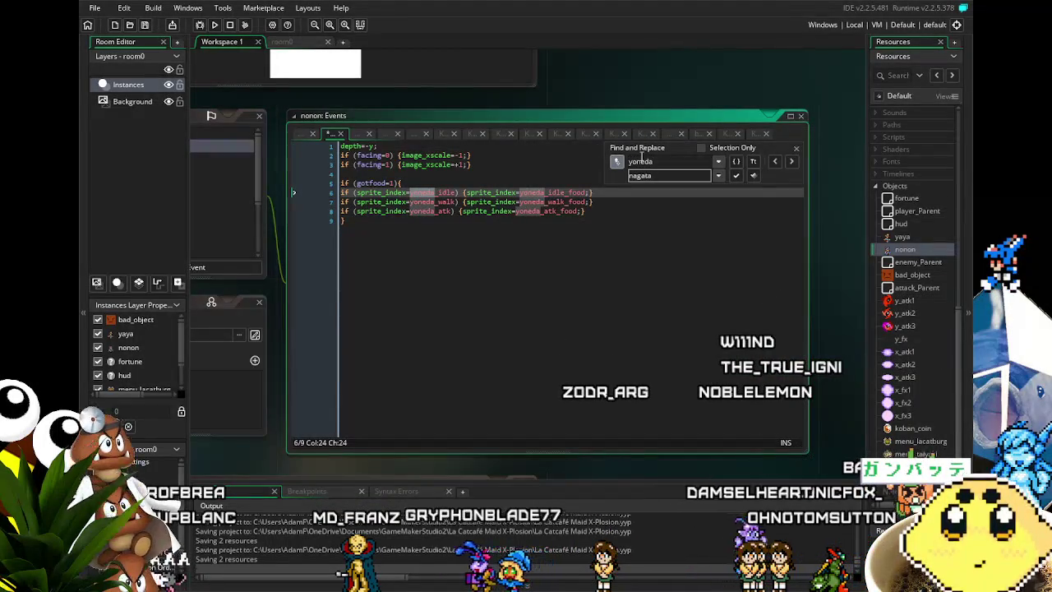
click(753, 175)
click(581, 245)
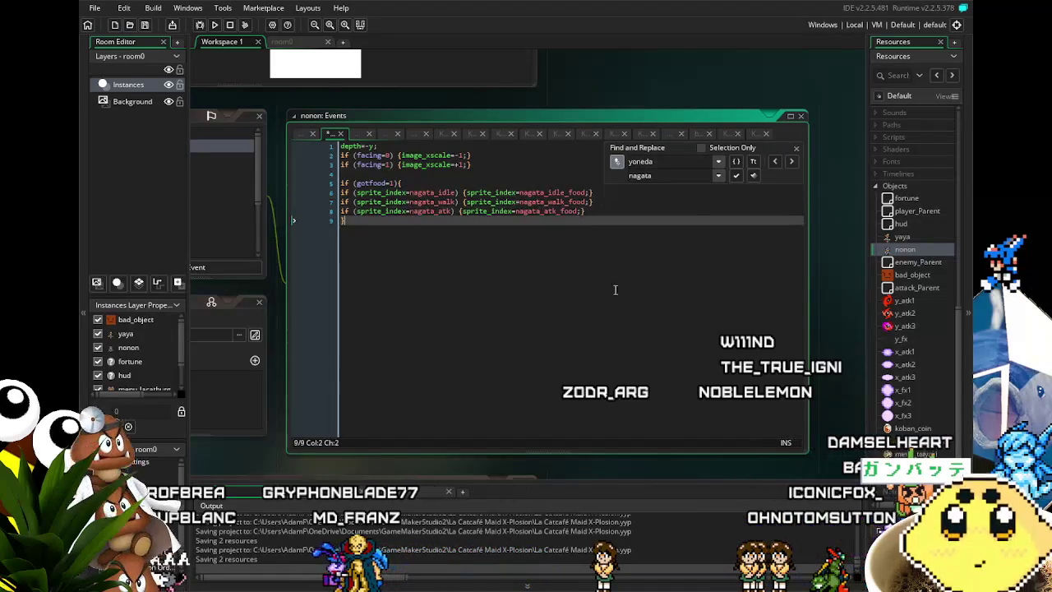
click(742, 102)
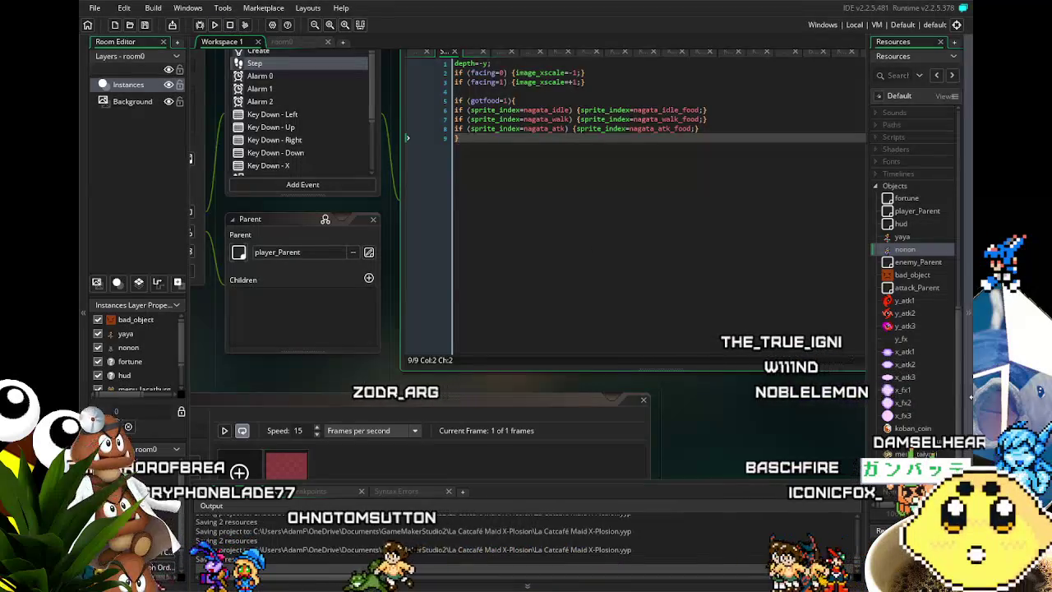
scroll(892, 444, down, 1)
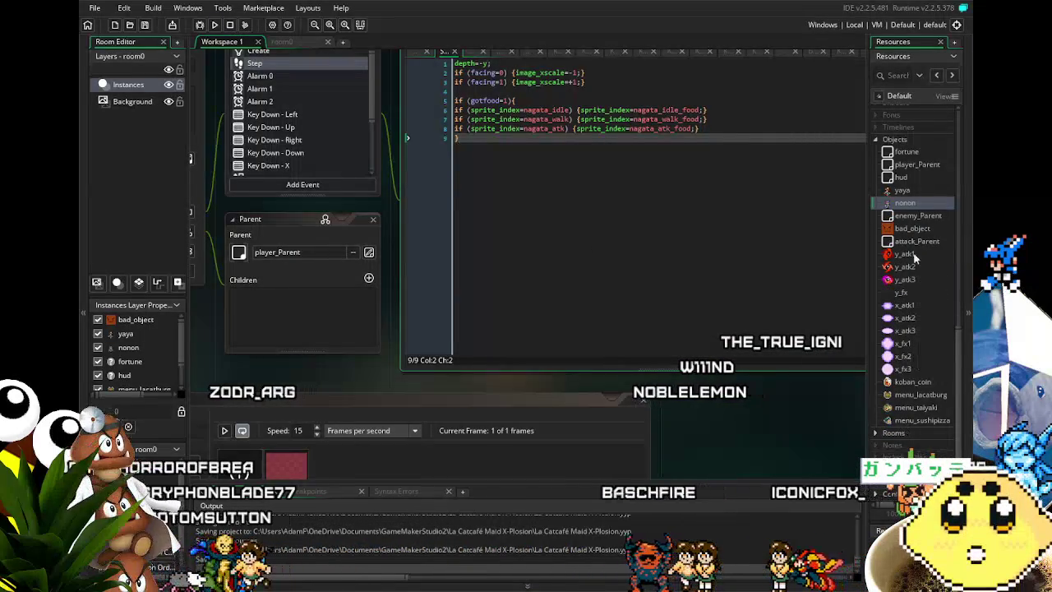
Check yaya's Create code, then append gotfood=0; to nonon's Create event
double_click(901, 190)
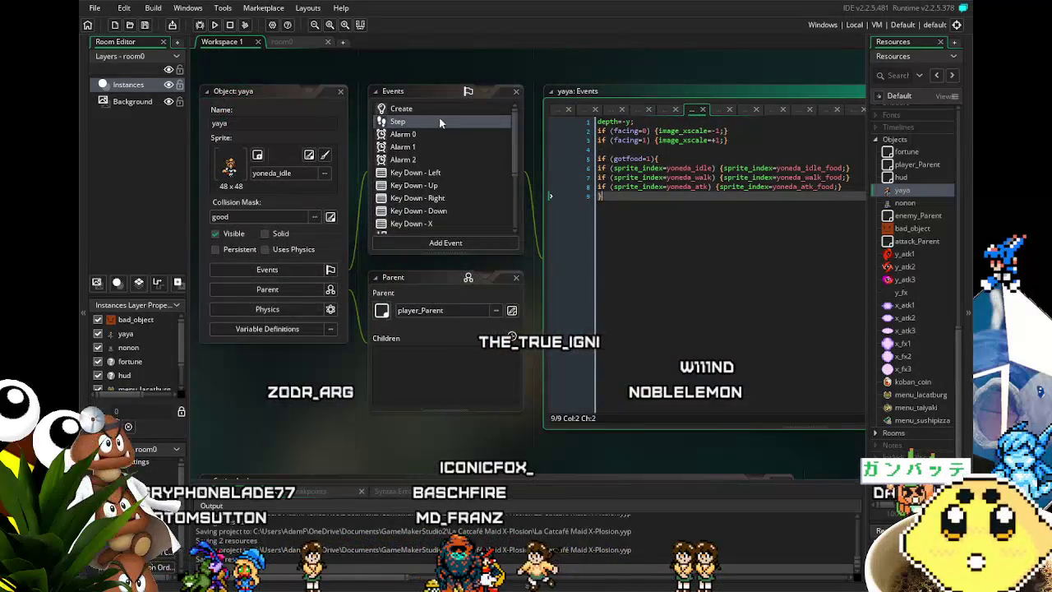
click(410, 112)
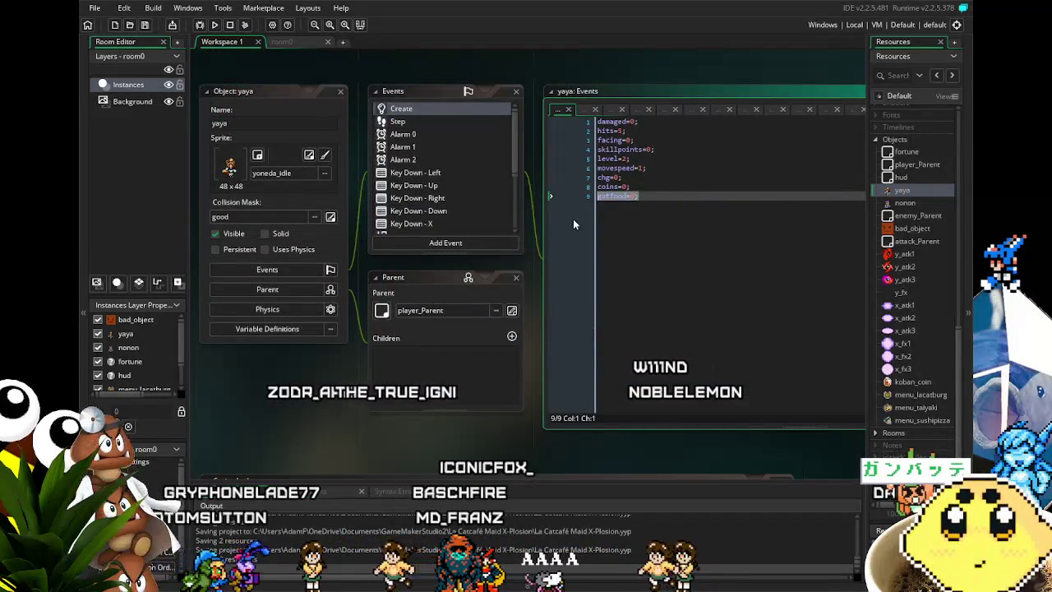
double_click(903, 202)
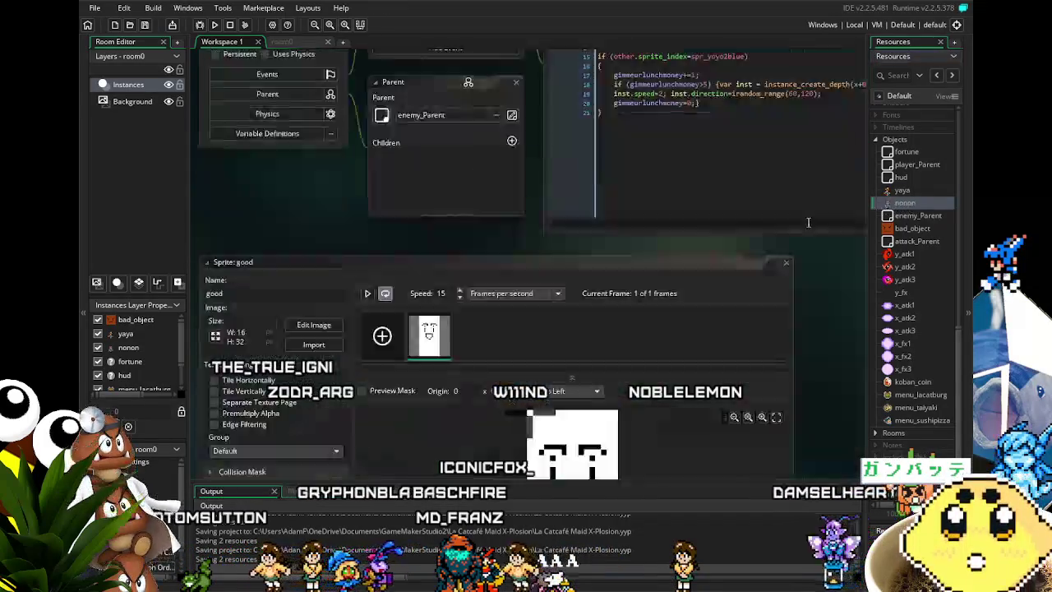
click(414, 109)
click(732, 225)
key(Return)
text(gotfood=0;)
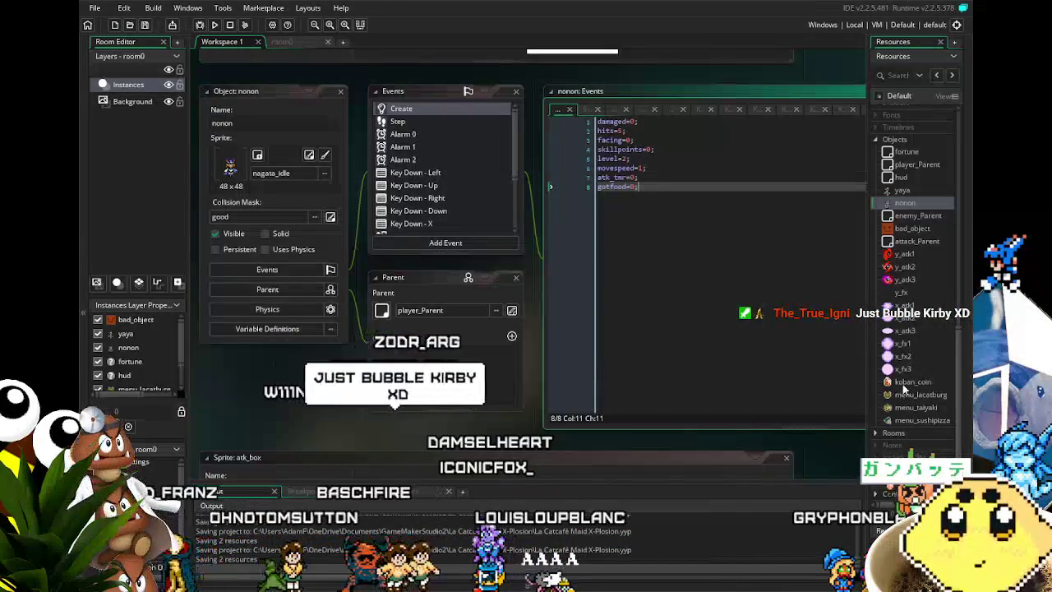
double_click(907, 382)
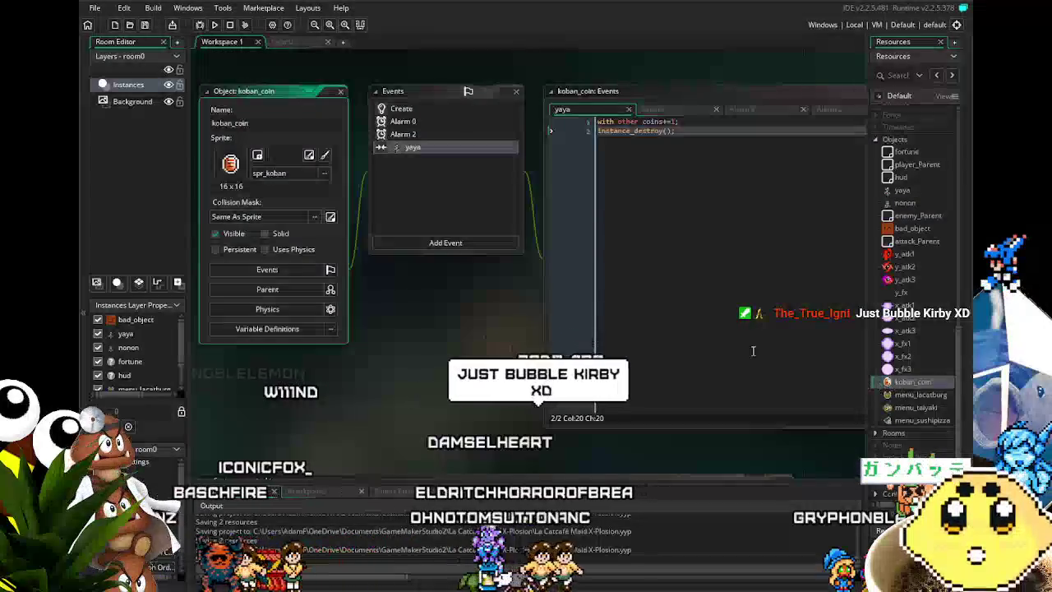
Change koban_coin's yaya collision event to a player_Parent collision
right_click(401, 150)
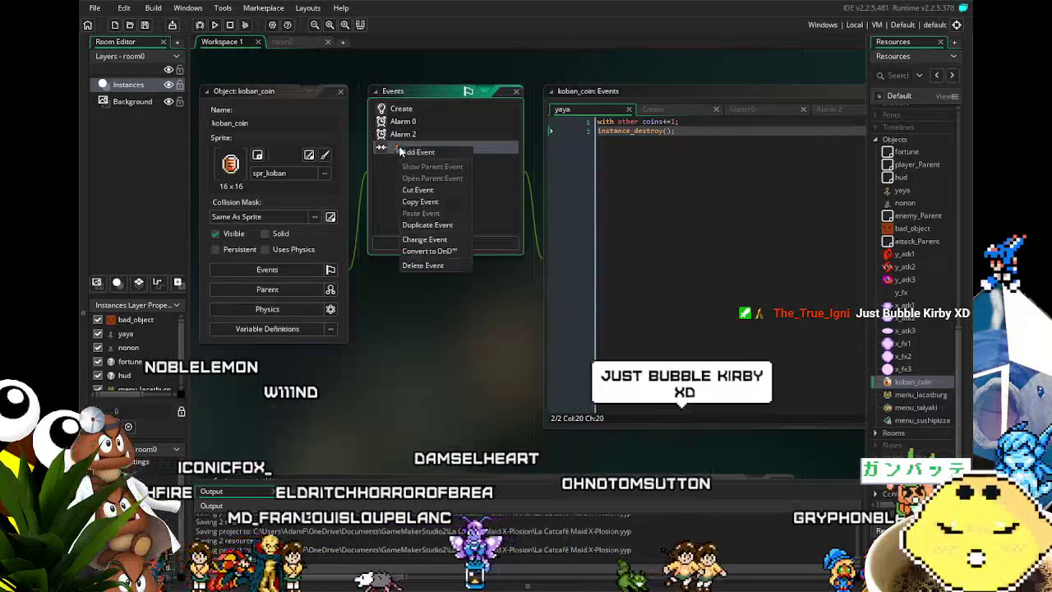
click(427, 239)
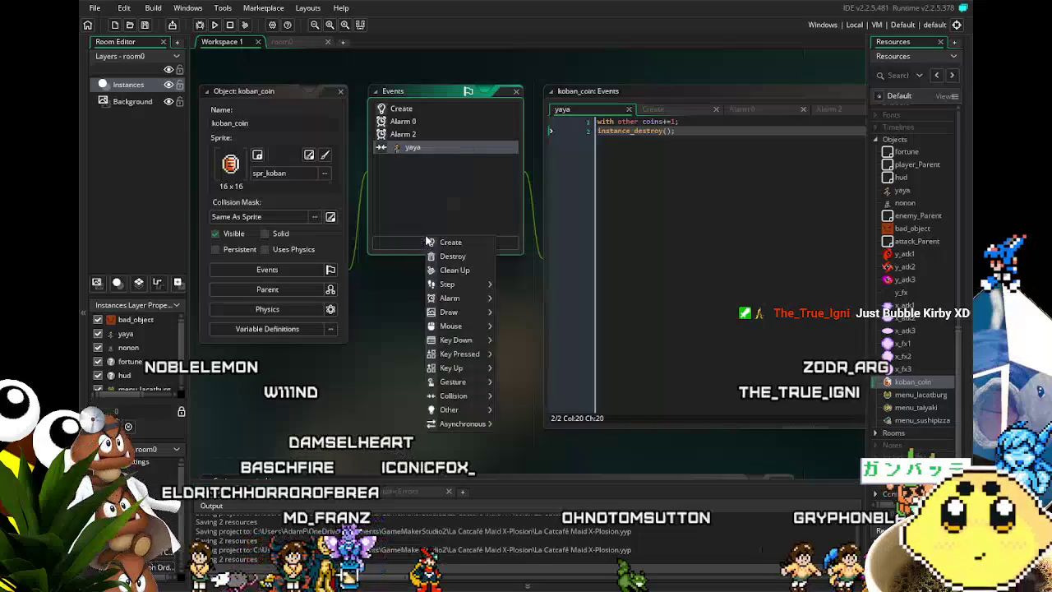
mouse_move(477, 343)
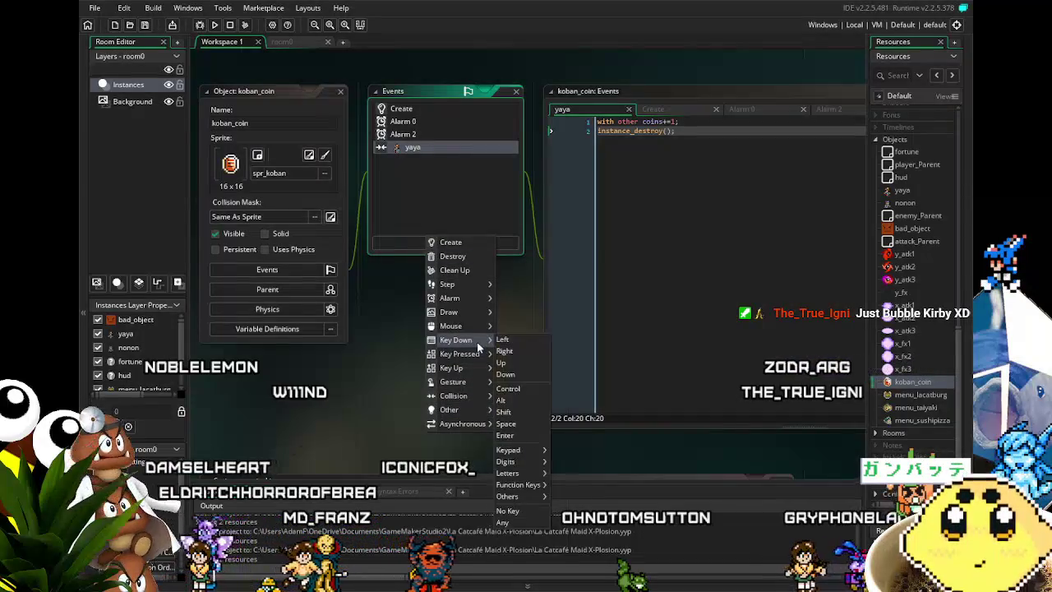
mouse_move(460, 410)
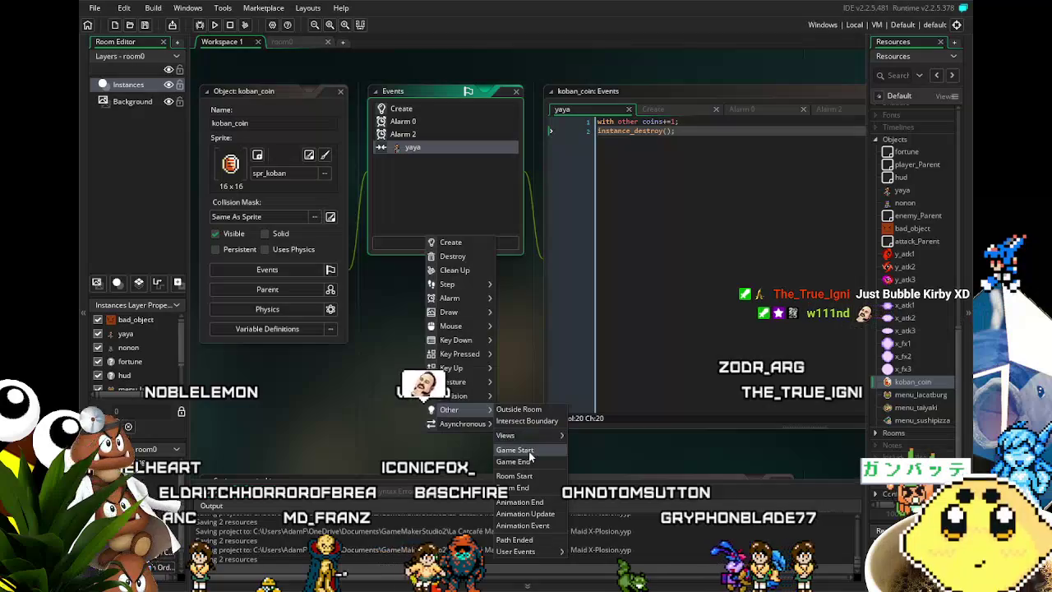
mouse_move(455, 320)
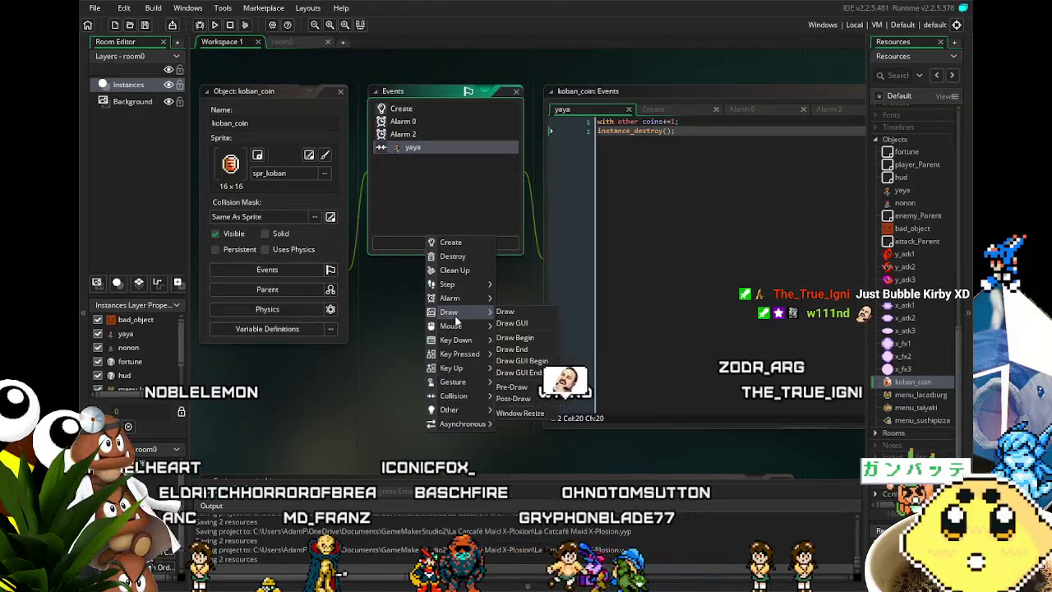
mouse_move(455, 395)
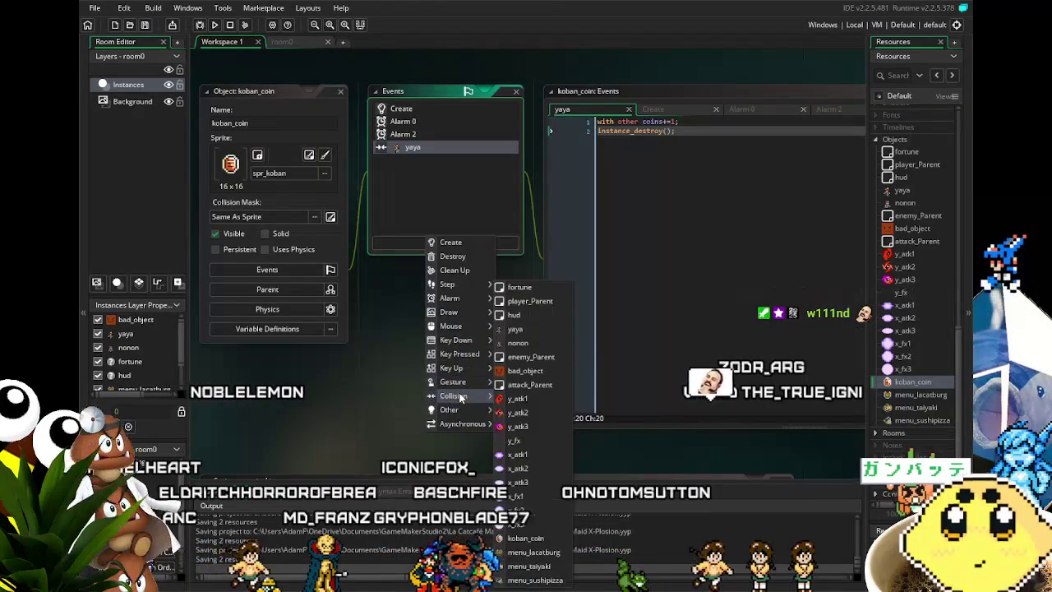
click(535, 300)
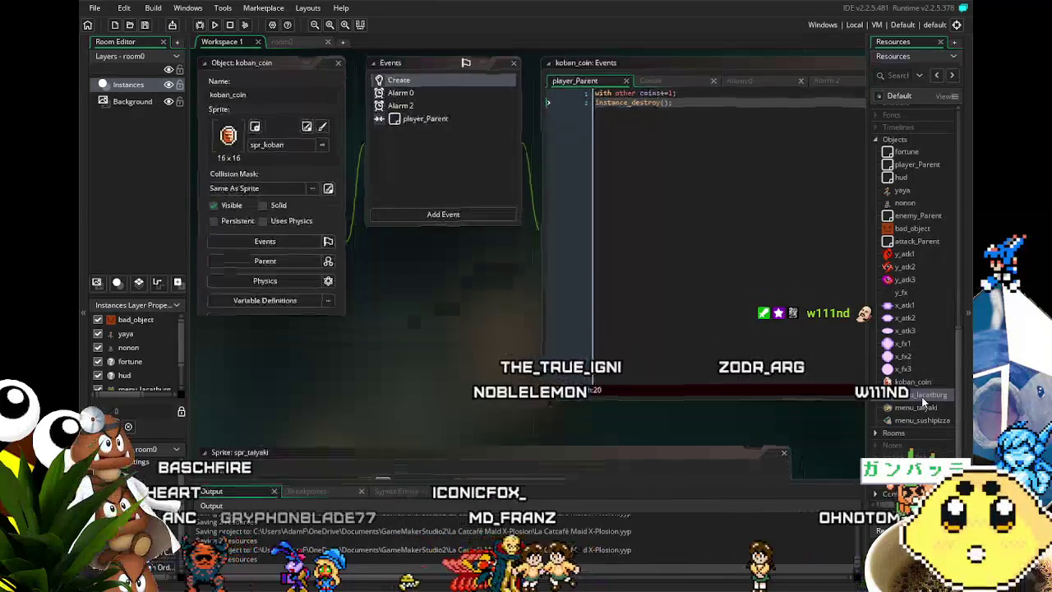
Change menu_lacatburg's yaya collision event to a player_Parent collision
double_click(920, 395)
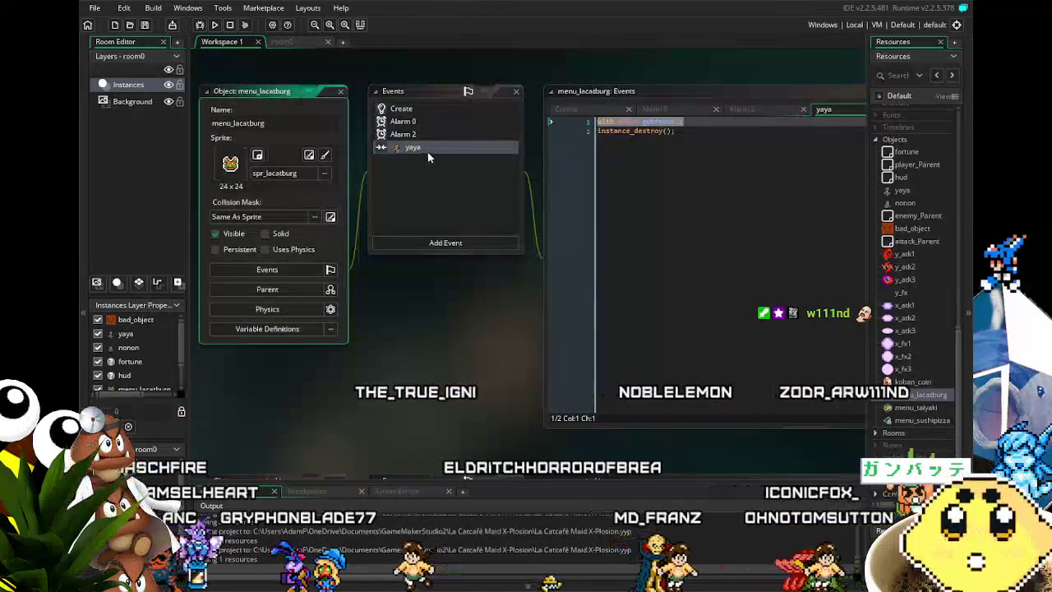
right_click(414, 147)
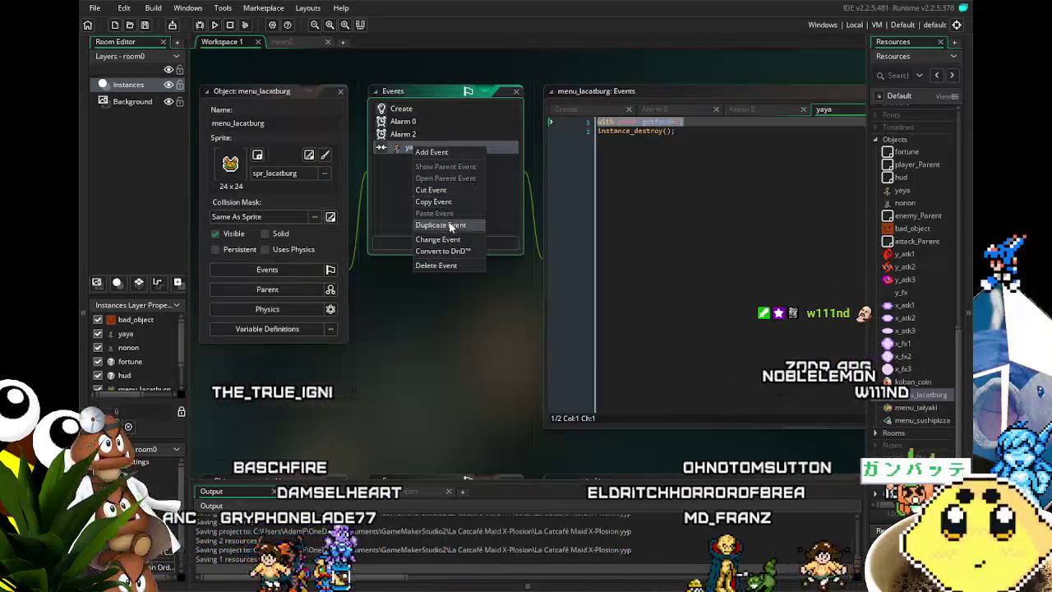
click(438, 239)
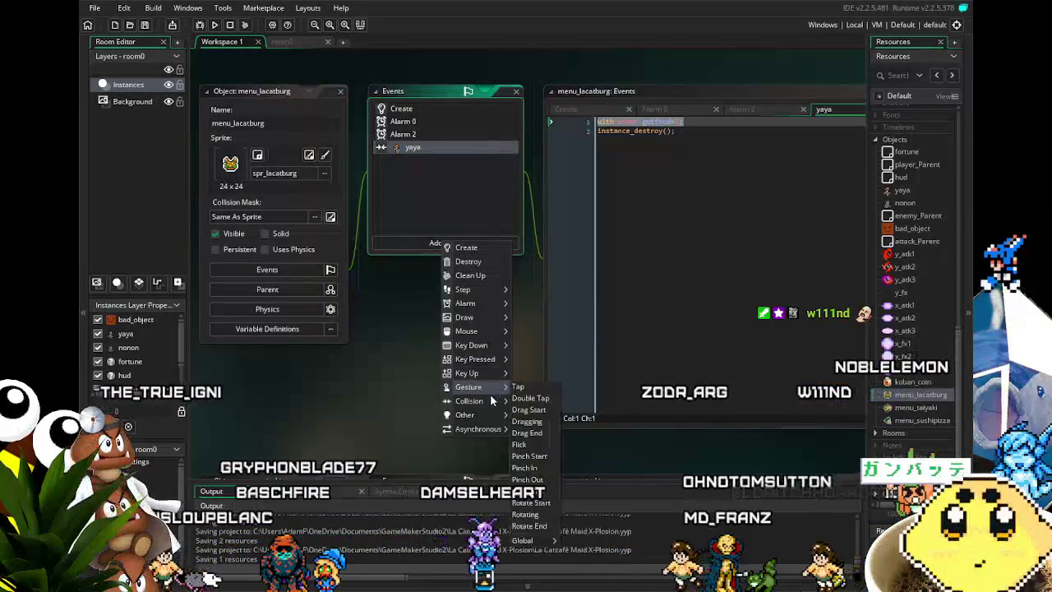
mouse_move(485, 400)
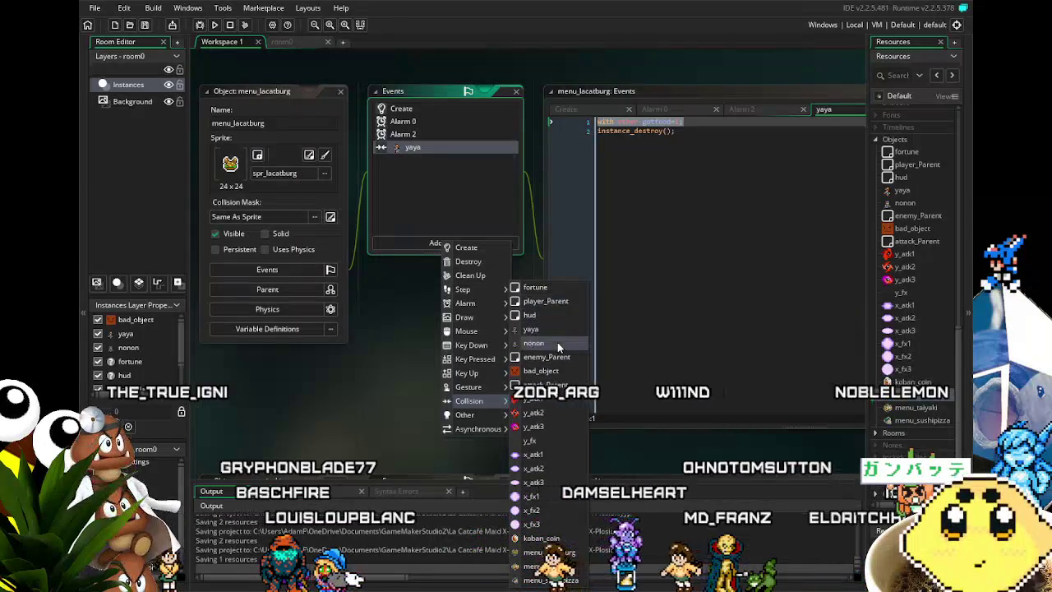
click(558, 303)
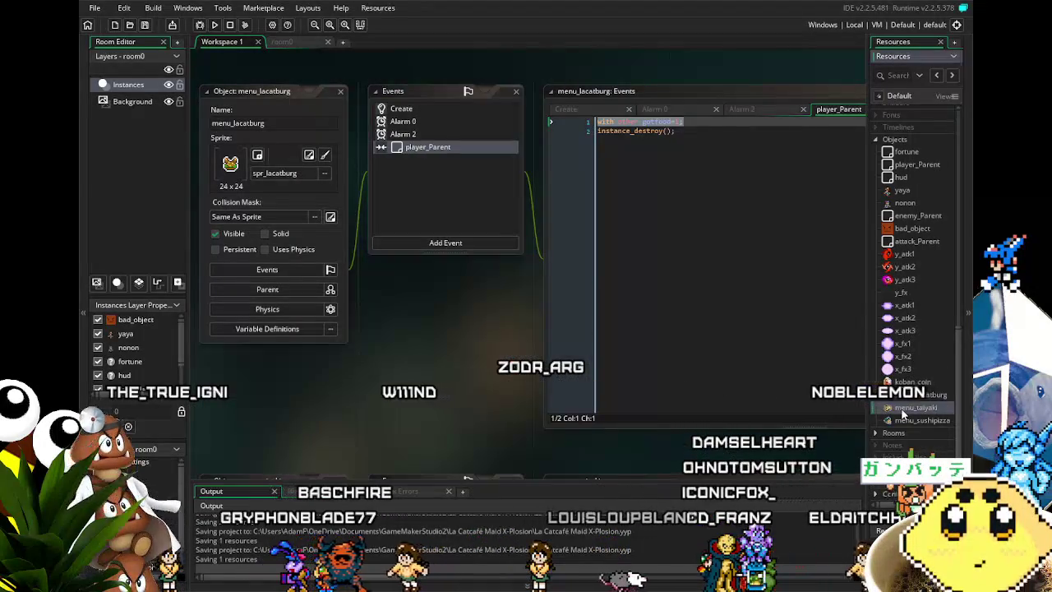
double_click(915, 407)
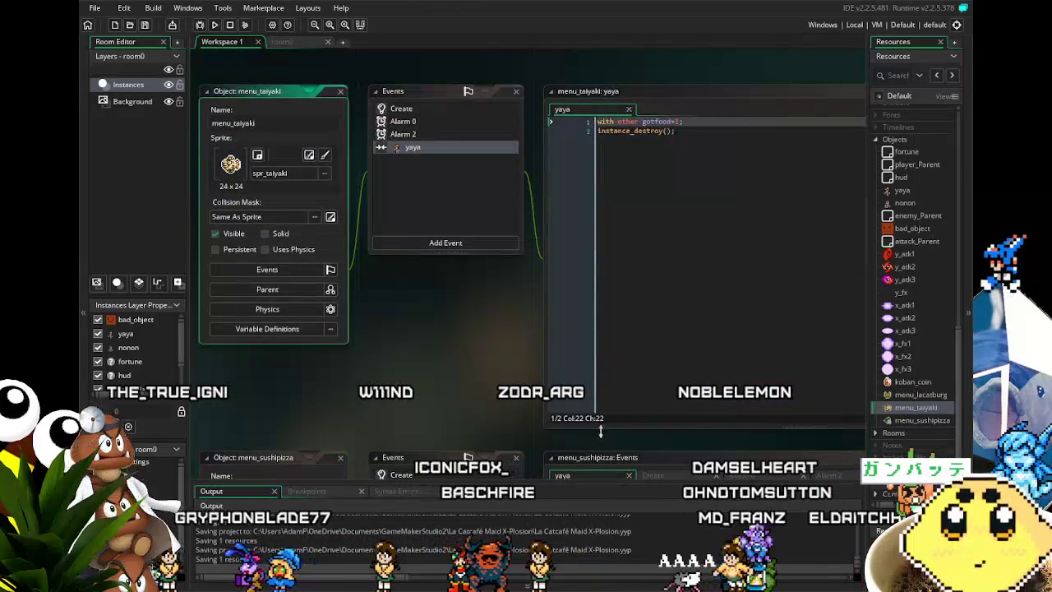
Change menu_taiyaki's yaya collision event to a player_Parent collision
click(409, 151)
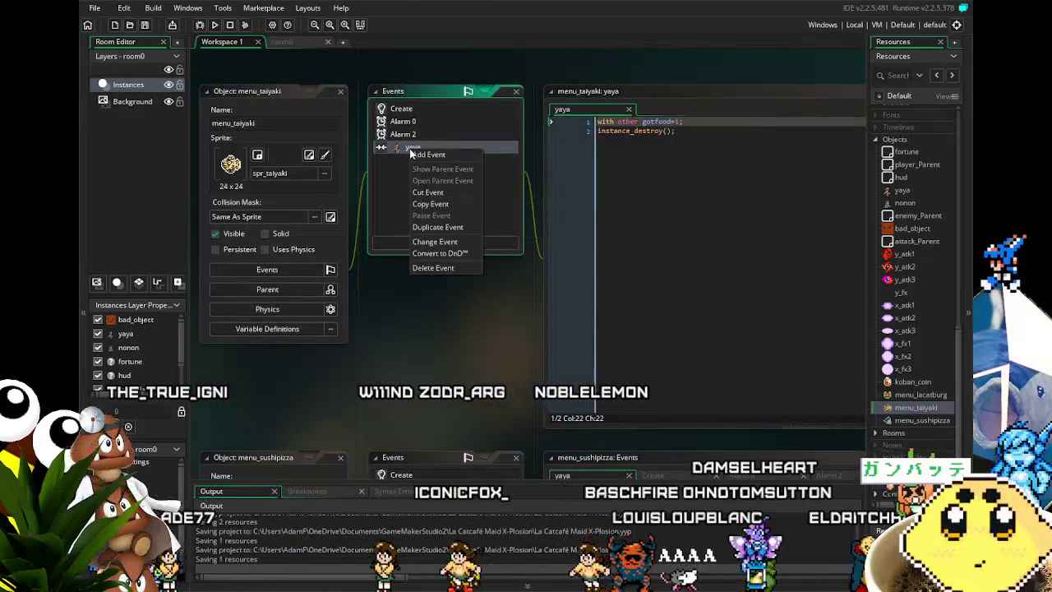
click(438, 241)
mouse_move(473, 386)
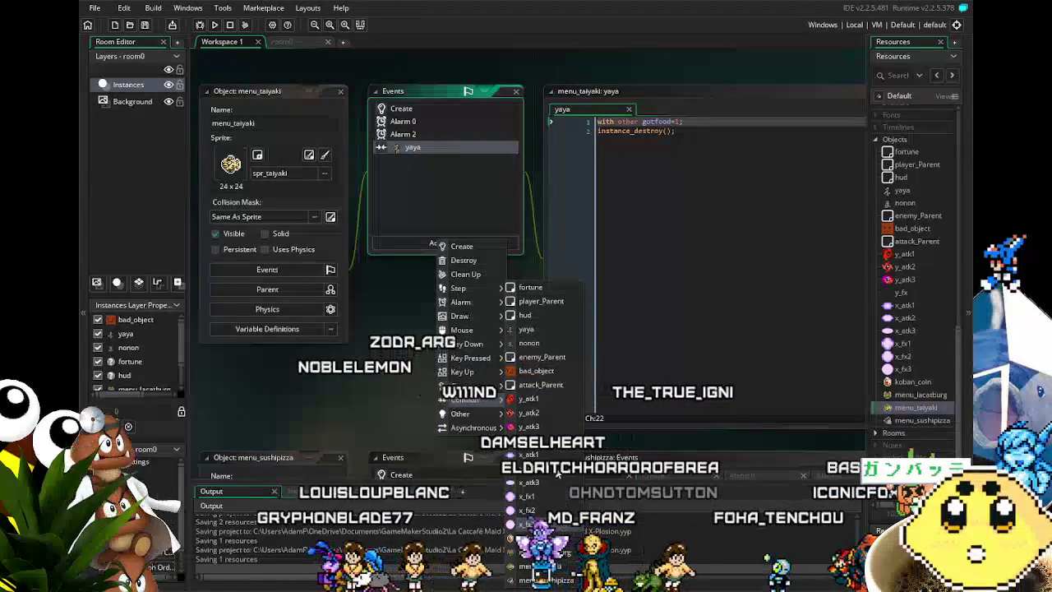
click(541, 301)
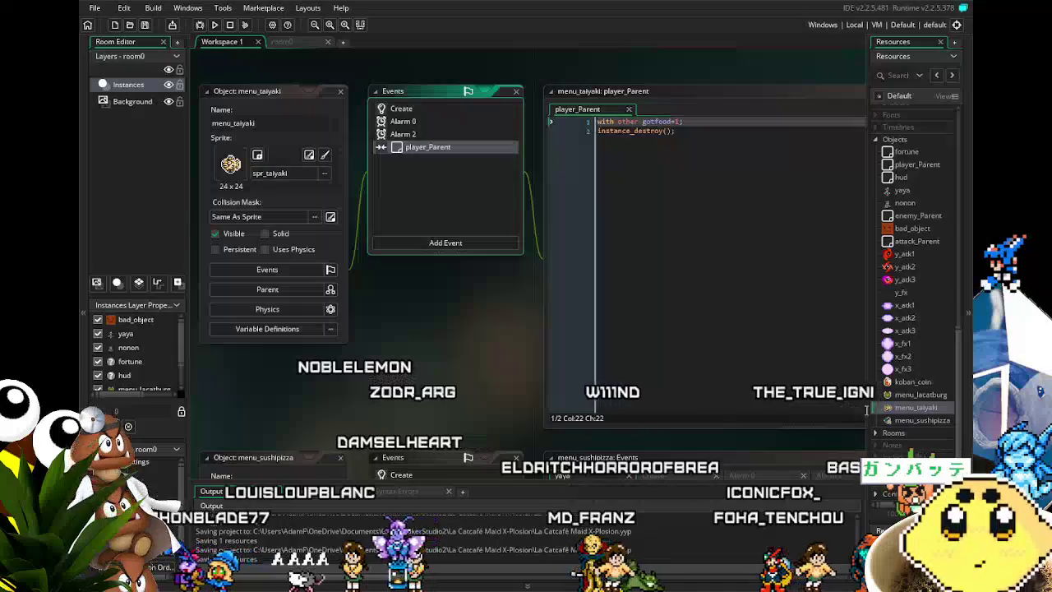
Retarget menu_sushipizza's collision event to player_Parent and save the project
double_click(920, 420)
right_click(395, 151)
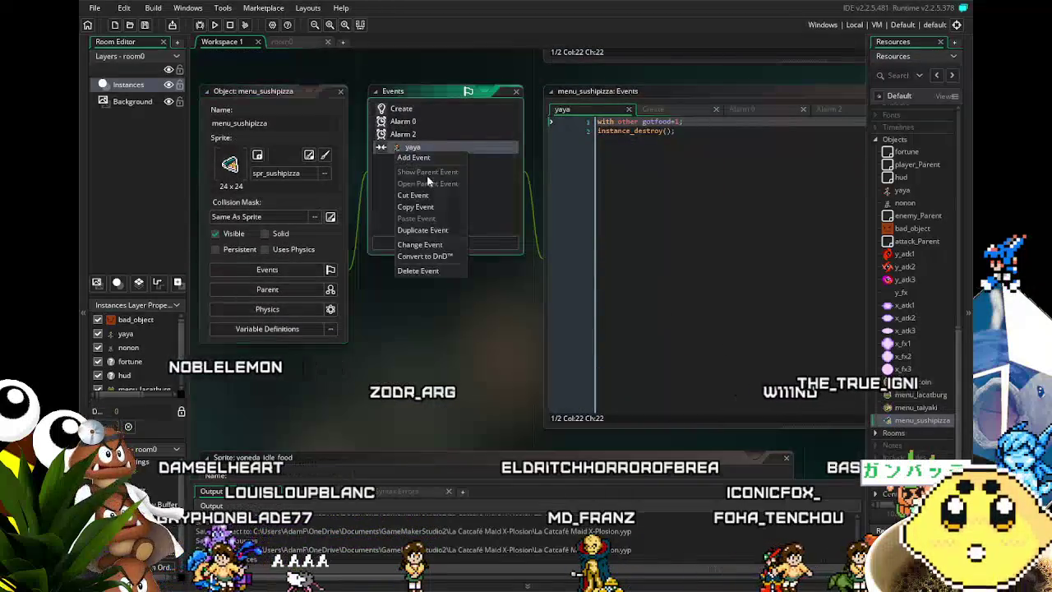
click(430, 245)
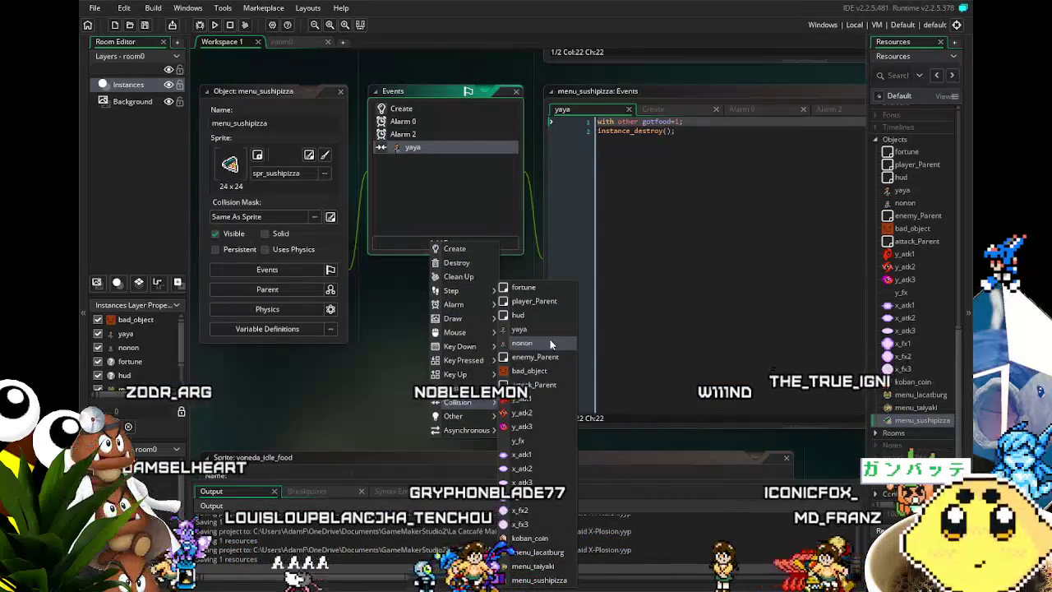
click(538, 301)
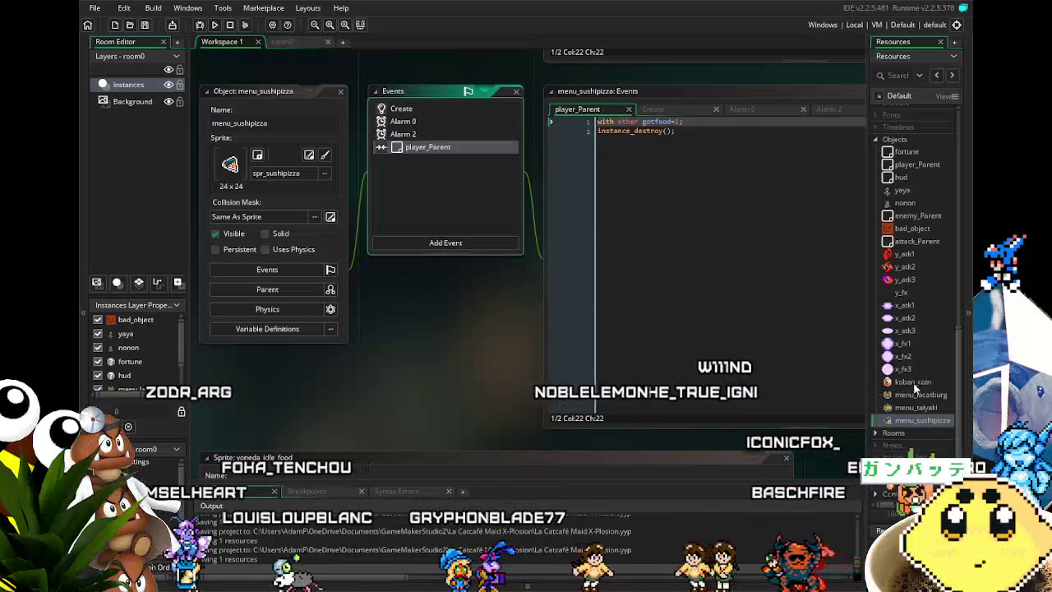
click(146, 26)
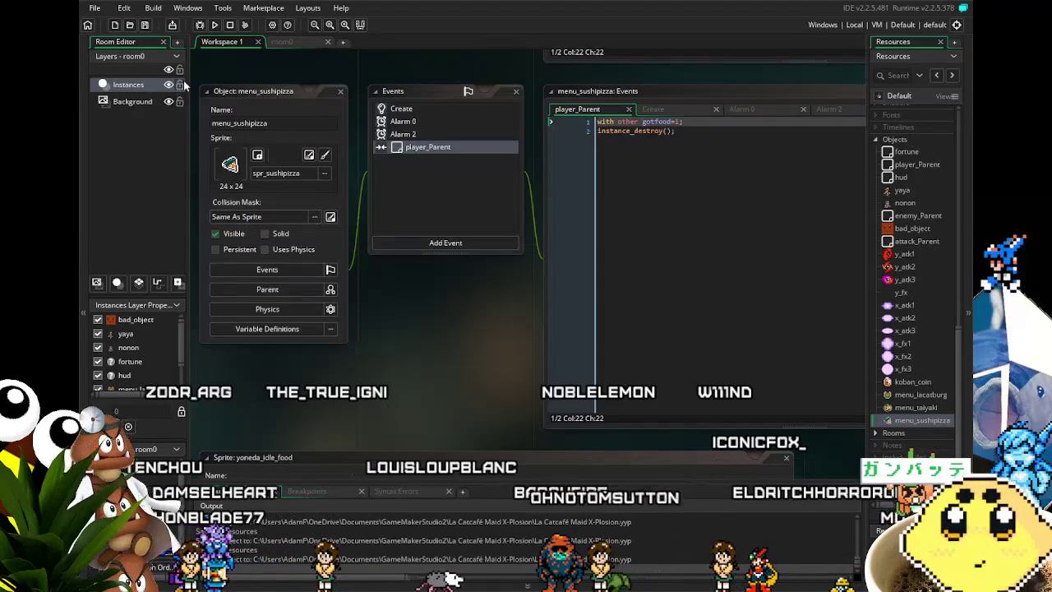
drag(375, 355, 346, 365)
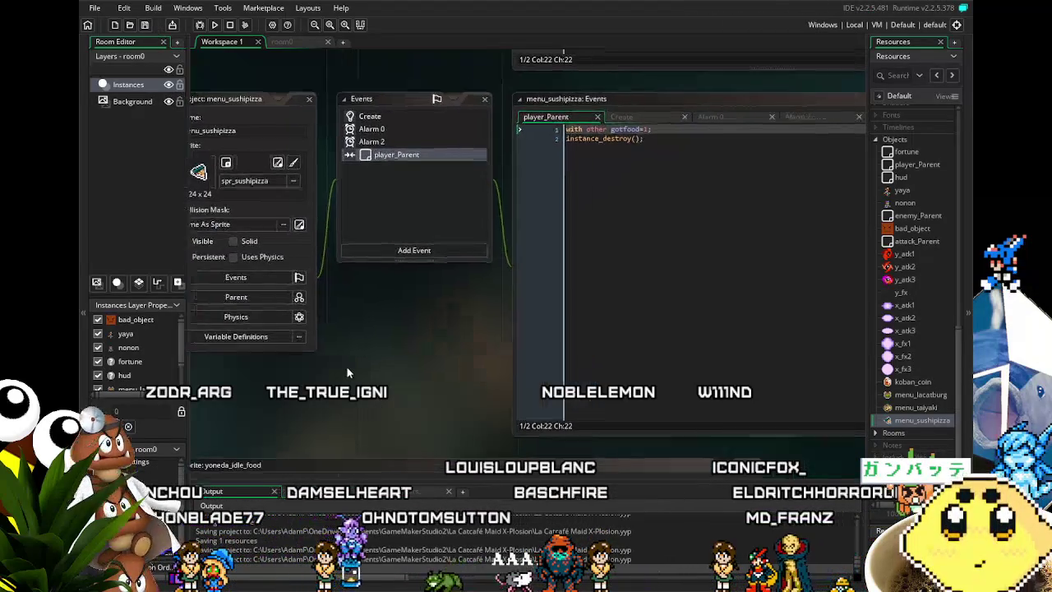
mouse_move(270, 423)
mouse_down()
mouse_move(331, 399)
mouse_move(431, 273)
mouse_up()
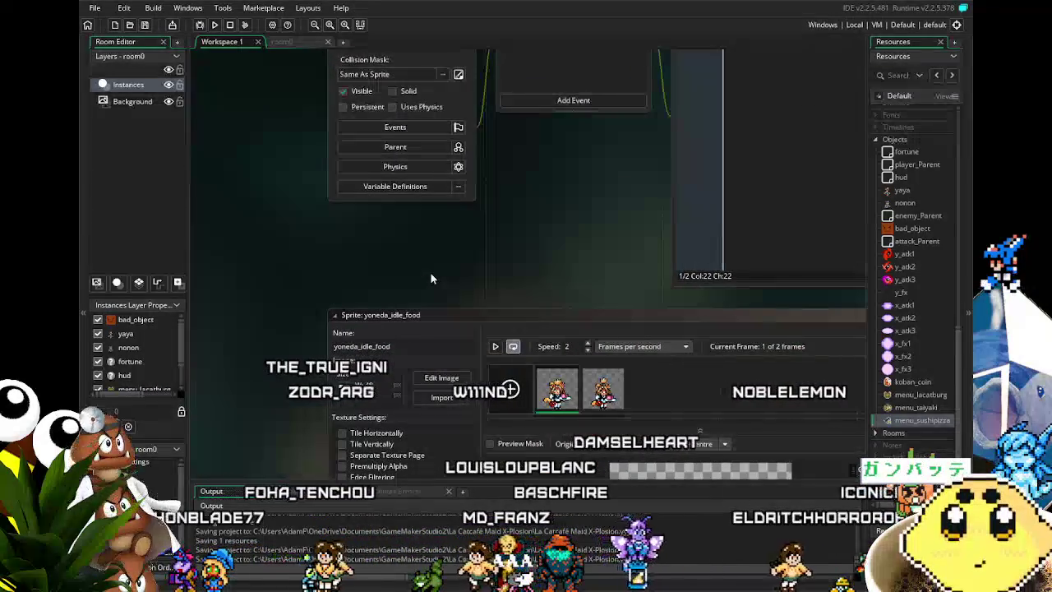
scroll(430, 273, down, 5)
scroll(239, 369, down, 5)
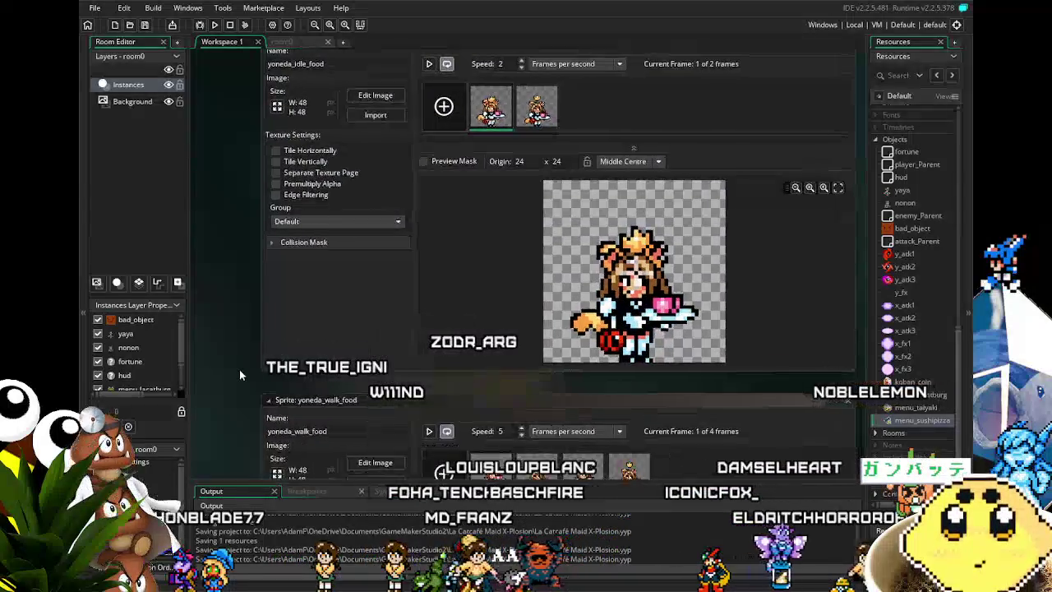
drag(243, 383, 212, 326)
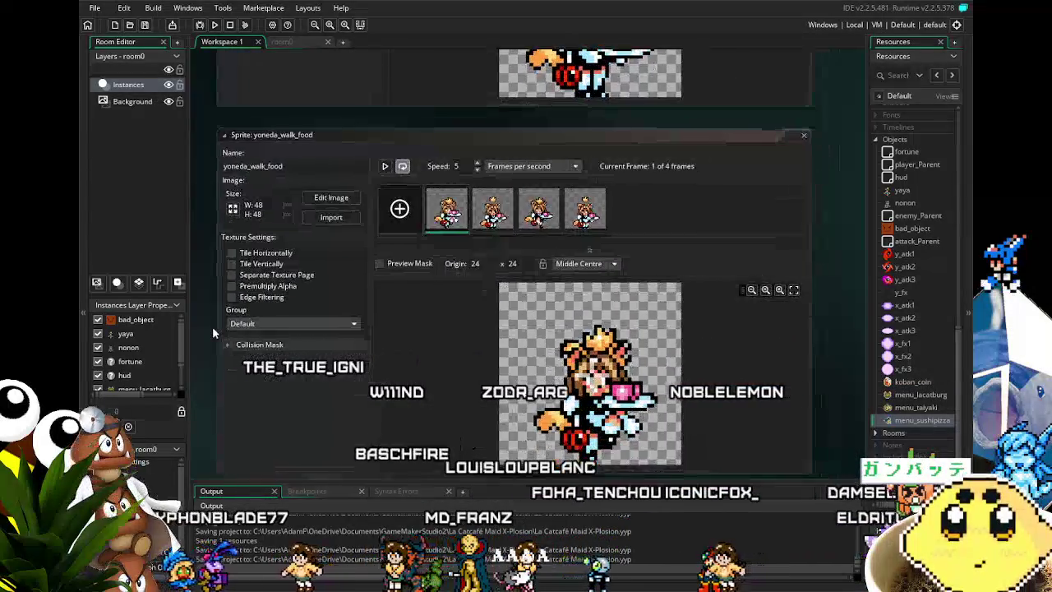
scroll(216, 327, up, 2)
scroll(226, 333, up, 10)
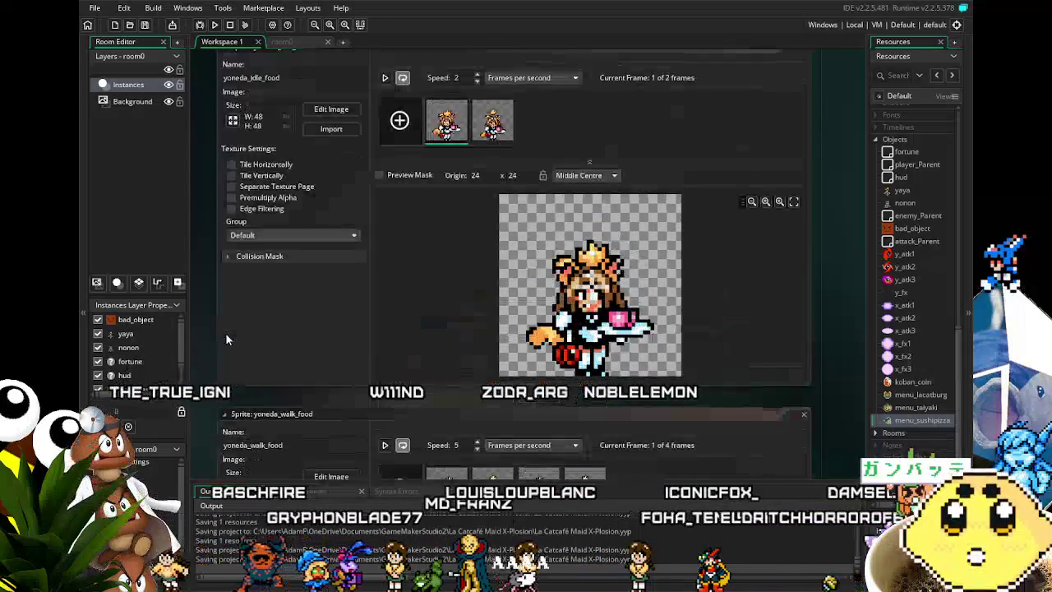
scroll(226, 334, up, 10)
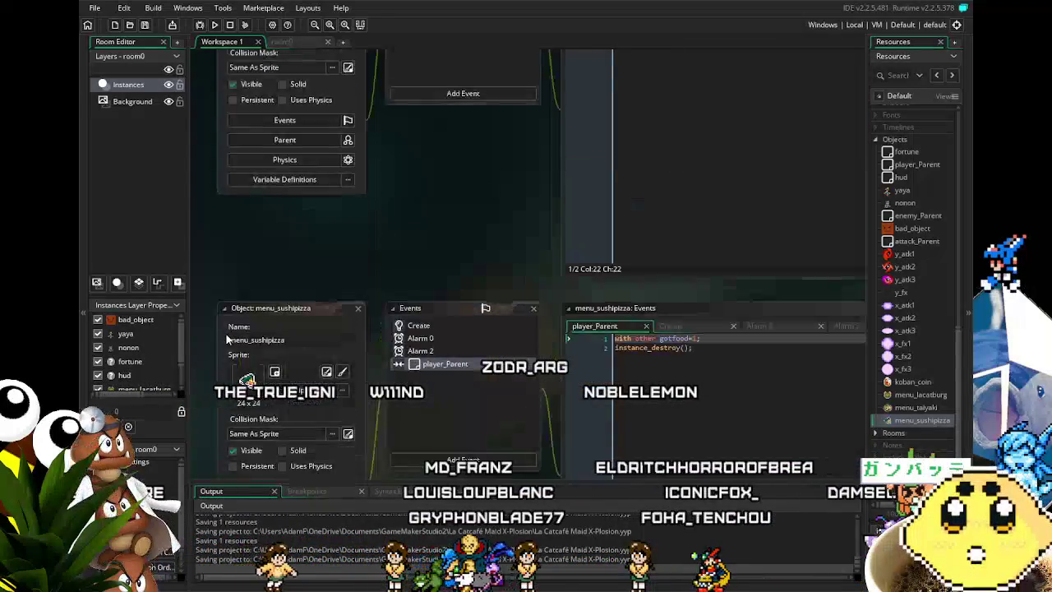
scroll(225, 334, up, 4)
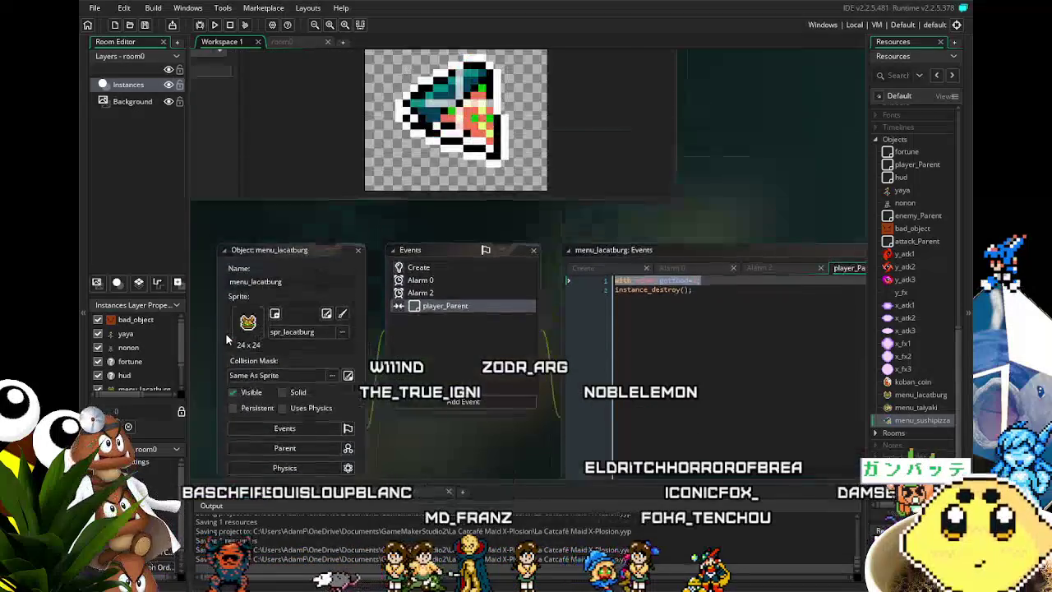
scroll(227, 334, up, 5)
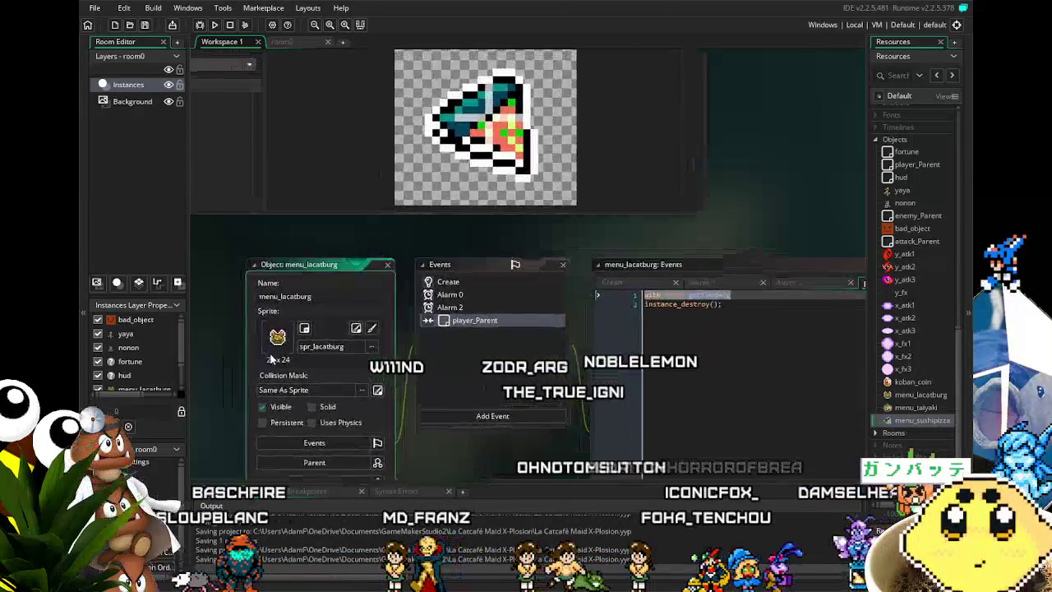
scroll(201, 409, up, 4)
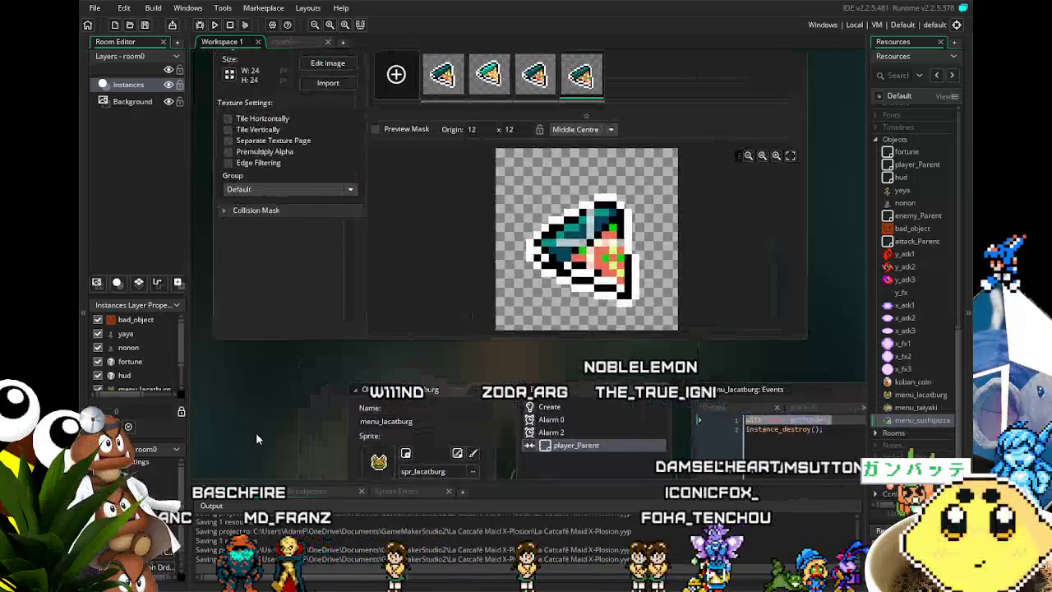
scroll(211, 405, up, 5)
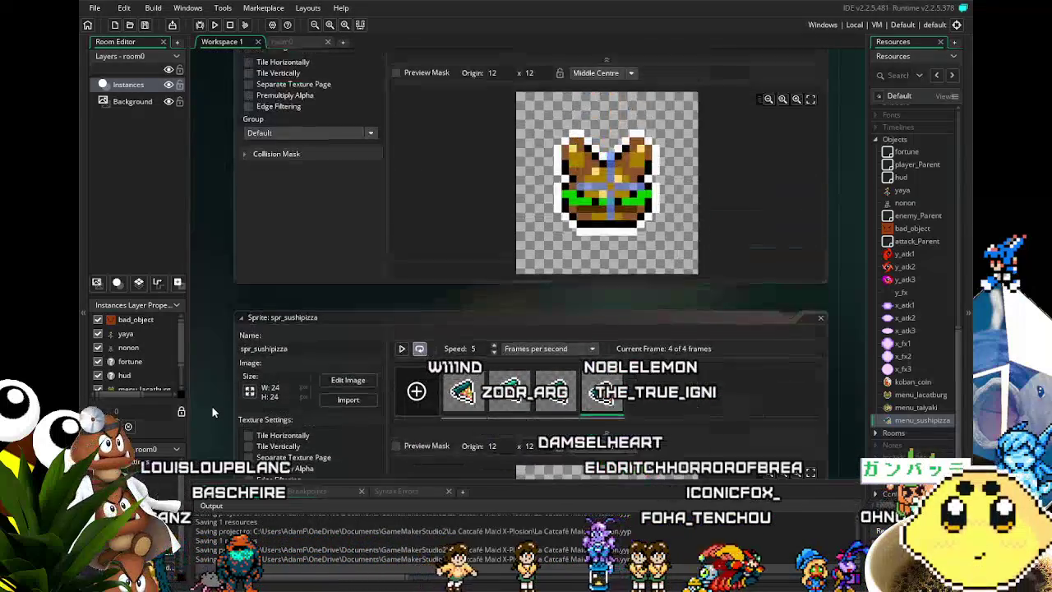
scroll(218, 407, up, 4)
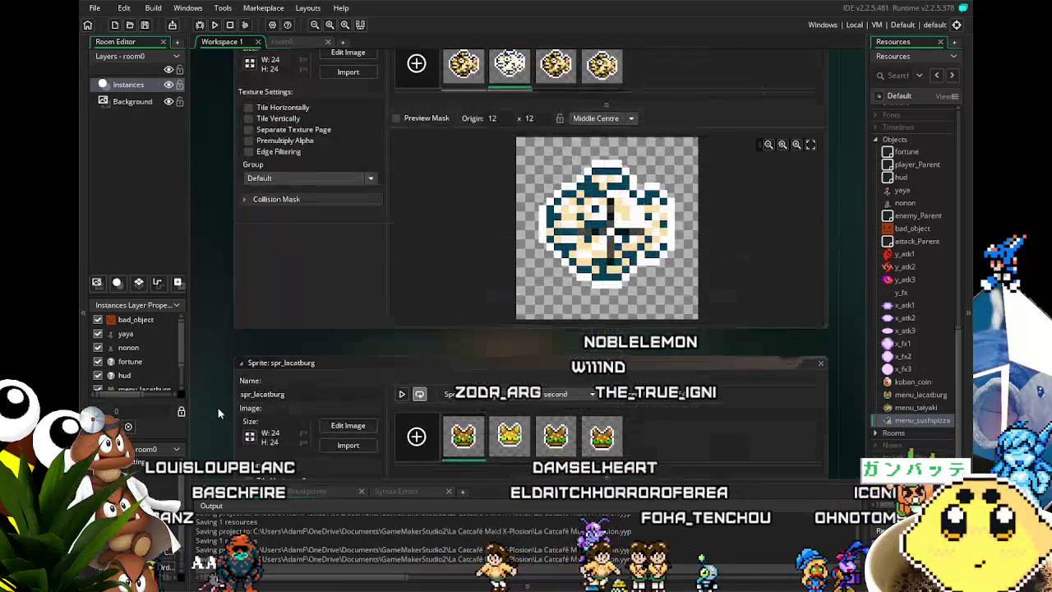
scroll(218, 408, down, 7)
scroll(217, 407, up, 3)
scroll(218, 407, down, 15)
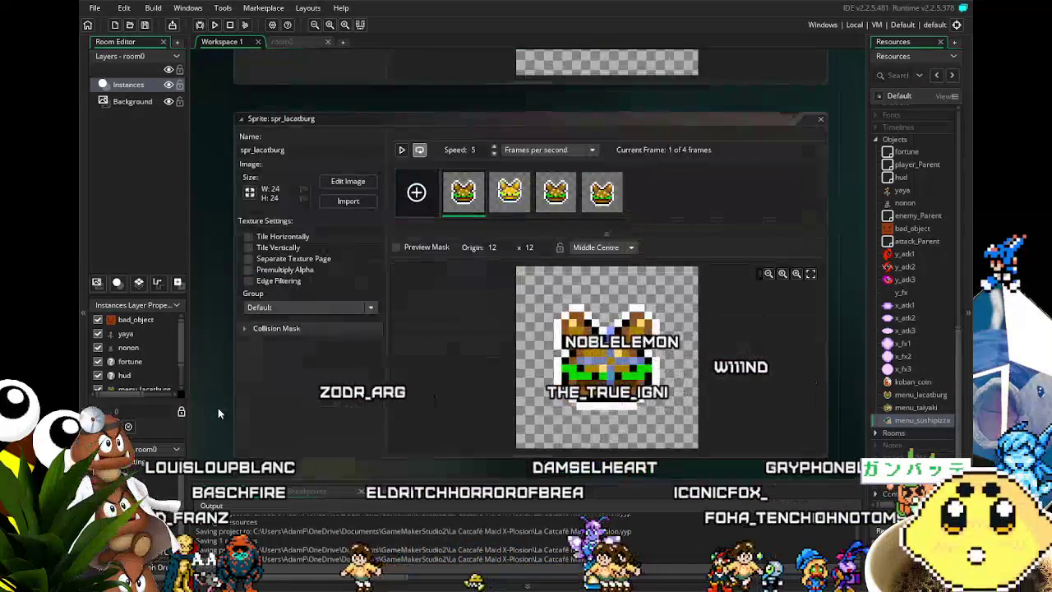
scroll(219, 407, down, 10)
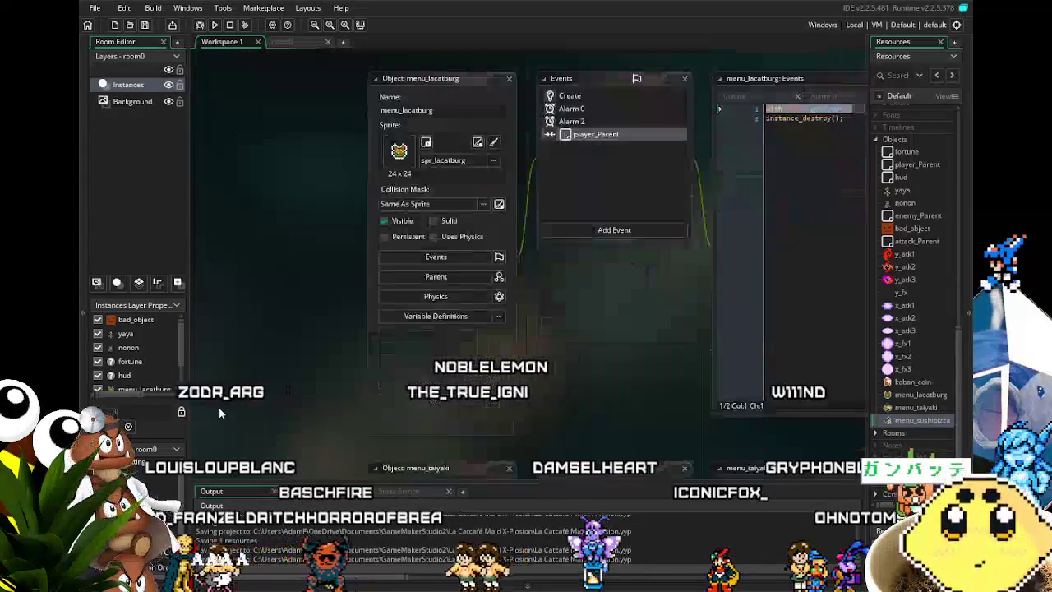
scroll(220, 403, down, 4)
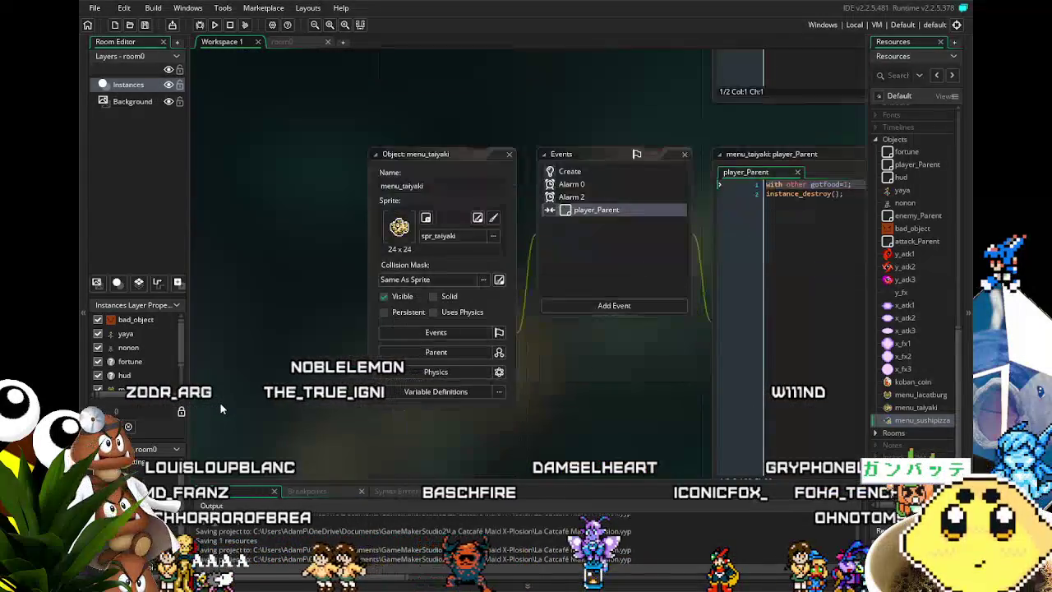
mouse_move(287, 407)
mouse_down()
mouse_move(209, 405)
mouse_move(169, 389)
mouse_up()
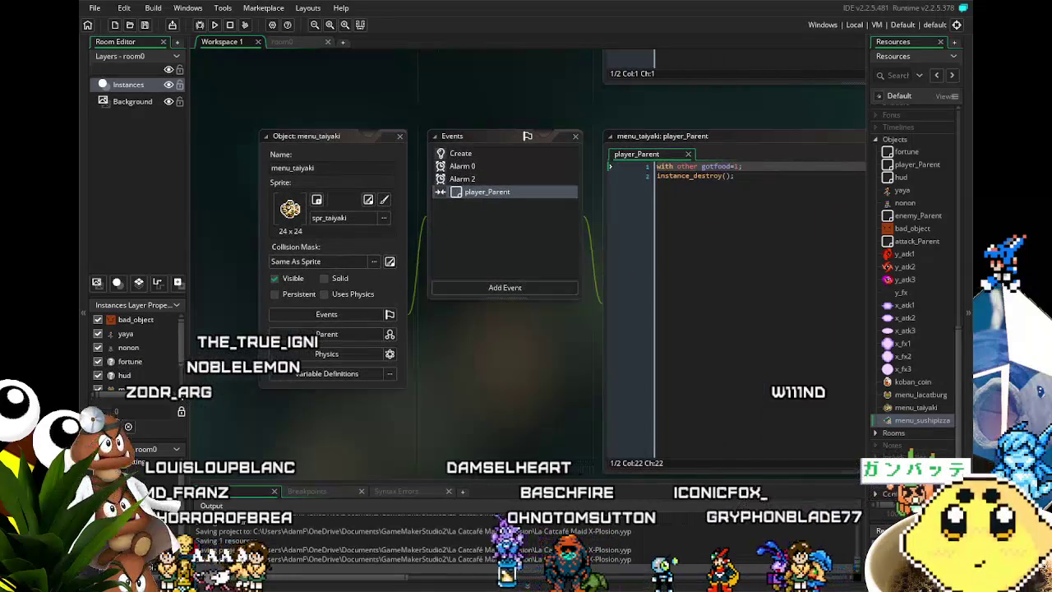
scroll(238, 416, down, 20)
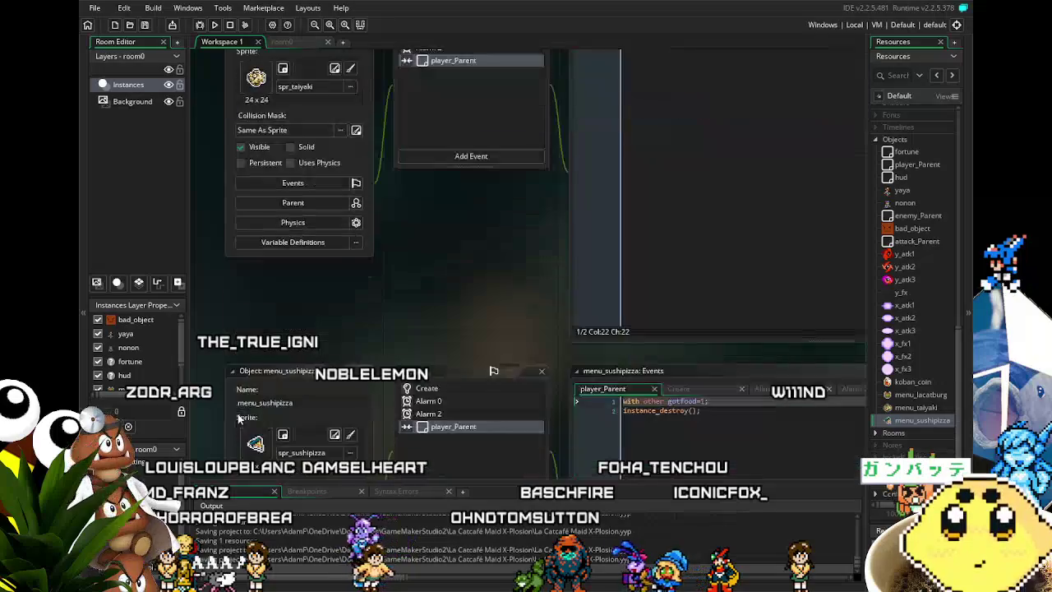
scroll(237, 417, down, 15)
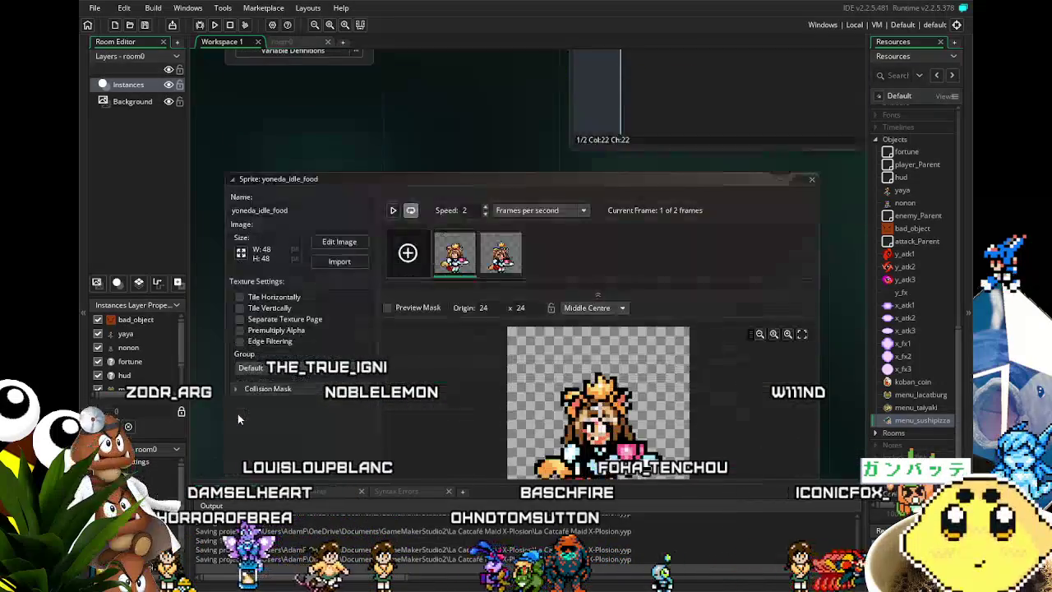
scroll(239, 419, down, 15)
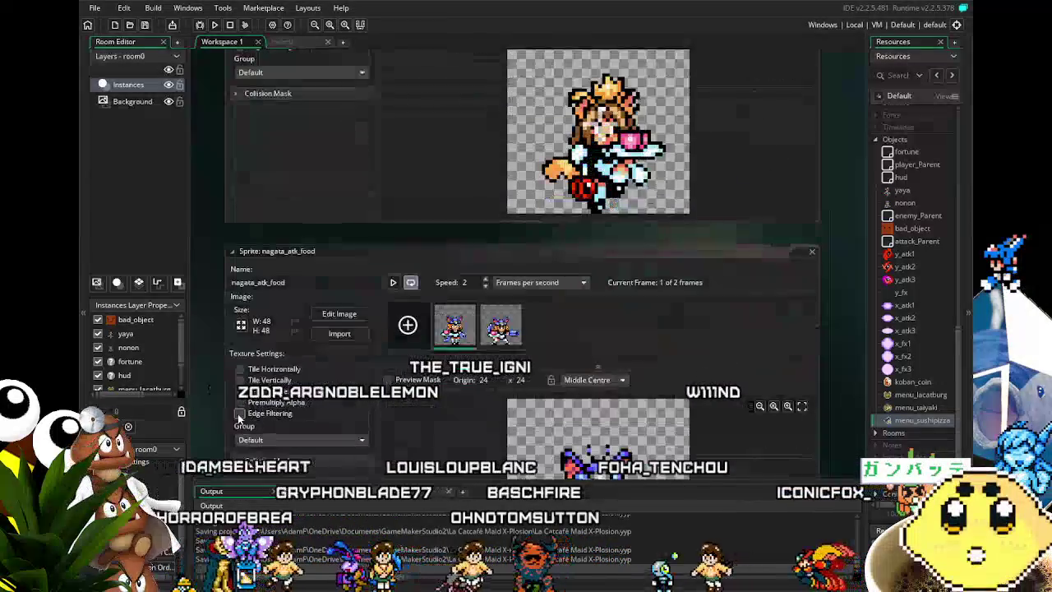
scroll(238, 419, down, 10)
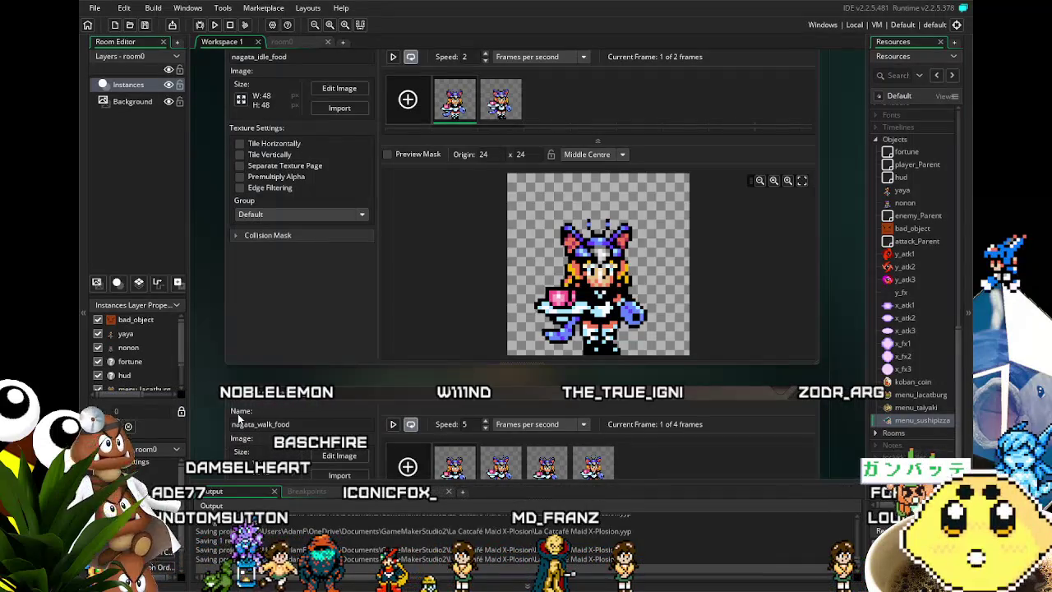
scroll(218, 411, down, 5)
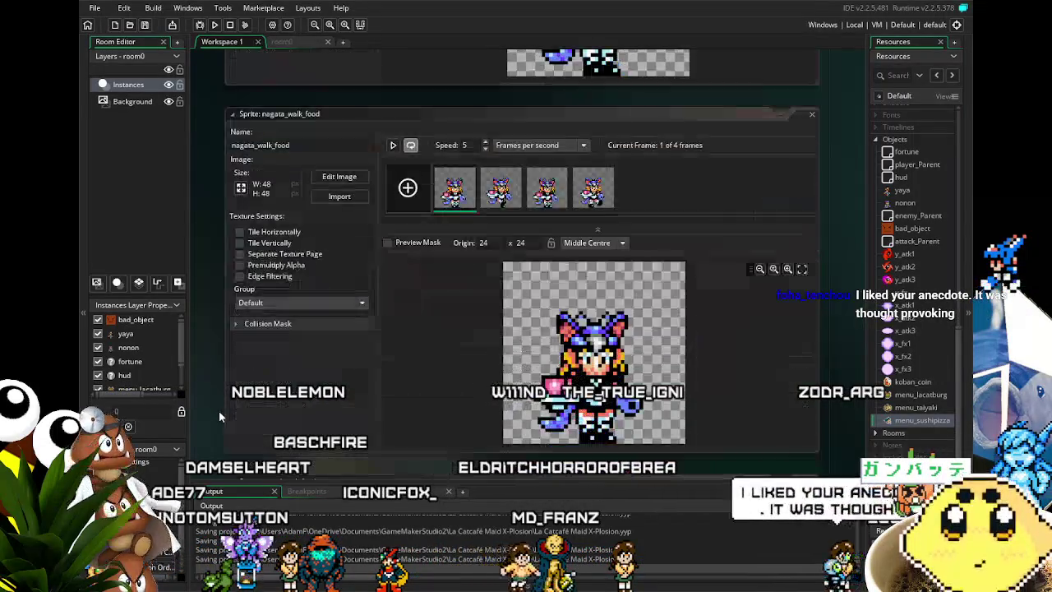
scroll(218, 411, down, 2)
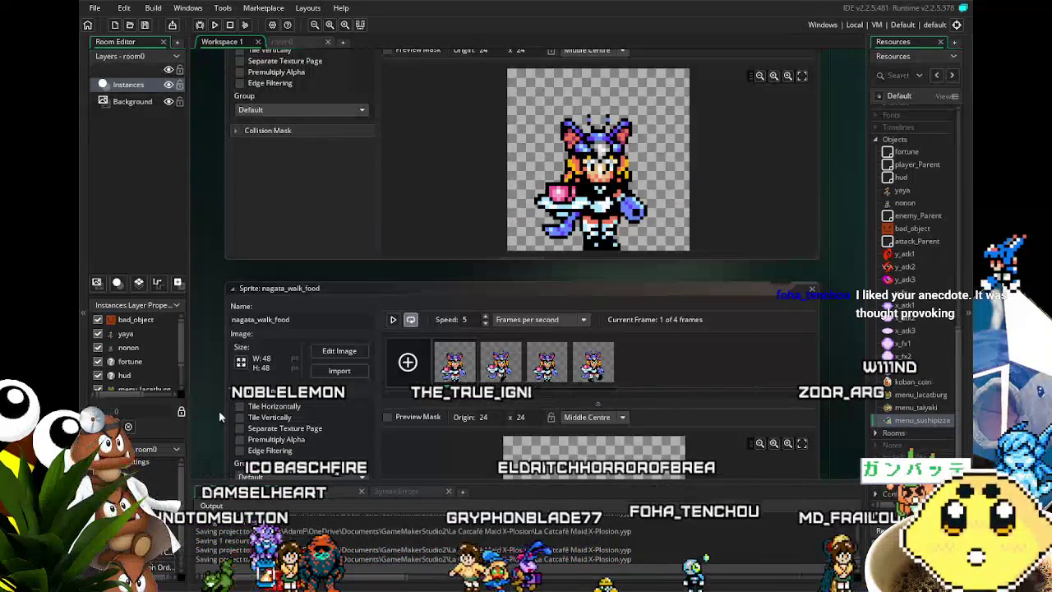
scroll(219, 410, down, 6)
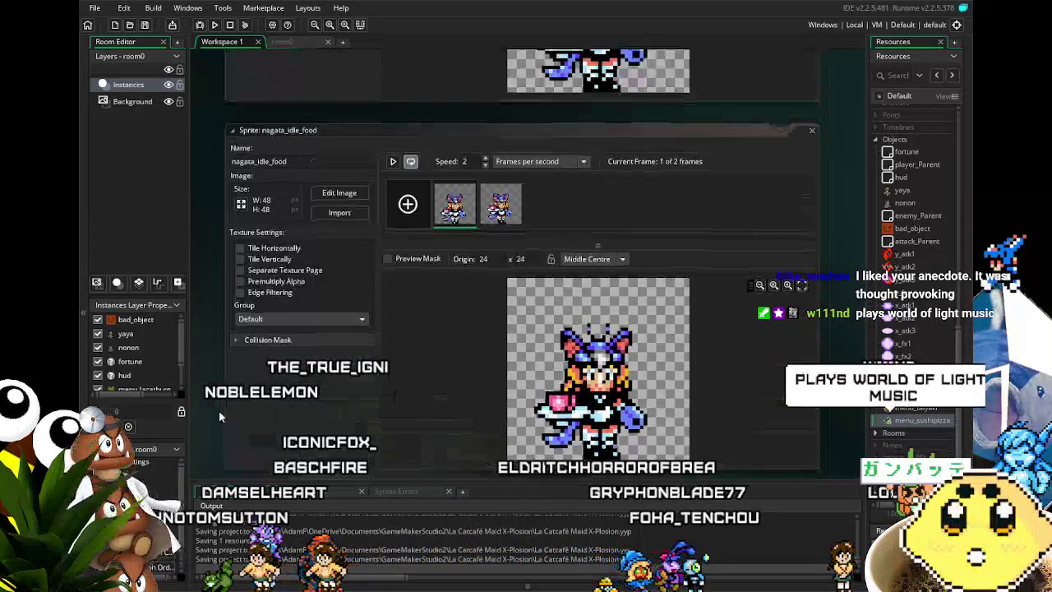
scroll(219, 411, up, 2)
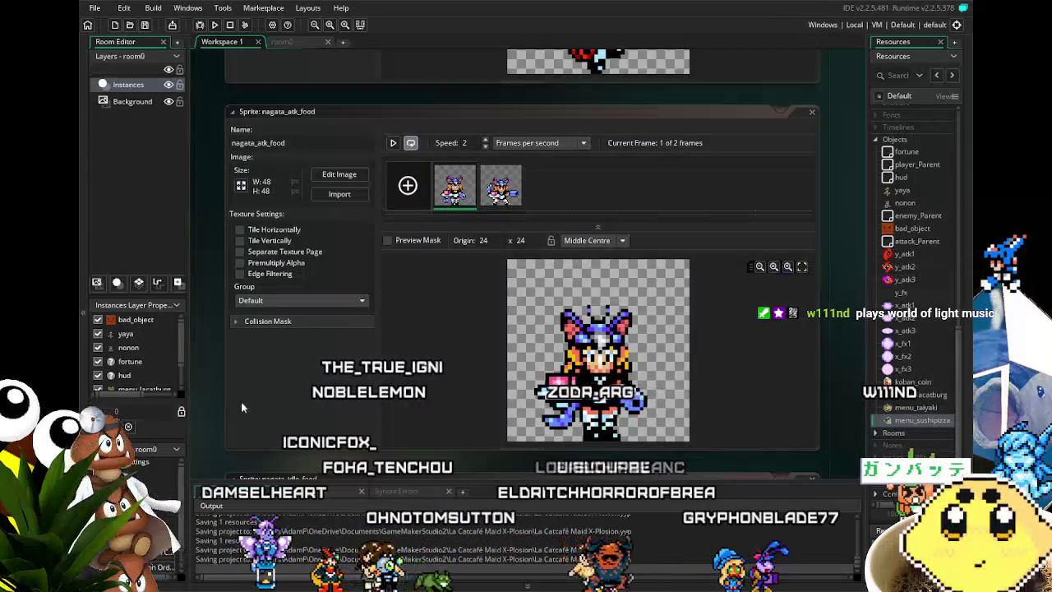
scroll(838, 454, down, 10)
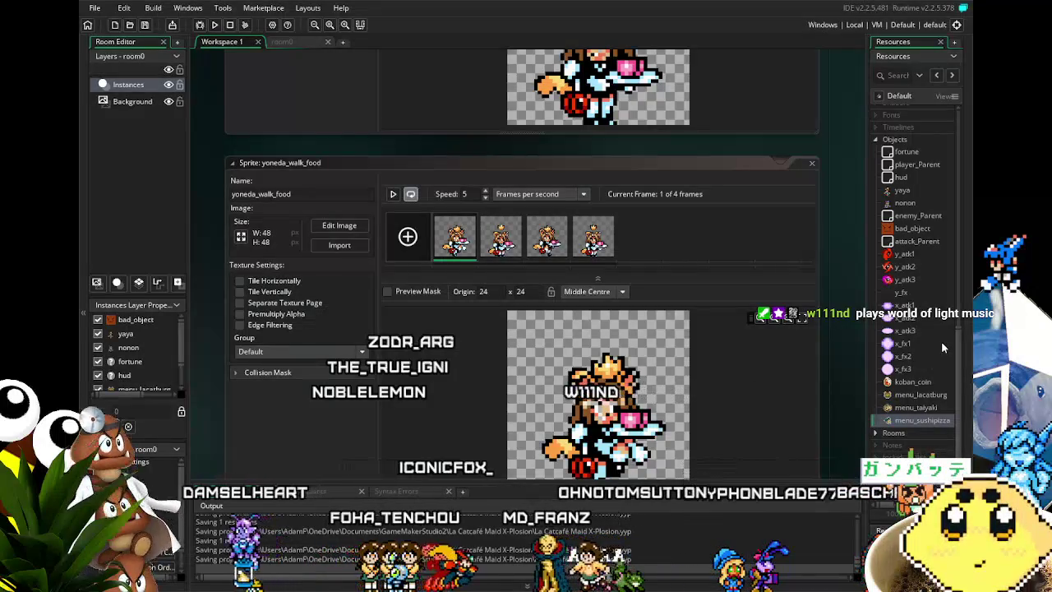
scroll(929, 364, up, 3)
scroll(929, 368, up, 2)
scroll(930, 371, down, 4)
double_click(915, 407)
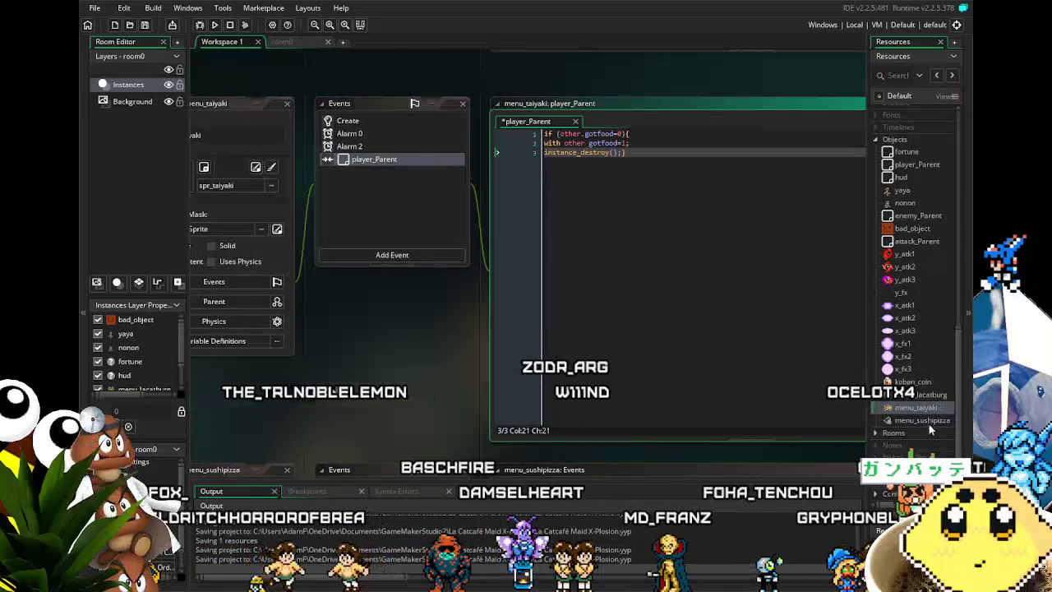
double_click(912, 420)
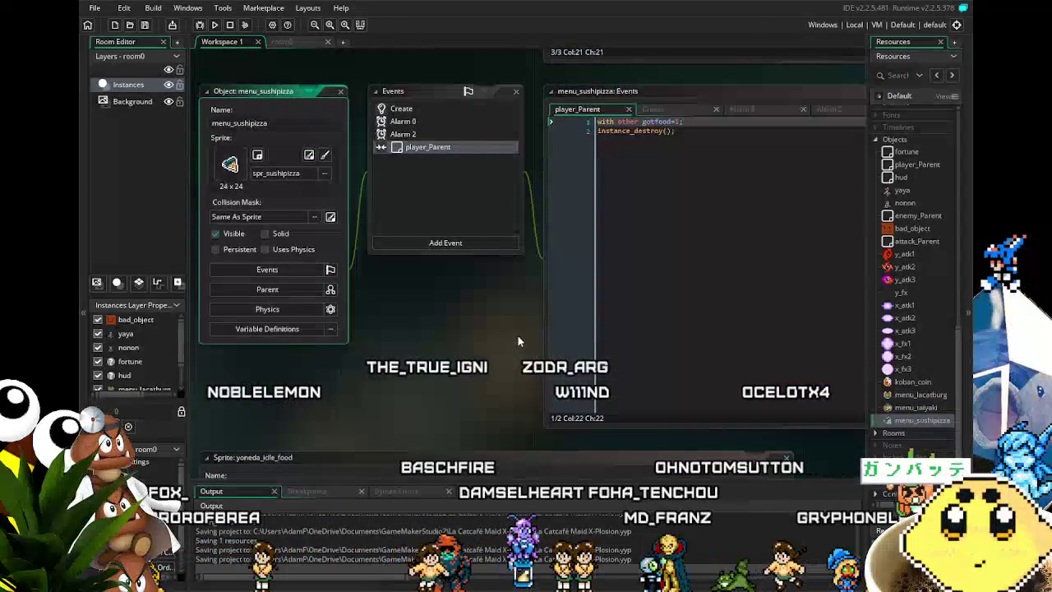
key(ctrl+a)
text(if (other.gotfood=0){ with other gotfood=1; instance_destroy();})
key(ctrl+s)
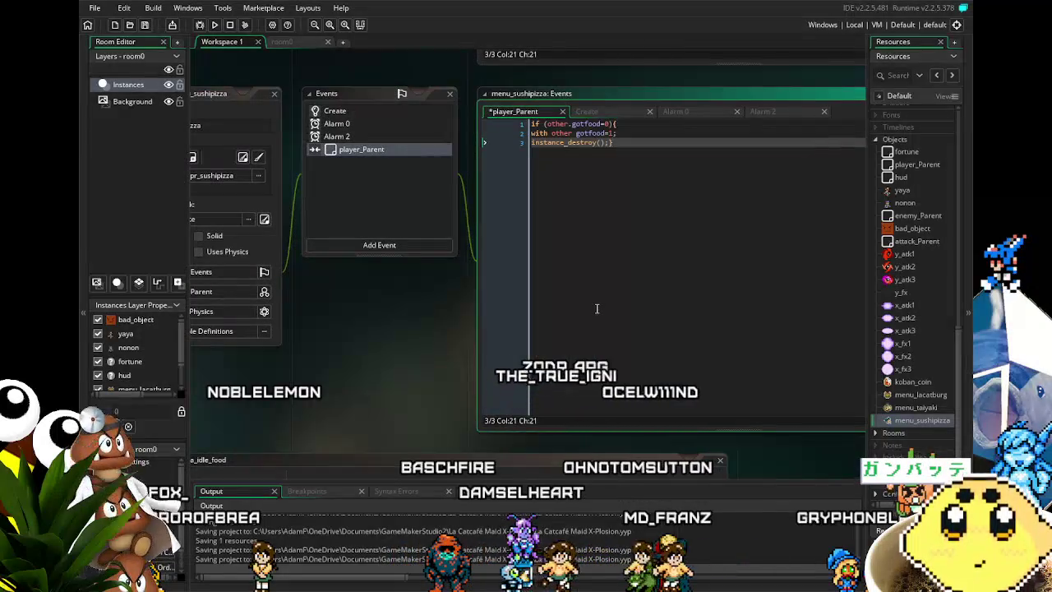
mouse_move(362, 384)
mouse_down()
mouse_move(455, 367)
mouse_move(403, 363)
mouse_move(458, 352)
mouse_up()
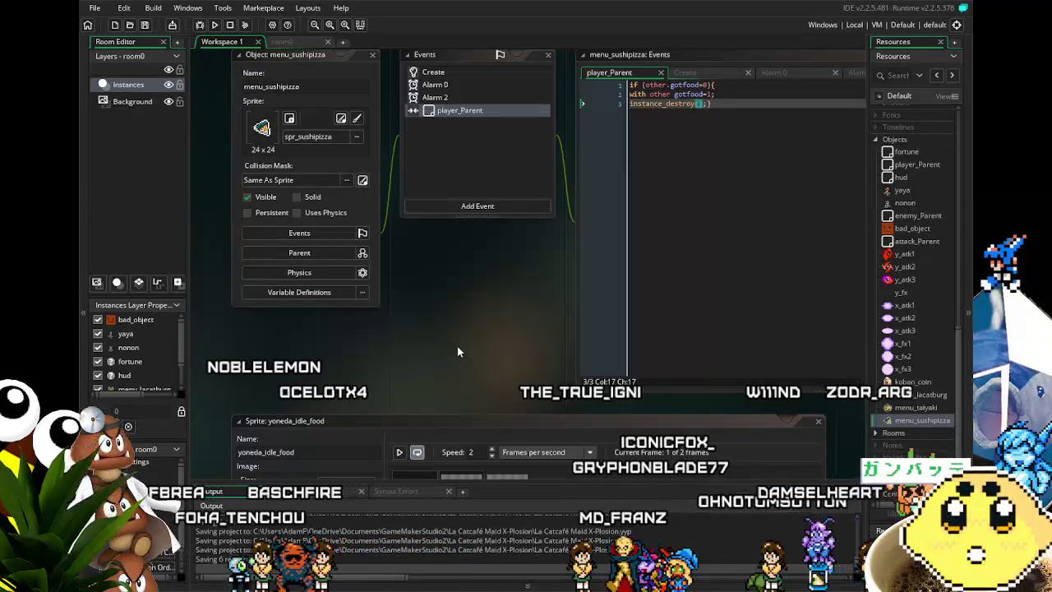
mouse_move(458, 352)
mouse_down()
mouse_move(431, 373)
mouse_move(400, 370)
mouse_up()
scroll(303, 444, up, 5)
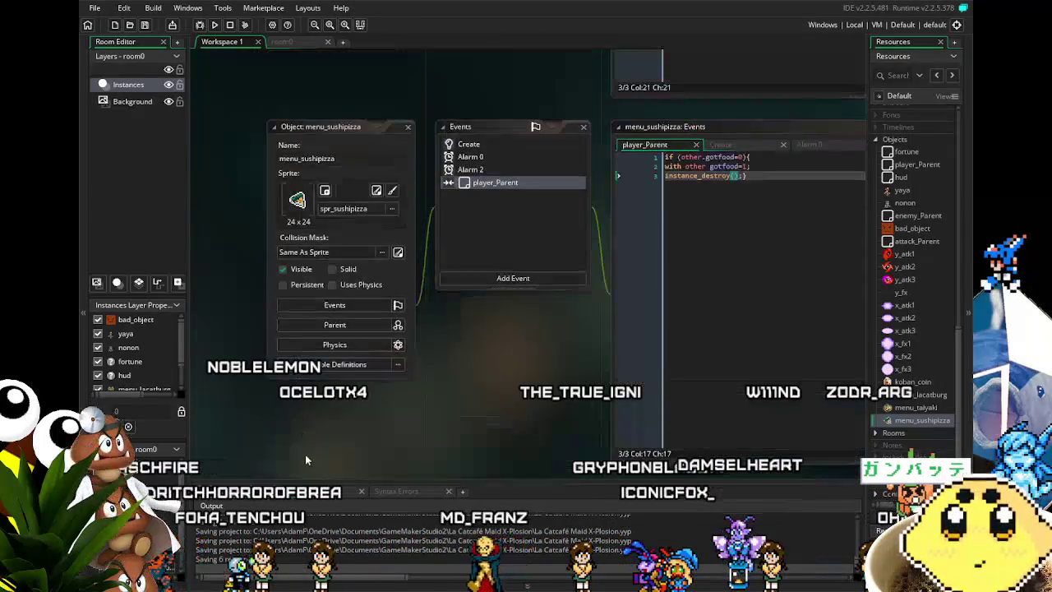
scroll(352, 454, up, 3)
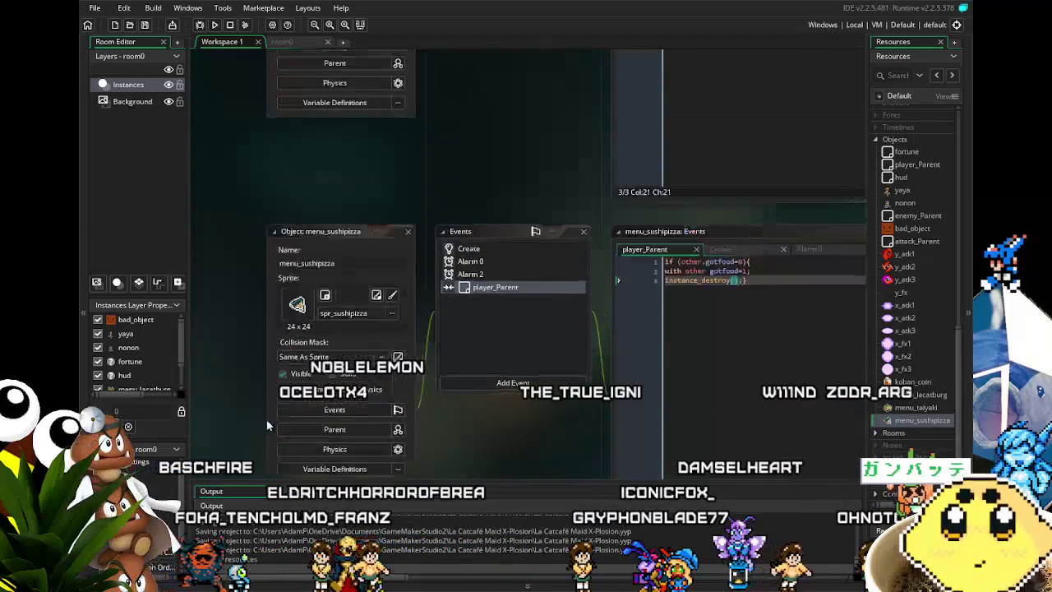
scroll(359, 448, down, 5)
scroll(360, 448, down, 5)
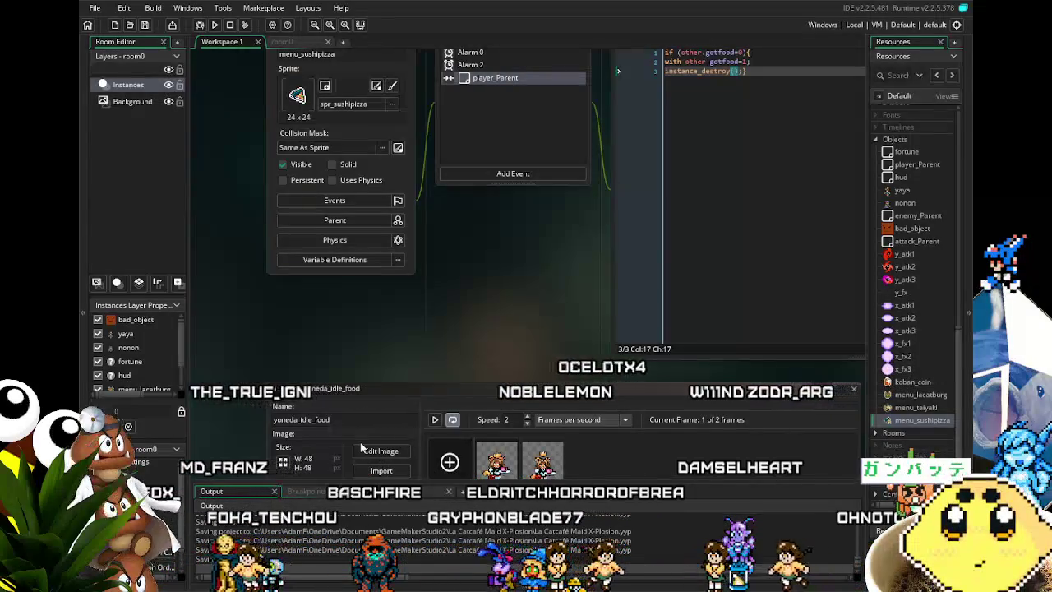
scroll(390, 438, up, 4)
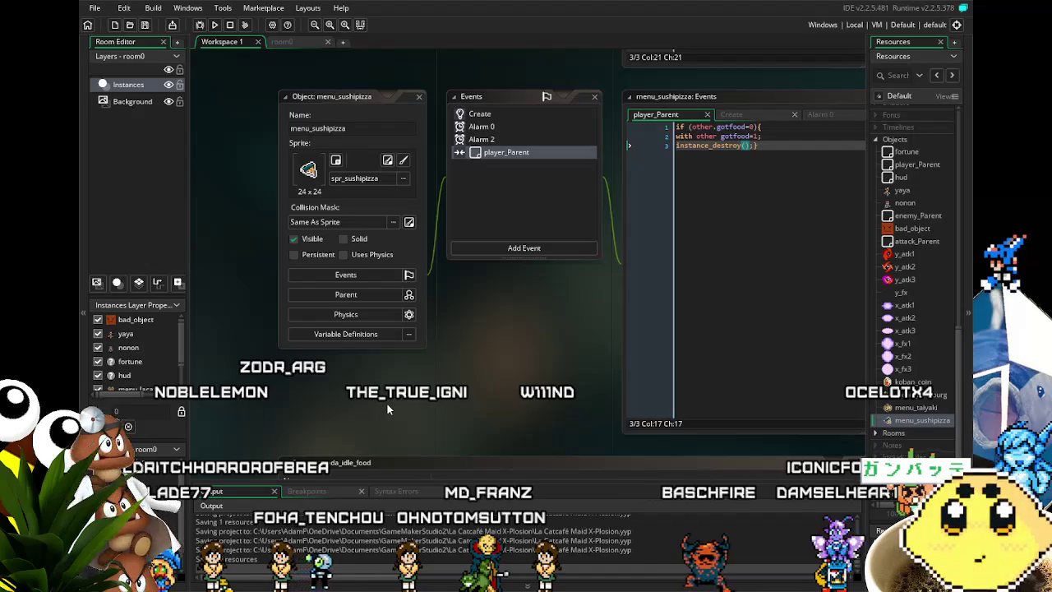
scroll(386, 415, up, 2)
scroll(369, 435, down, 4)
scroll(277, 447, up, 4)
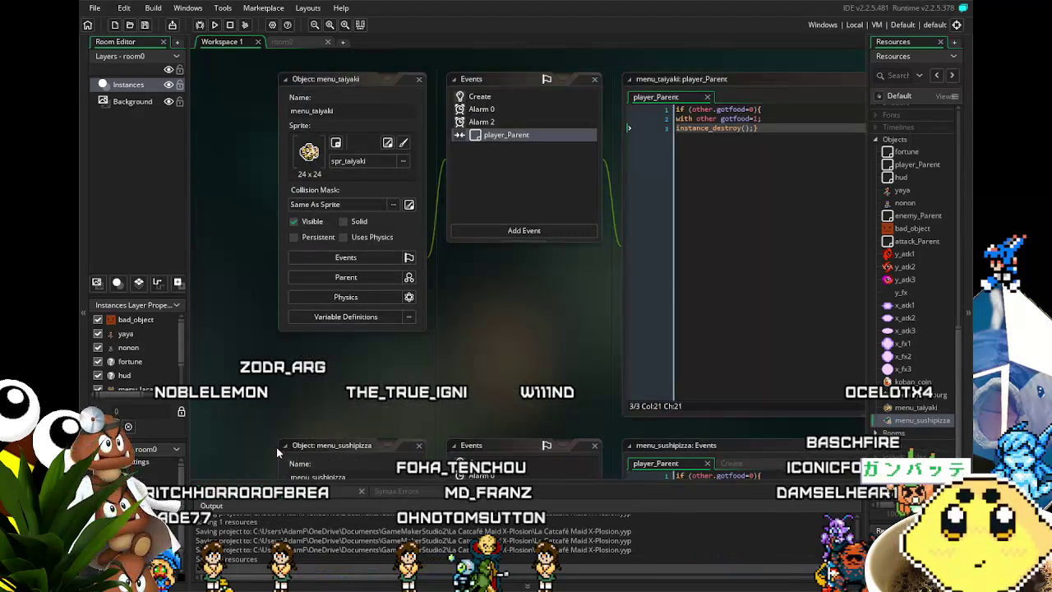
scroll(268, 461, down, 5)
scroll(269, 460, up, 2)
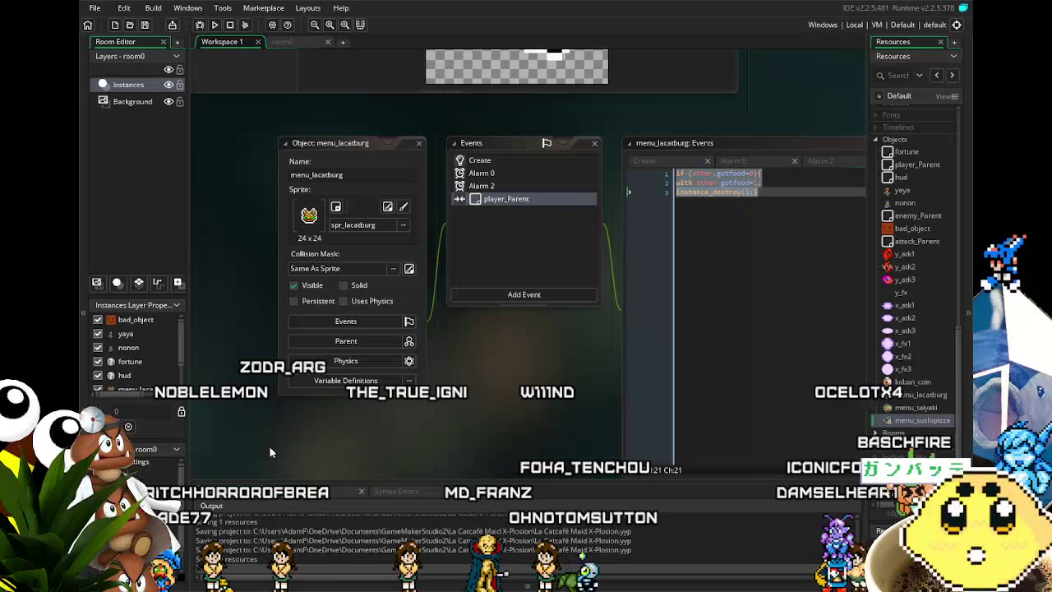
scroll(269, 451, up, 1)
scroll(270, 451, up, 2)
scroll(270, 446, down, 6)
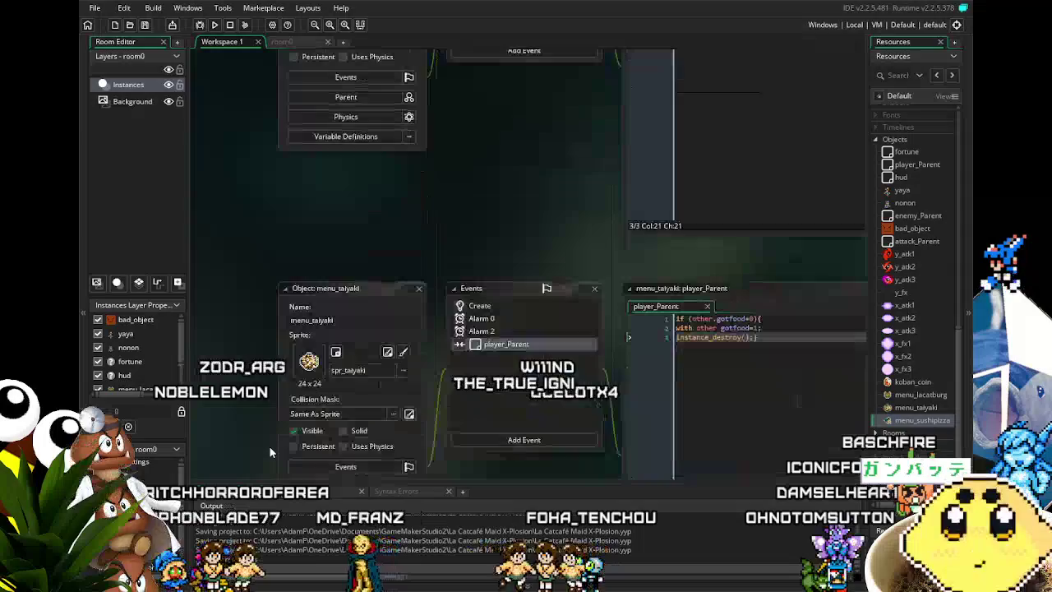
scroll(269, 445, down, 4)
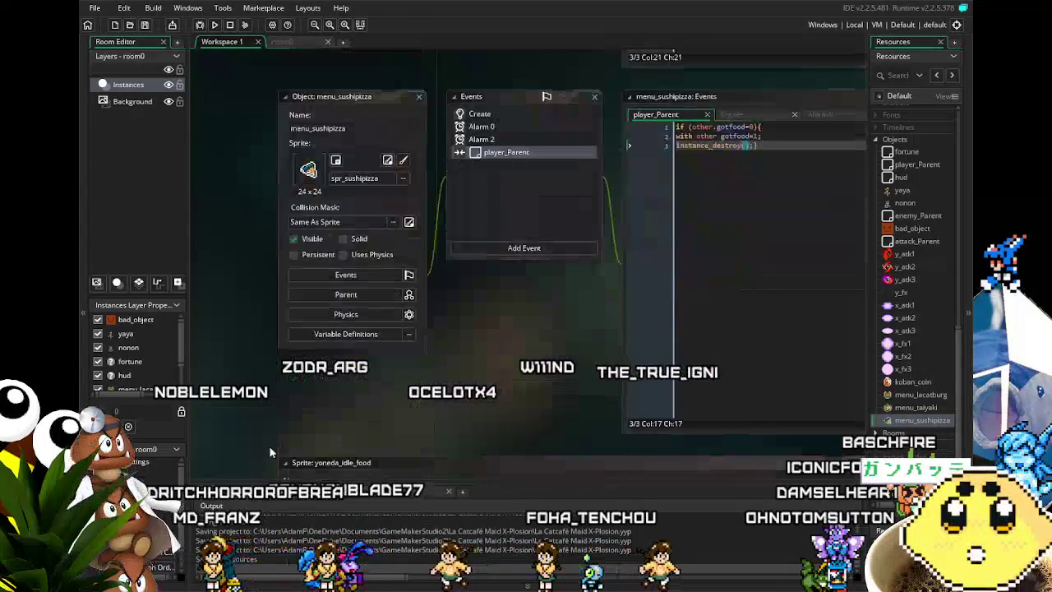
scroll(270, 451, down, 5)
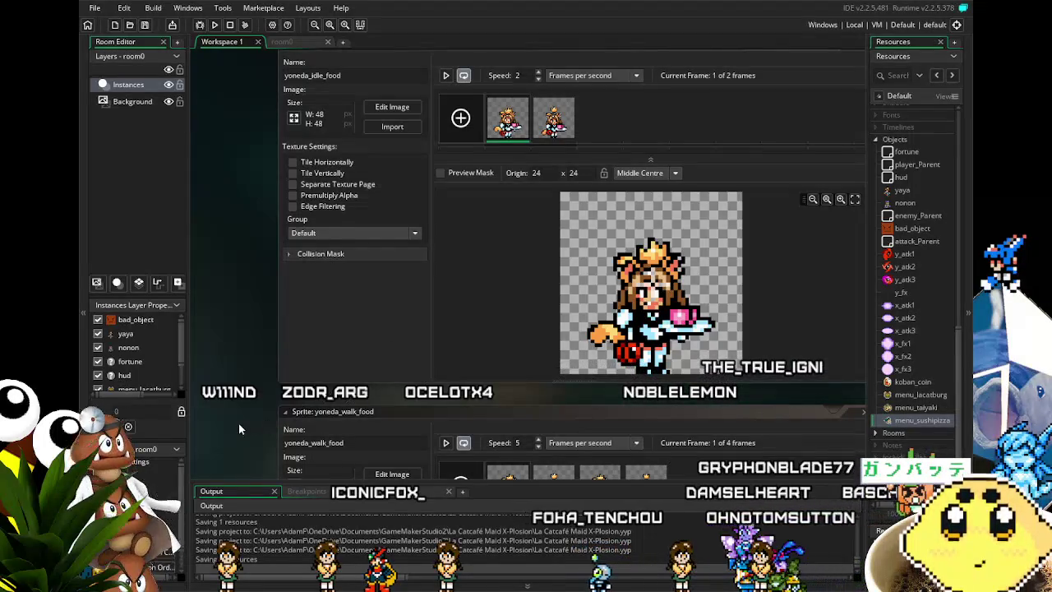
scroll(239, 425, down, 4)
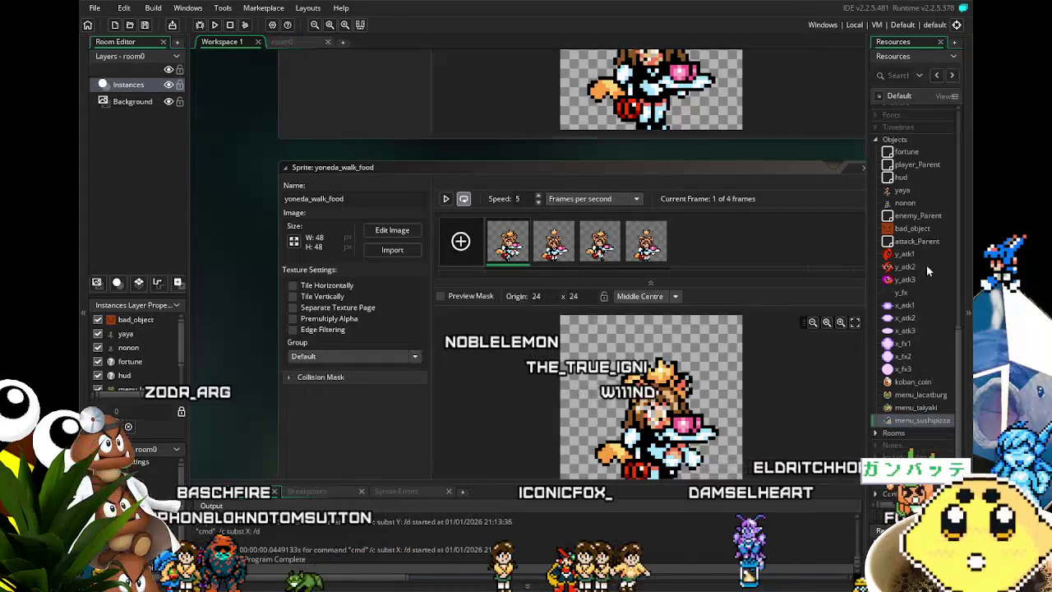
Show yaya's Key Down - Left code and select its first two sprite check lines
double_click(904, 190)
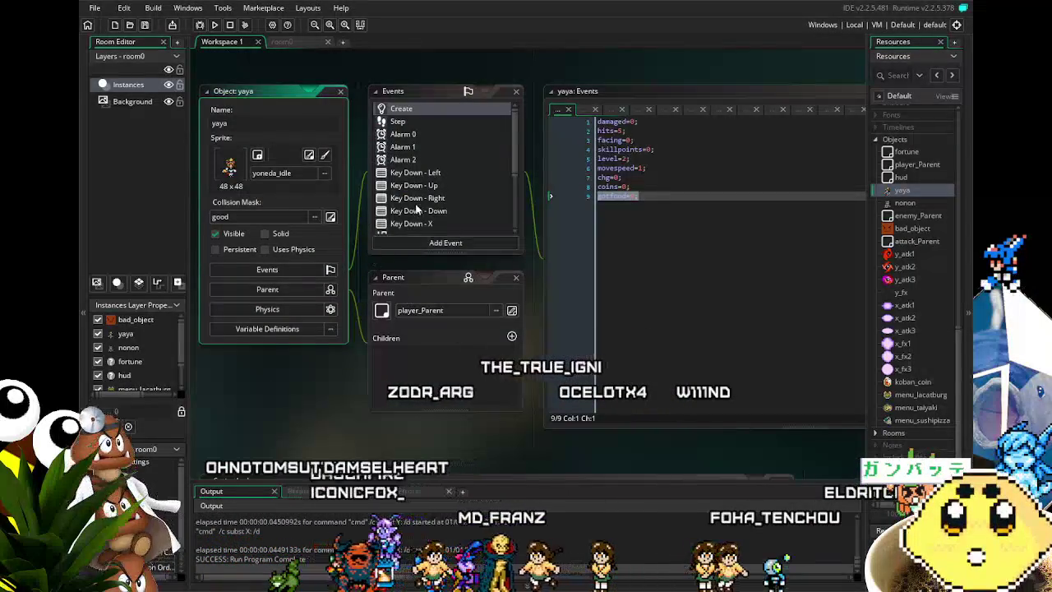
click(429, 119)
drag(424, 173, 405, 172)
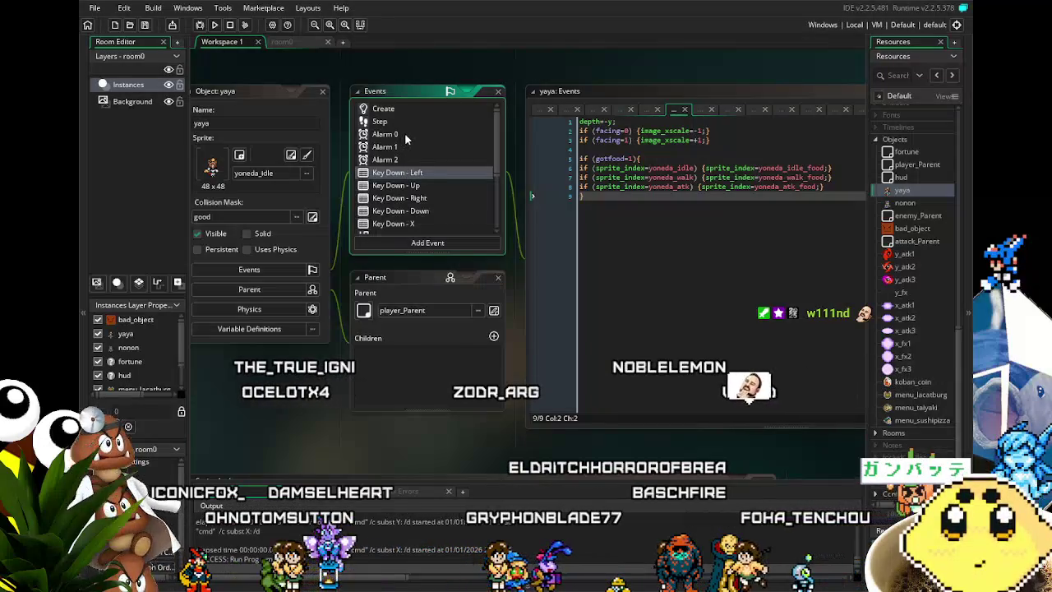
click(413, 175)
click(589, 248)
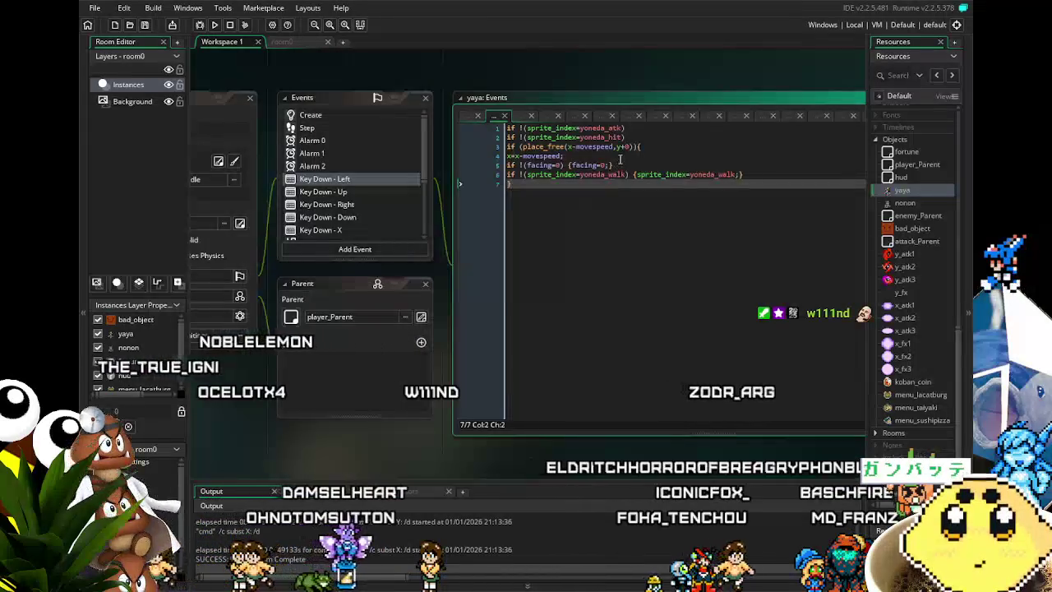
drag(625, 138, 507, 128)
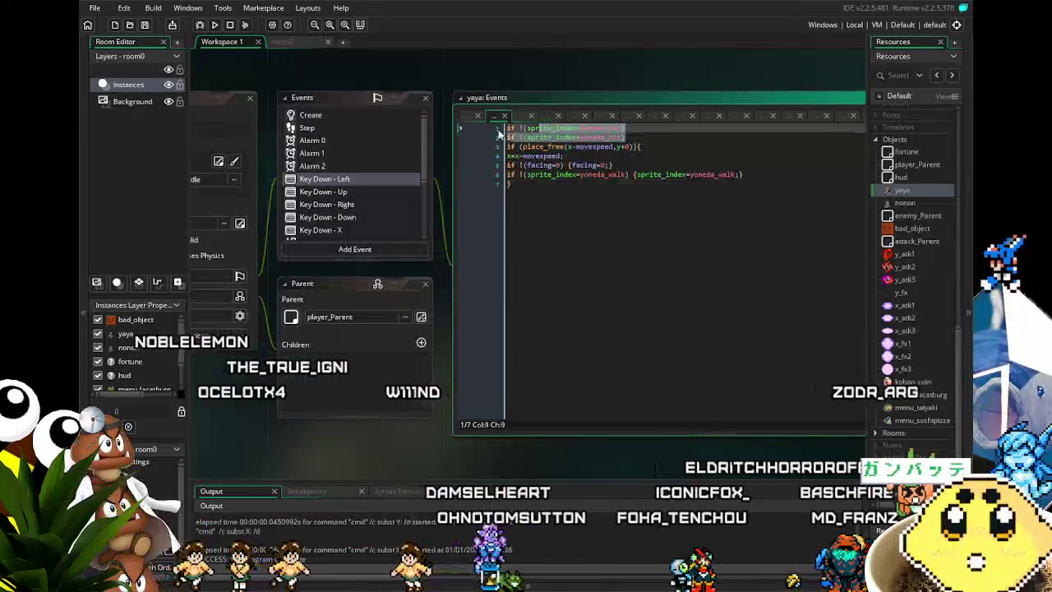
Paste the sprite checks as new lines, making one yoneda_atk_food and deleting the yoneda_hit_food line
click(698, 137)
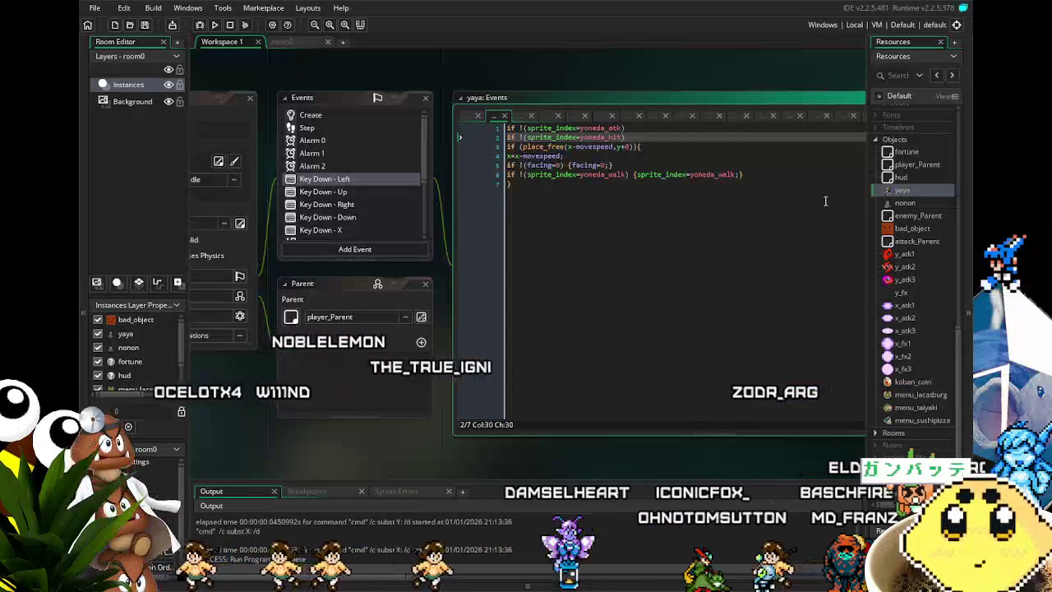
key(Return)
text(if !(sprite_index=yoneda_atk) if !(sprite_index=yoneda_hit))
key(Up)
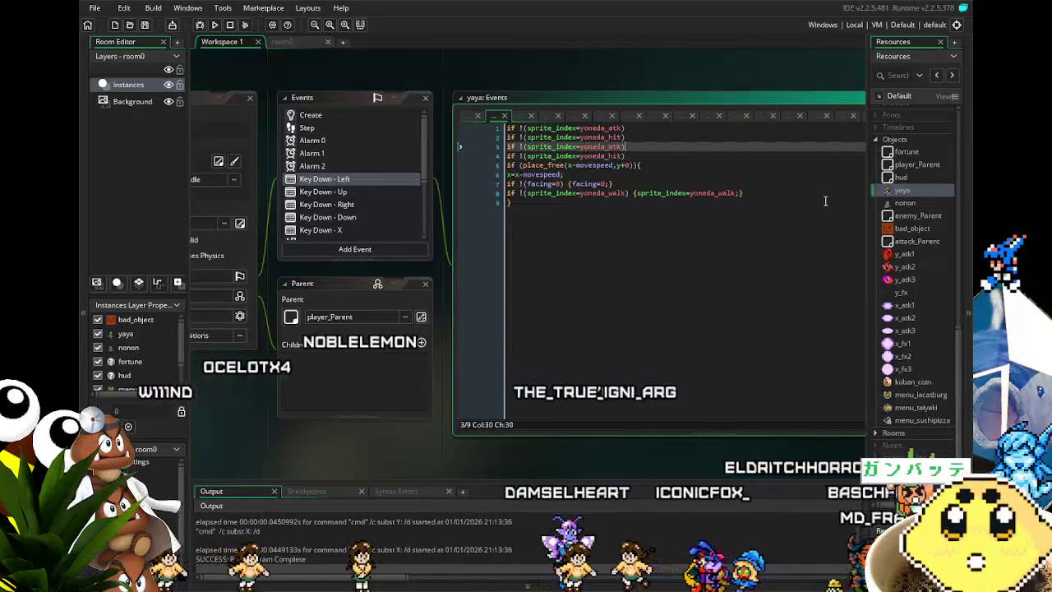
text(ood)
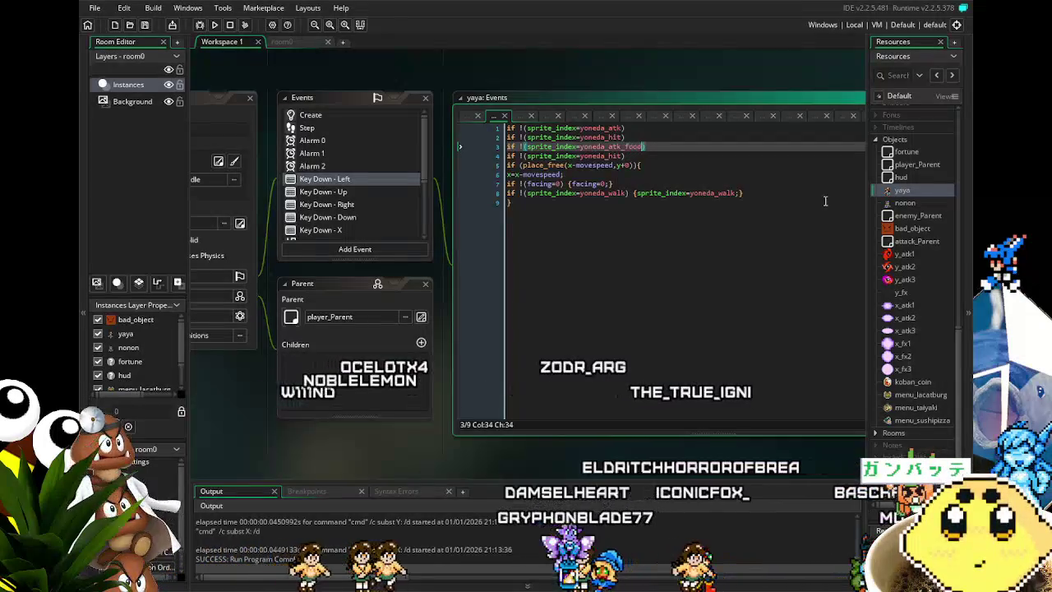
key(Down)
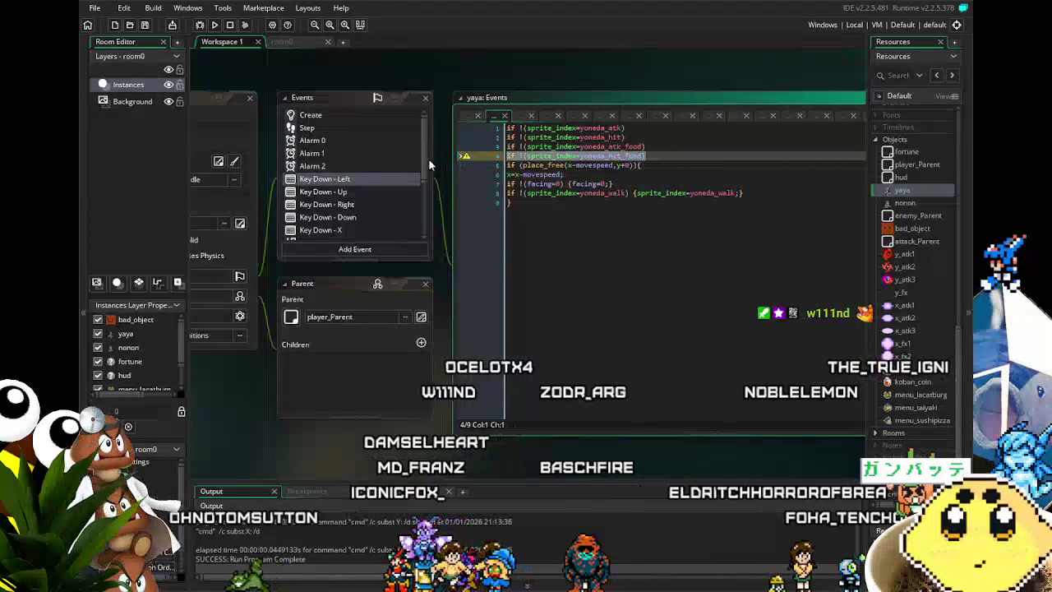
key(BackSpace)
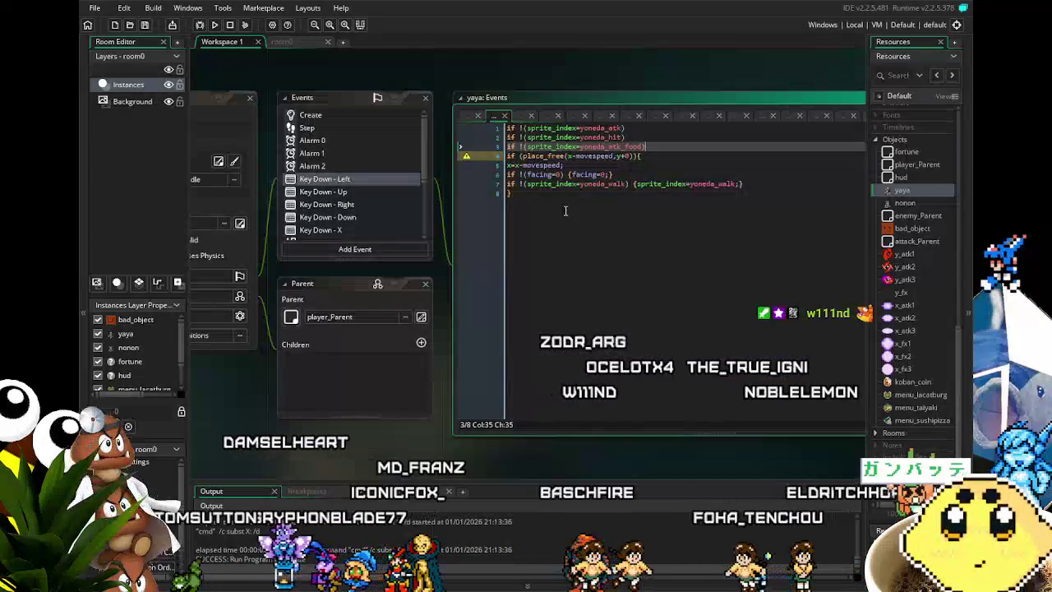
Duplicate the yoneda_walk line below itself and change the copy to yoneda_walk_food
click(615, 216)
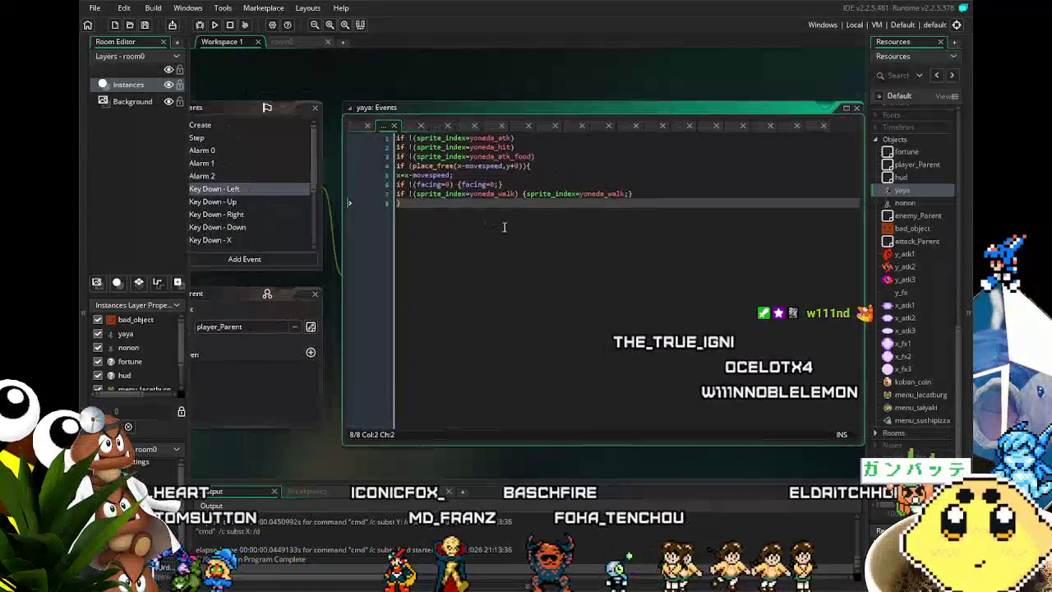
click(647, 201)
key(shift+Home)
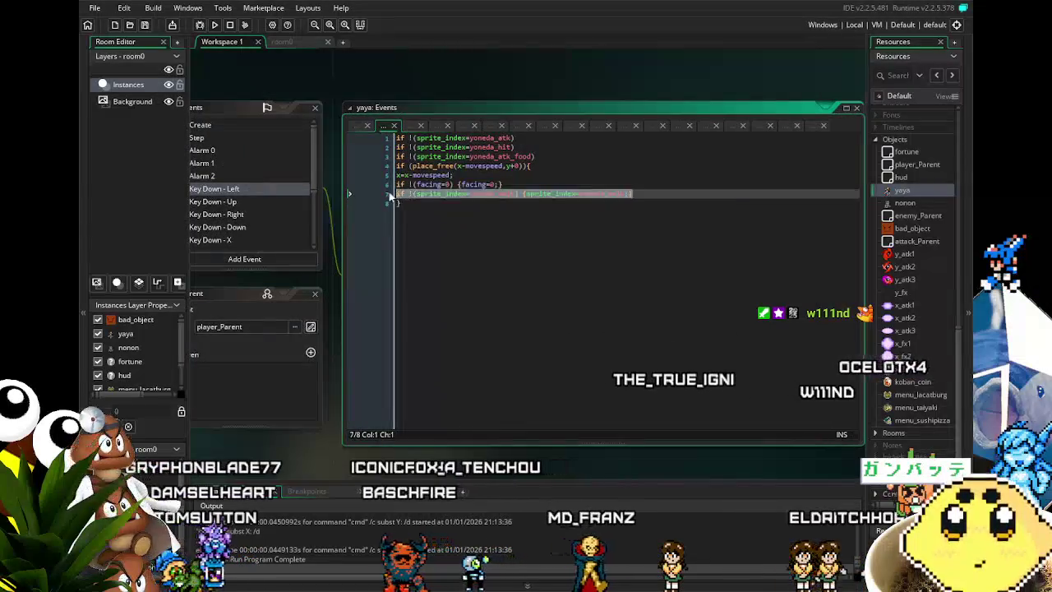
key(ctrl+c)
key(End)
key(Return)
key(ctrl+v)
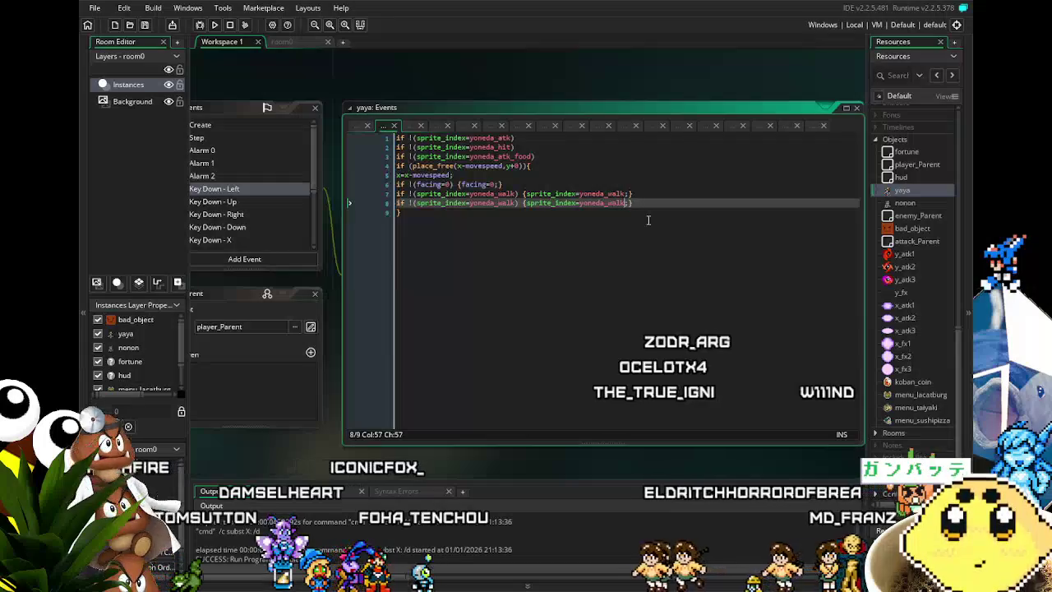
text(_food)
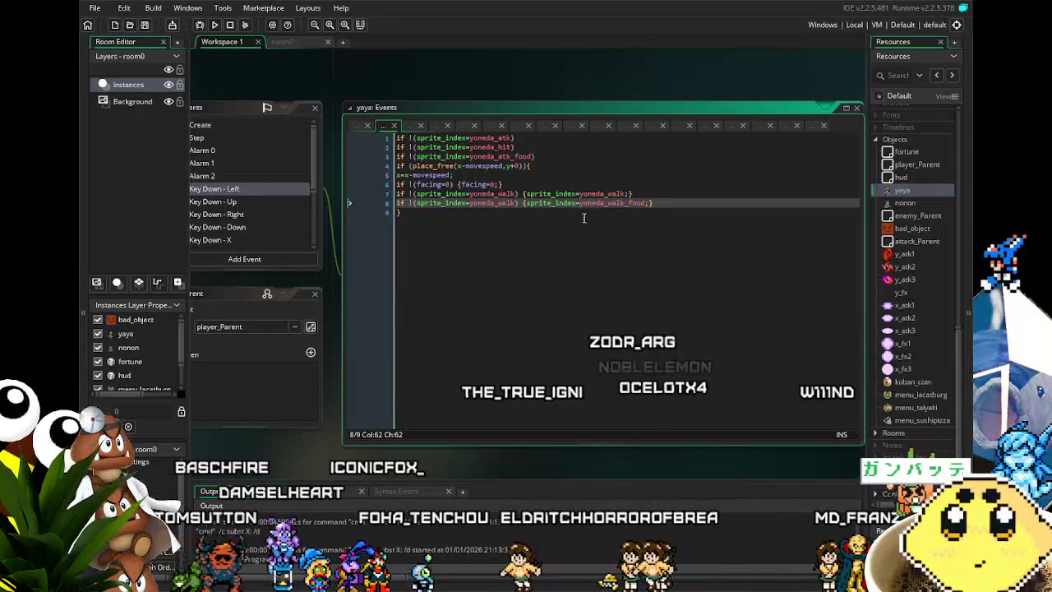
text(_food)
click(619, 201)
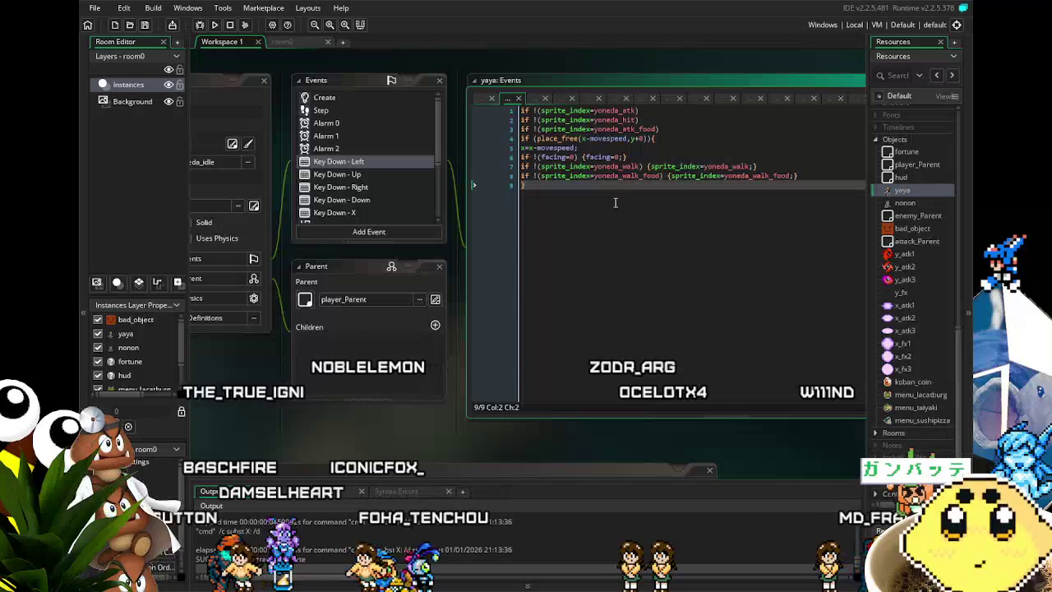
click(349, 175)
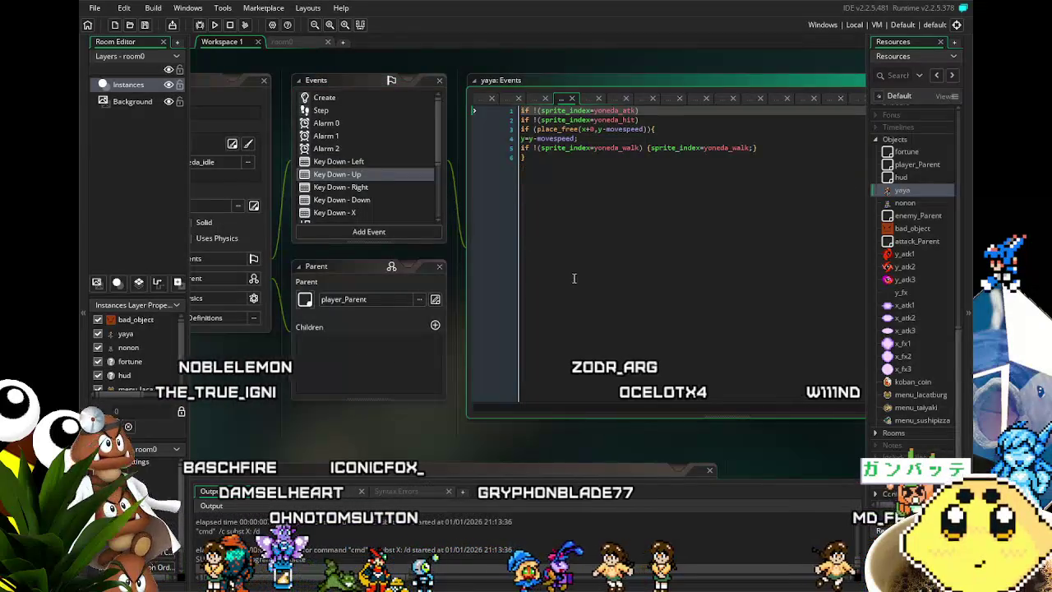
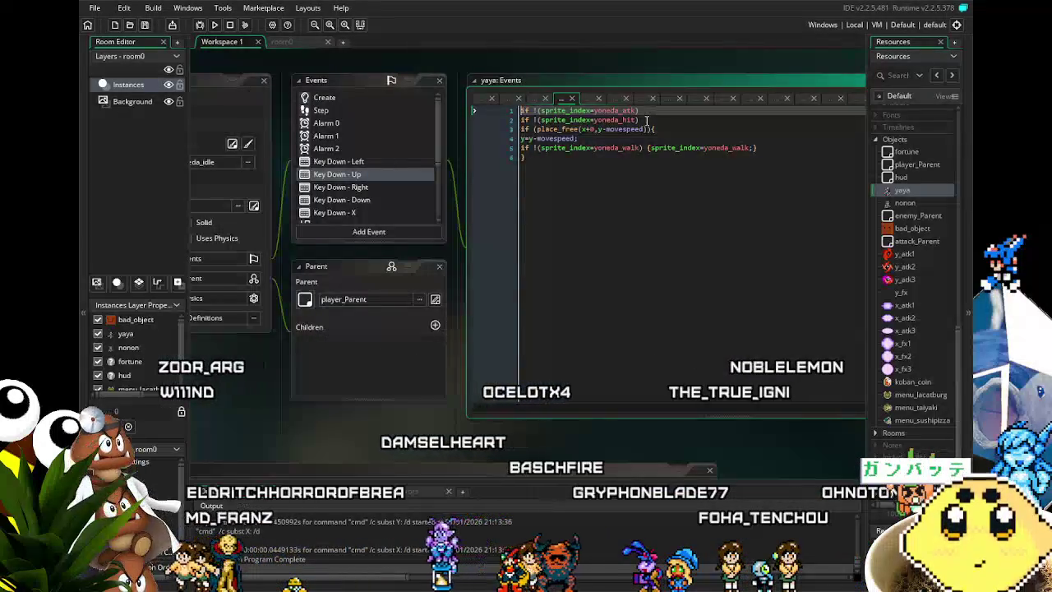
Duplicate Key Down - Up's yoneda_atk check and yoneda_walk line, renaming both sprite names to yoneda_walk_food
drag(639, 111, 520, 111)
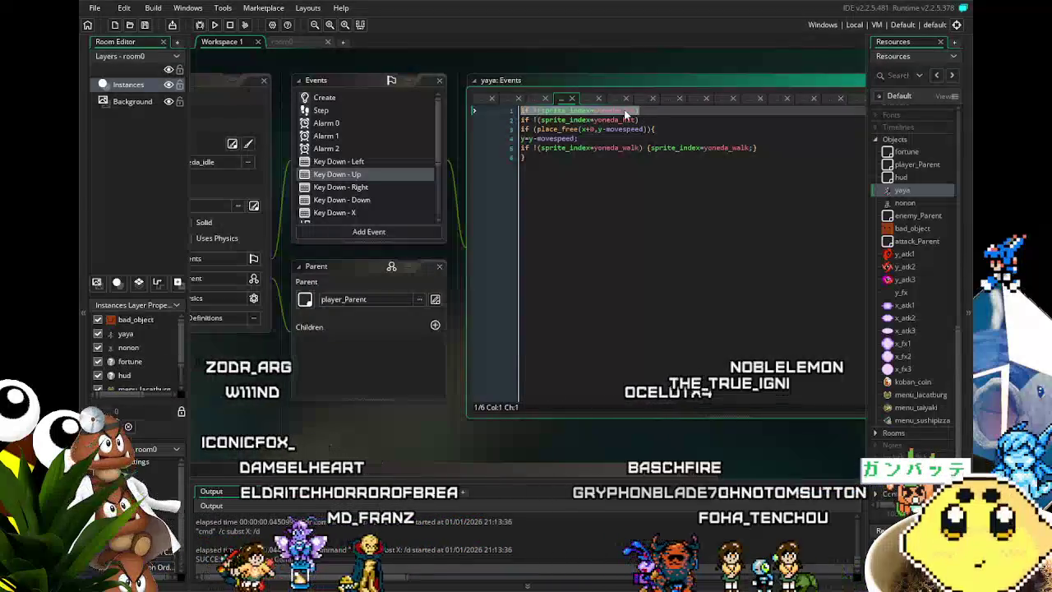
key(ctrl+d)
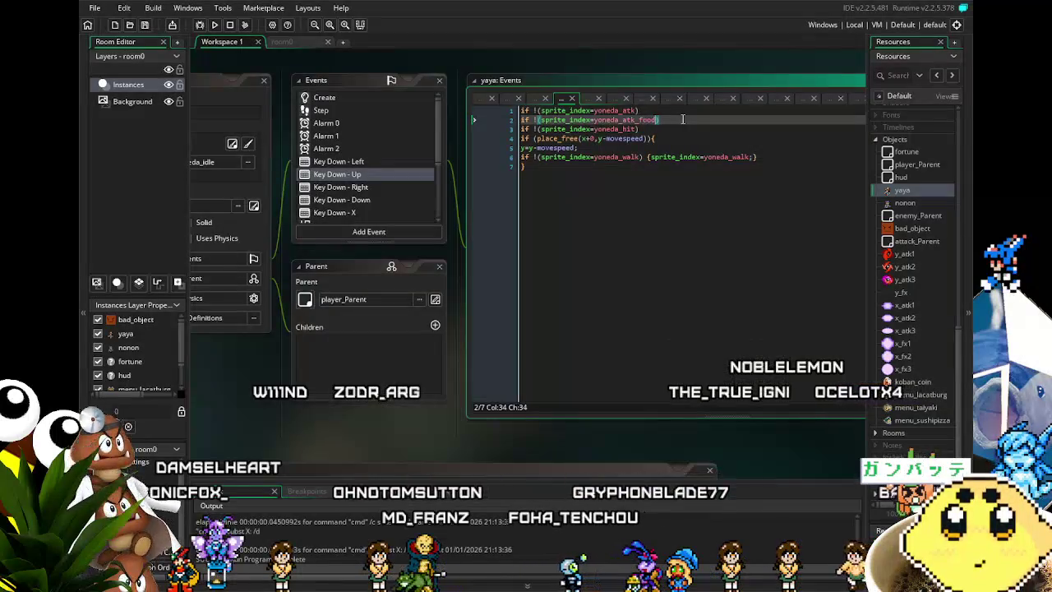
click(506, 165)
drag(506, 165, 482, 155)
key(Return)
click(637, 166)
text(_index=yoneda_walk_)
text(food) {sprite_index=yoneda_walk_fo;)
click(768, 166)
text(_index=yoneda_walk_fo)
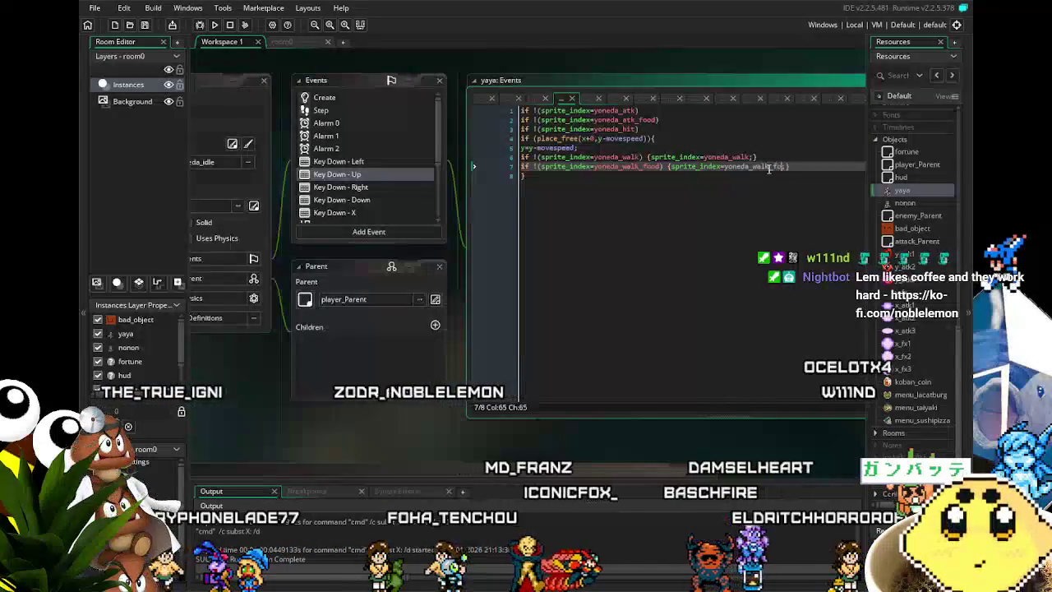
text(food)
key(Down)
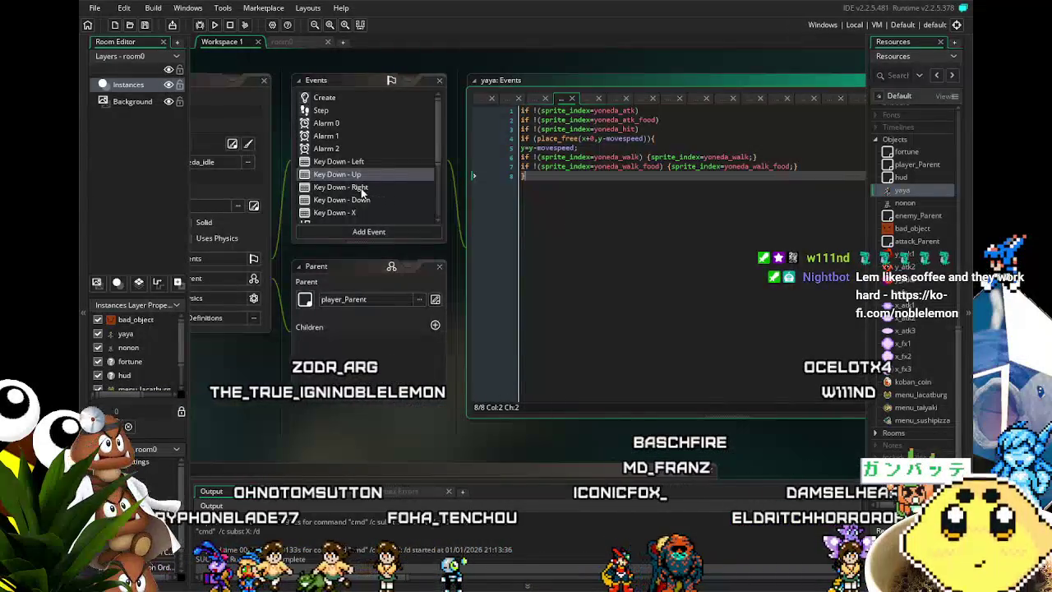
click(362, 188)
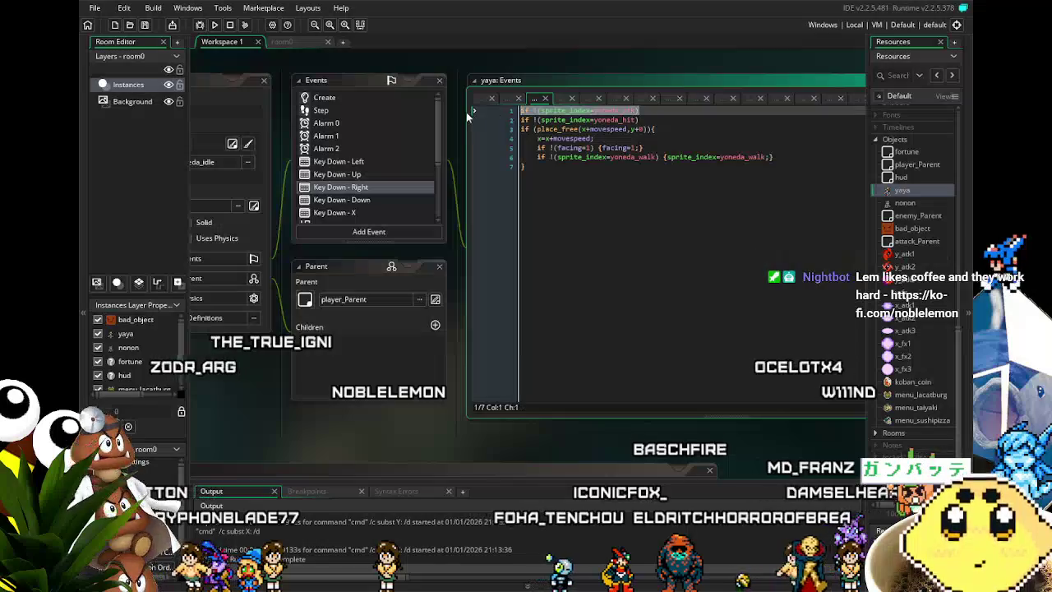
Duplicate line 1 of Key Down - Right as a yoneda_atk_food check
click(674, 110)
key(ctrl+d)
key(Left)
text(_food)
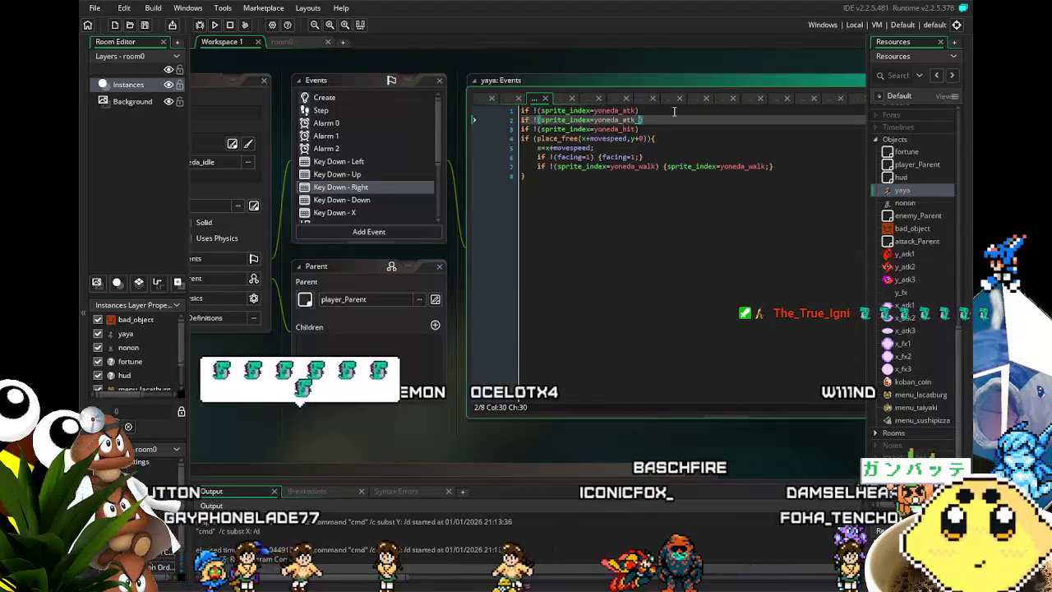
Add a copy of the walk line that checks and switches to yoneda_walk_food
click(768, 167)
key(shift+Home)
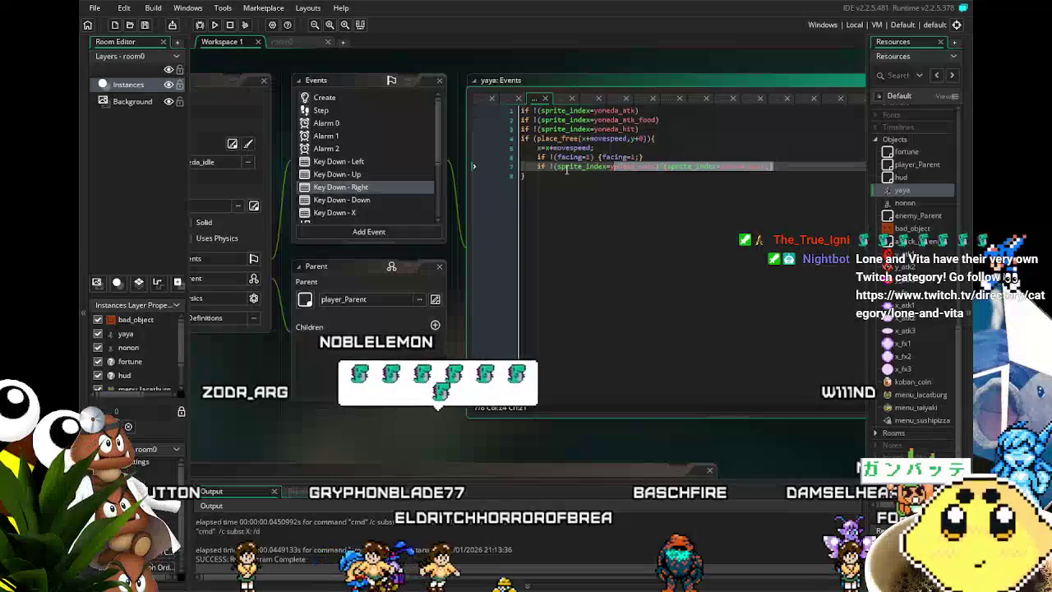
click(781, 167)
key(Return)
key(Left)
key(Left)
text(_food)
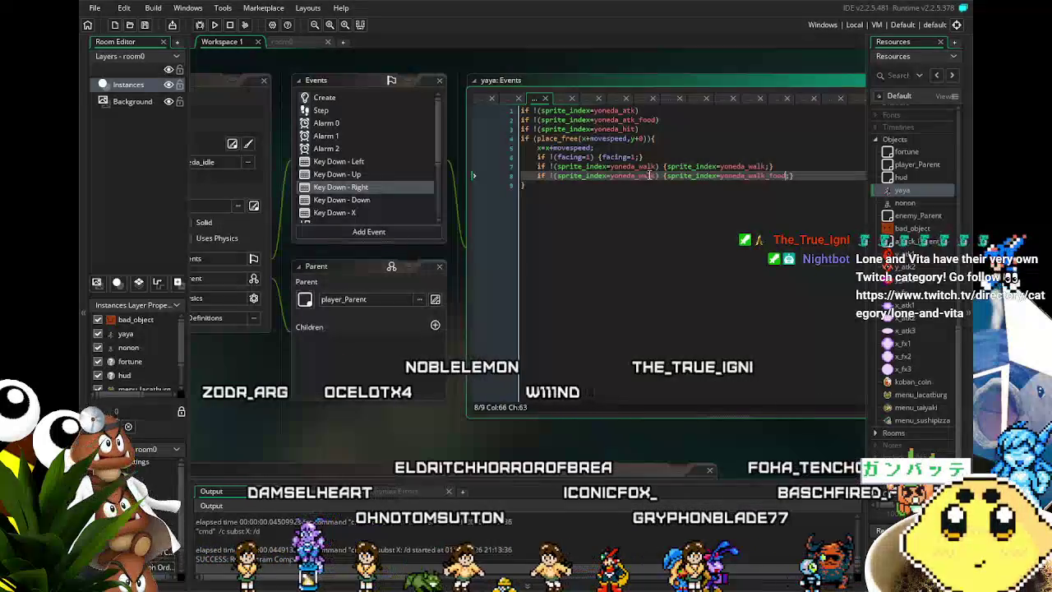
click(658, 175)
text(_food)
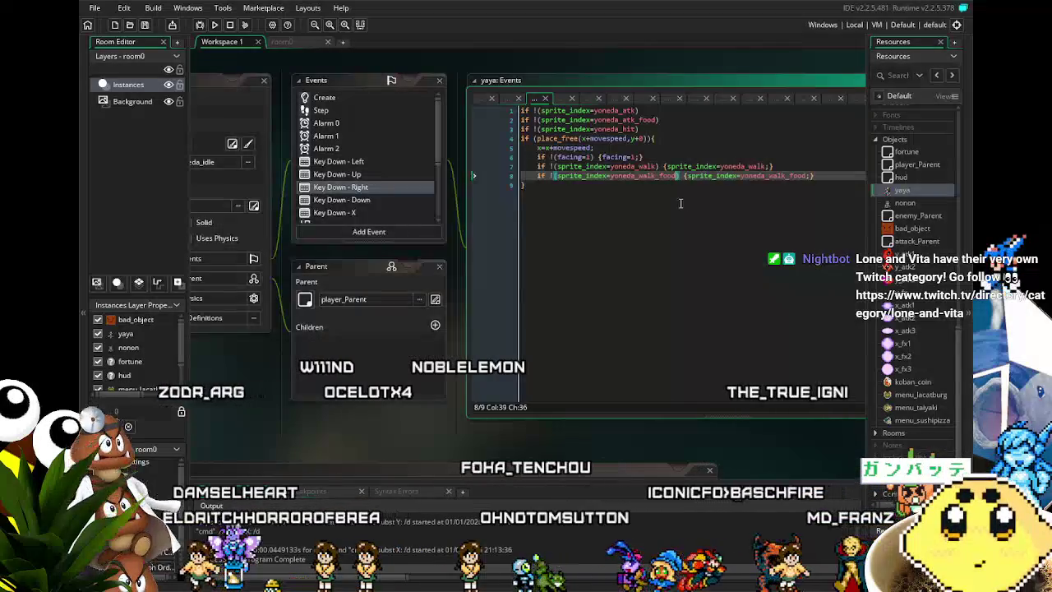
click(378, 200)
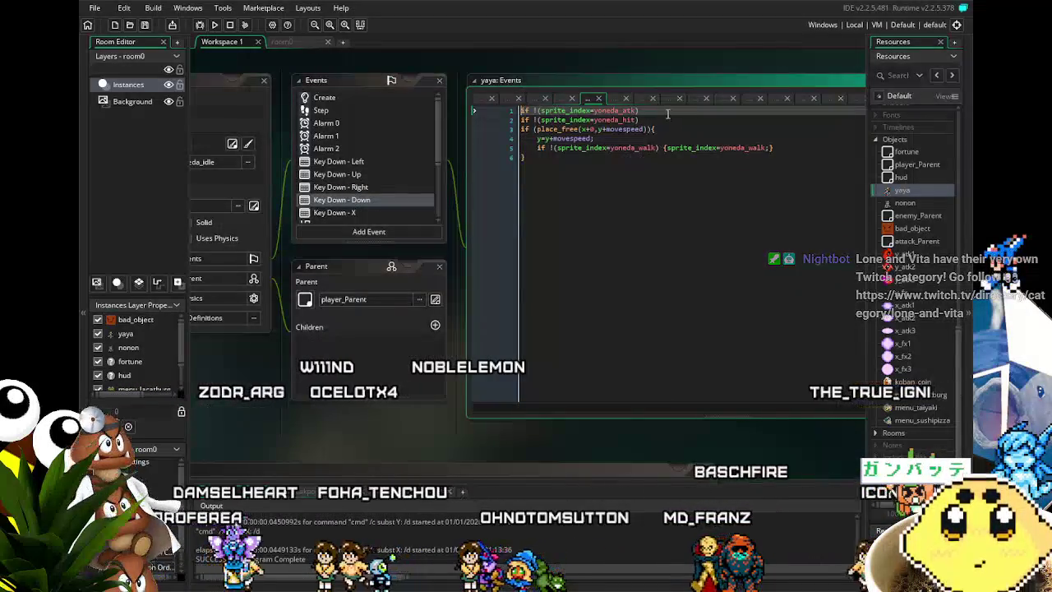
Turn the copied first line of Key Down - Down into a yoneda_atk_food check
drag(638, 110, 508, 121)
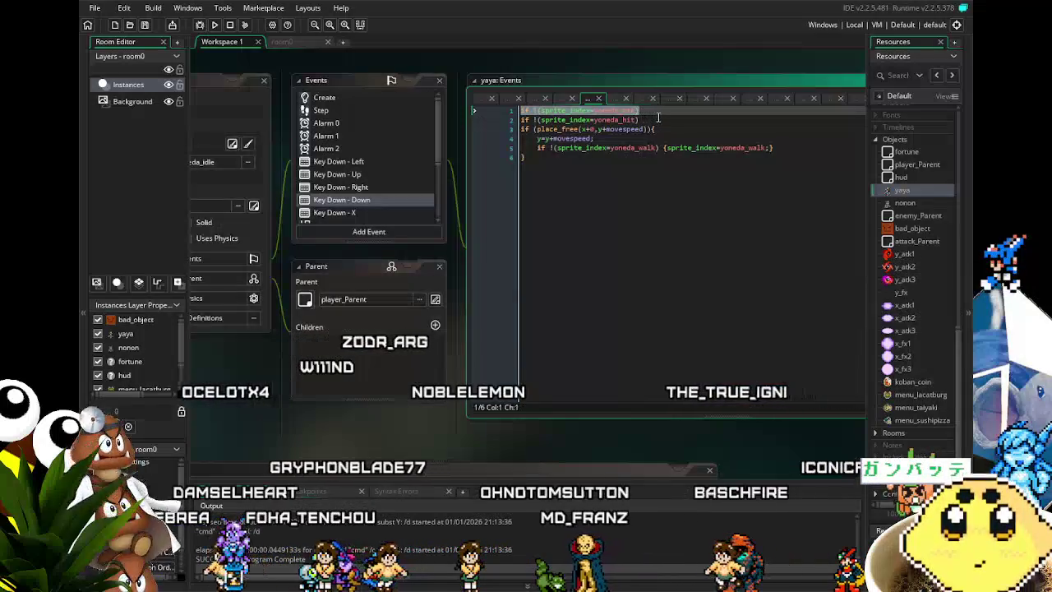
click(666, 110)
key(Left)
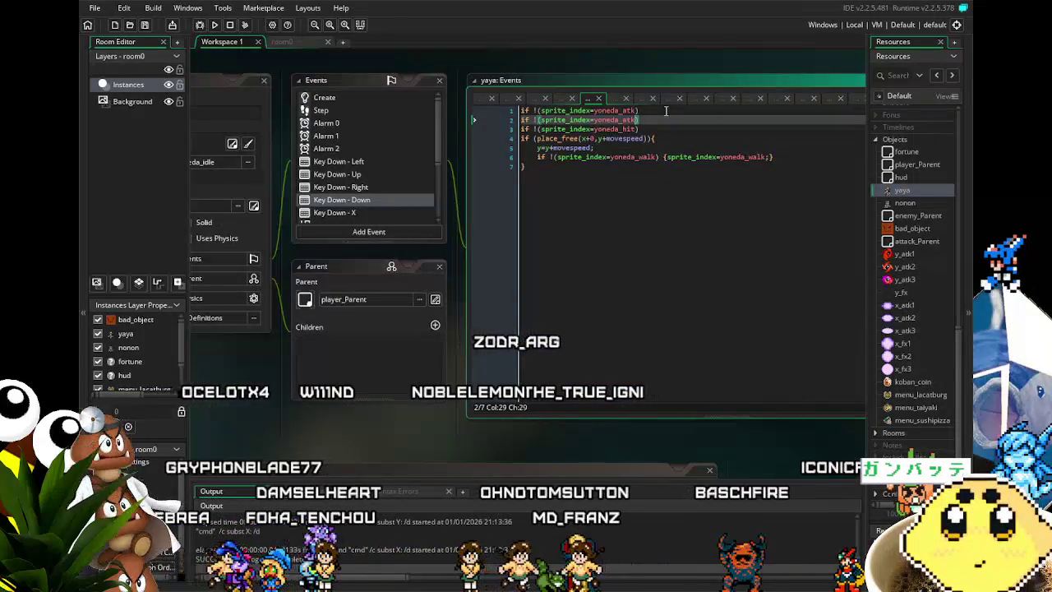
text(_foo)
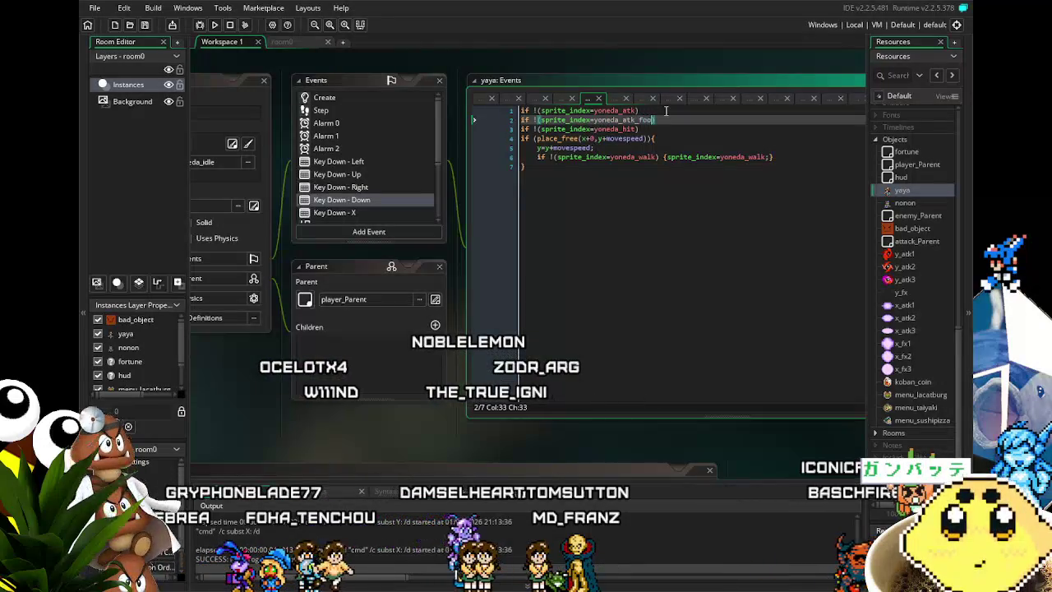
text(d)
Duplicate the walk sprite line with the yoneda_walk_food sprite name
click(769, 156)
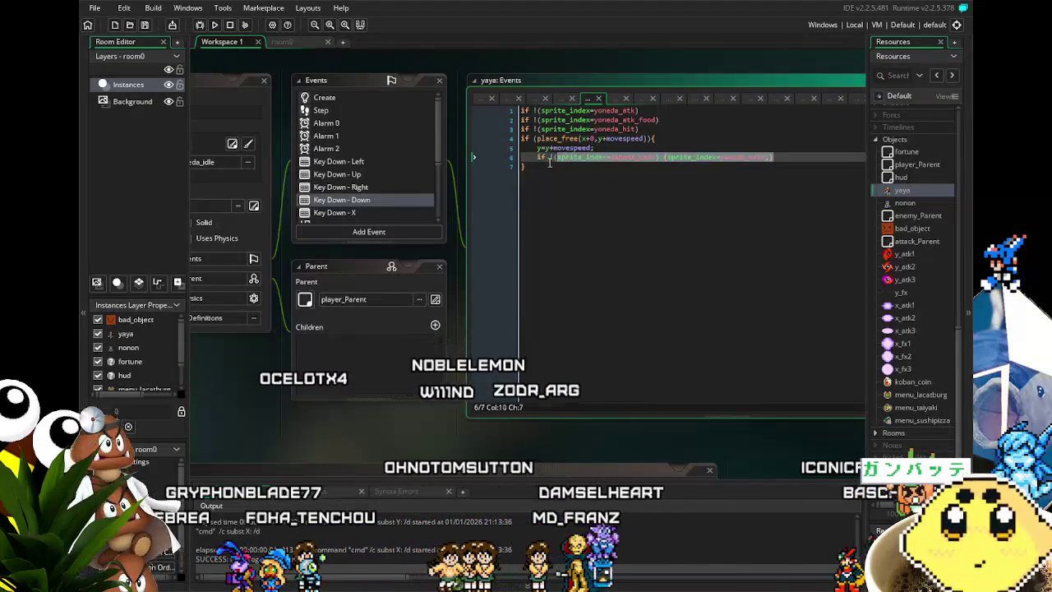
click(800, 157)
key(ctrl+d)
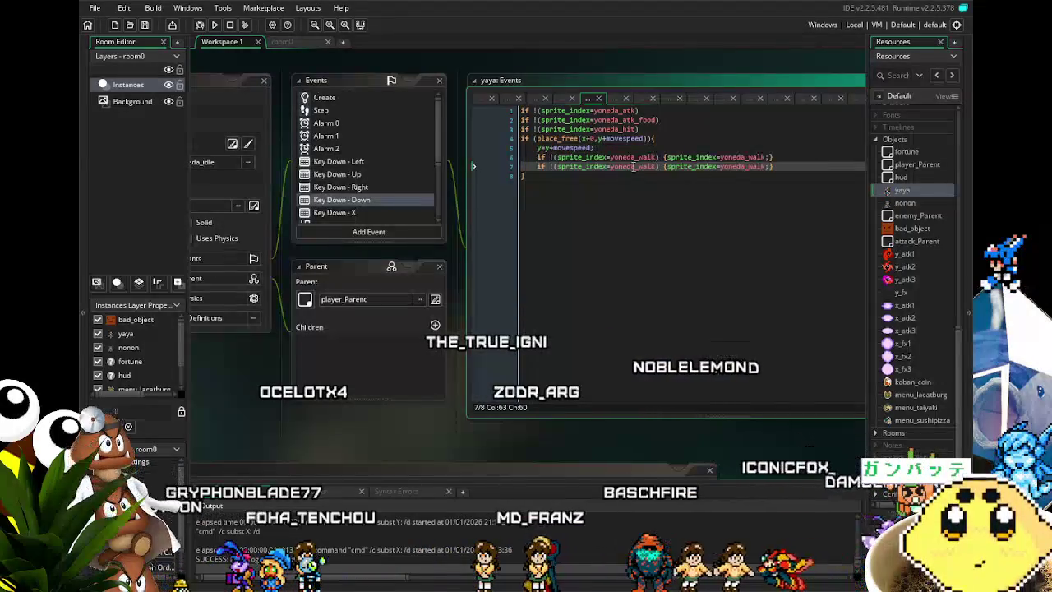
text(_food)
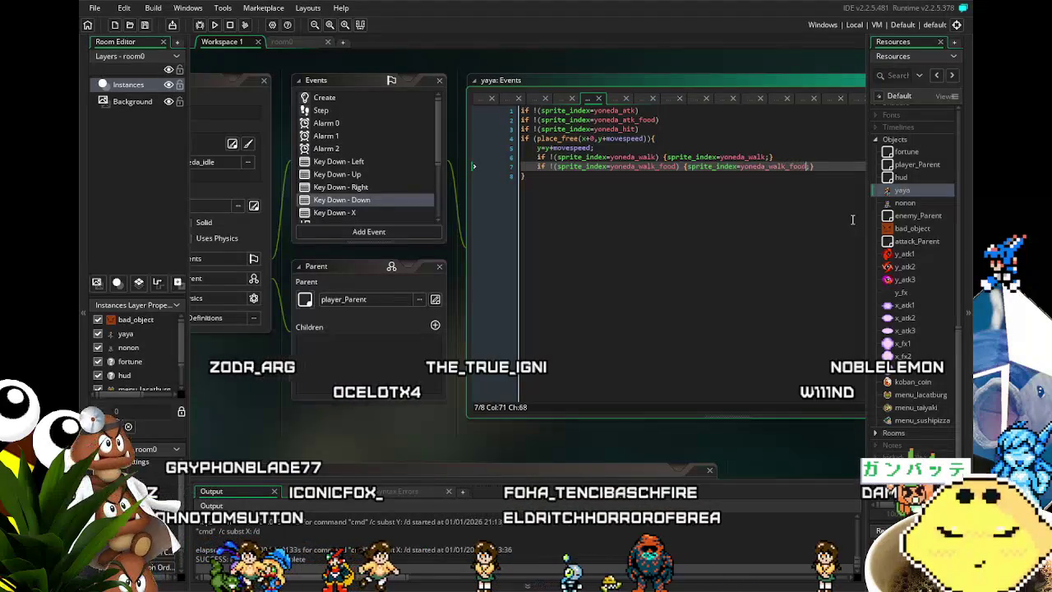
scroll(356, 145, down, 2)
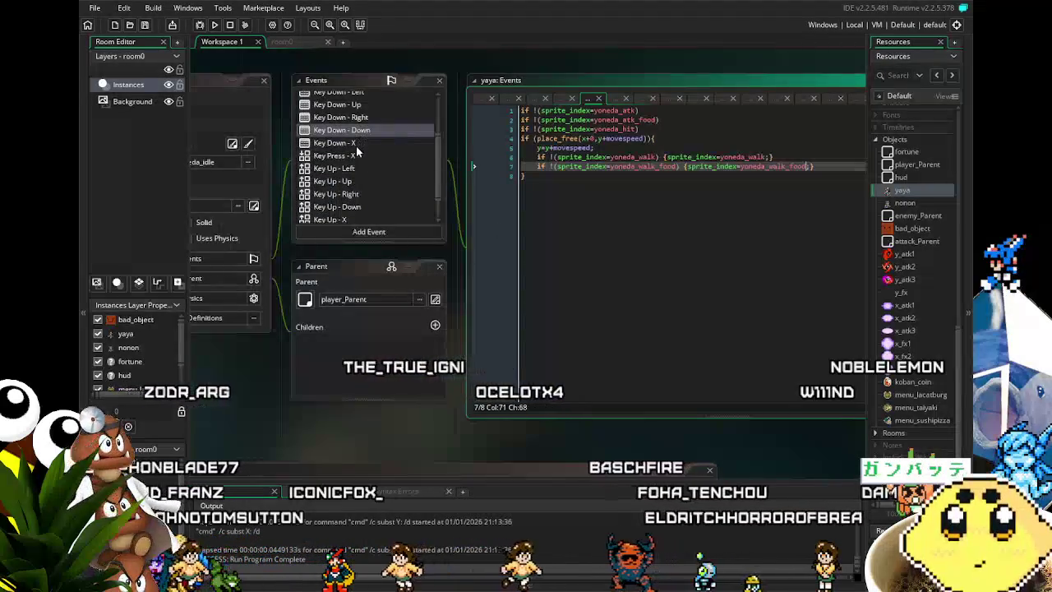
In yaya's Key Press - X code, add a closing brace at the end of line 9
click(356, 145)
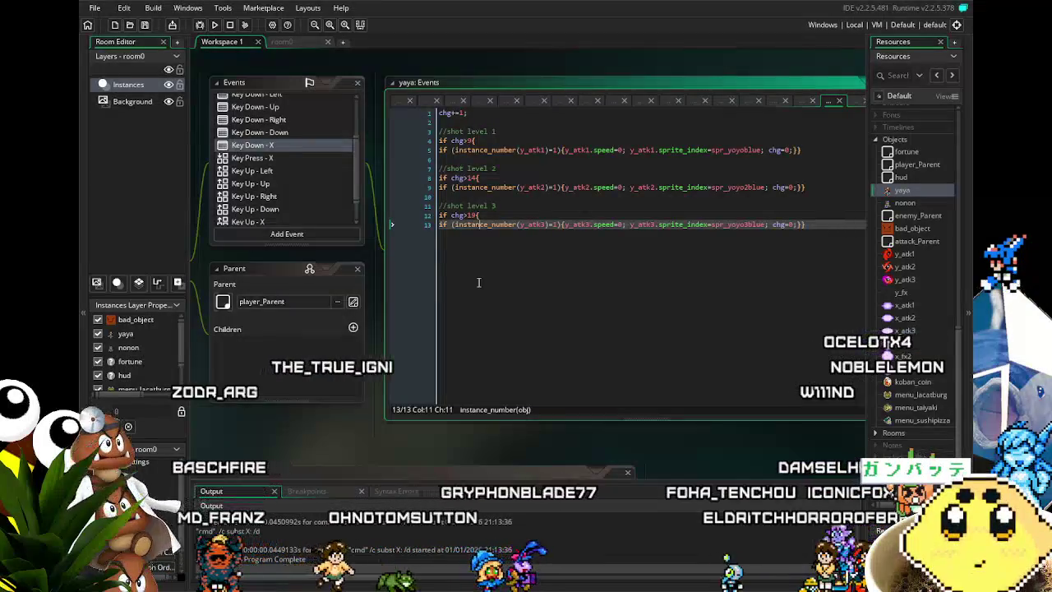
click(296, 158)
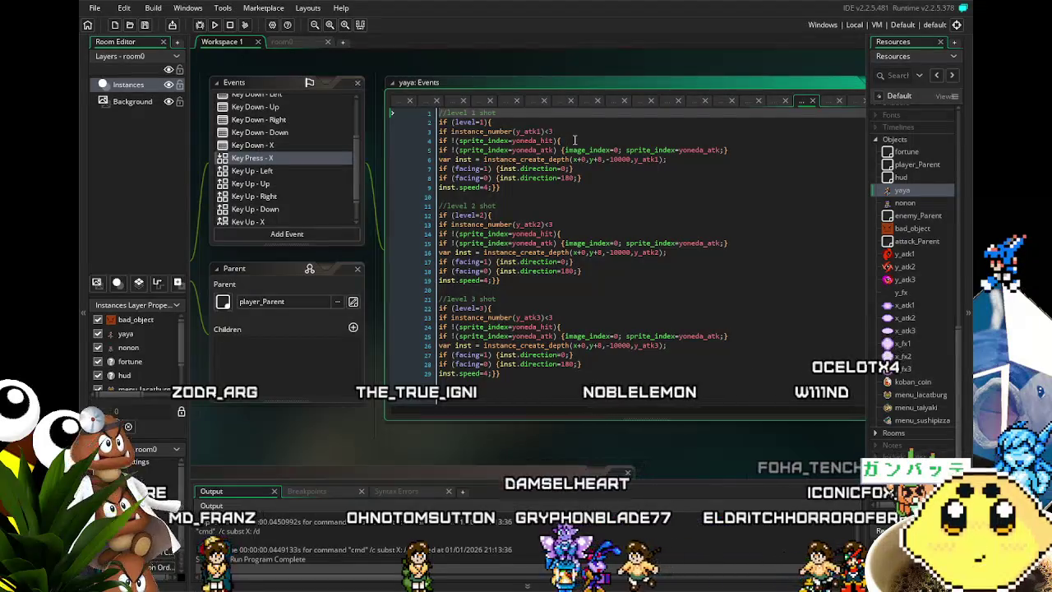
click(499, 187)
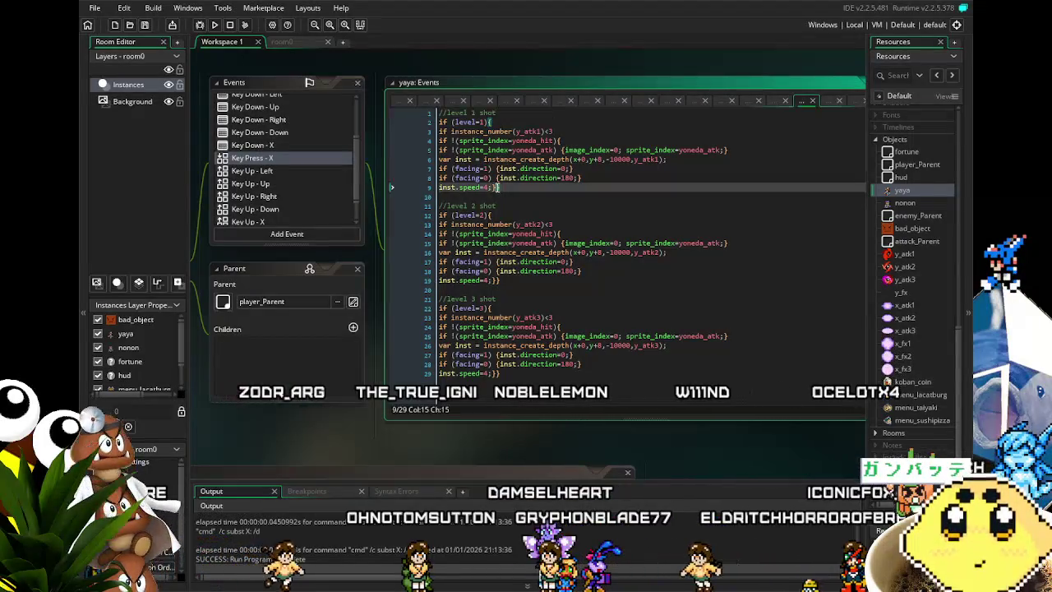
text(})
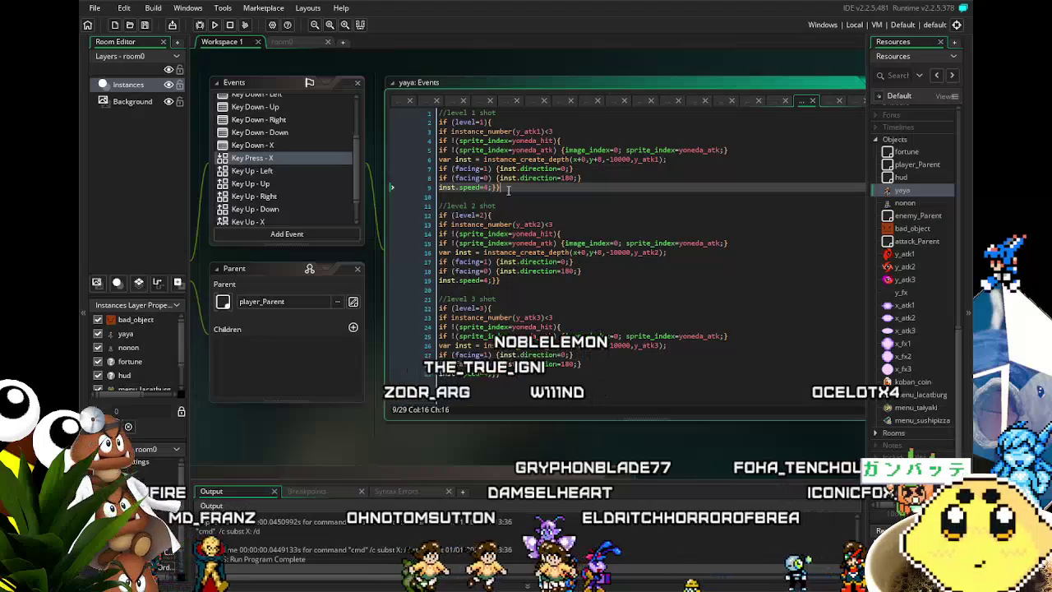
Duplicate the level 1 attack sprite line with yoneda_atk_food
click(556, 150)
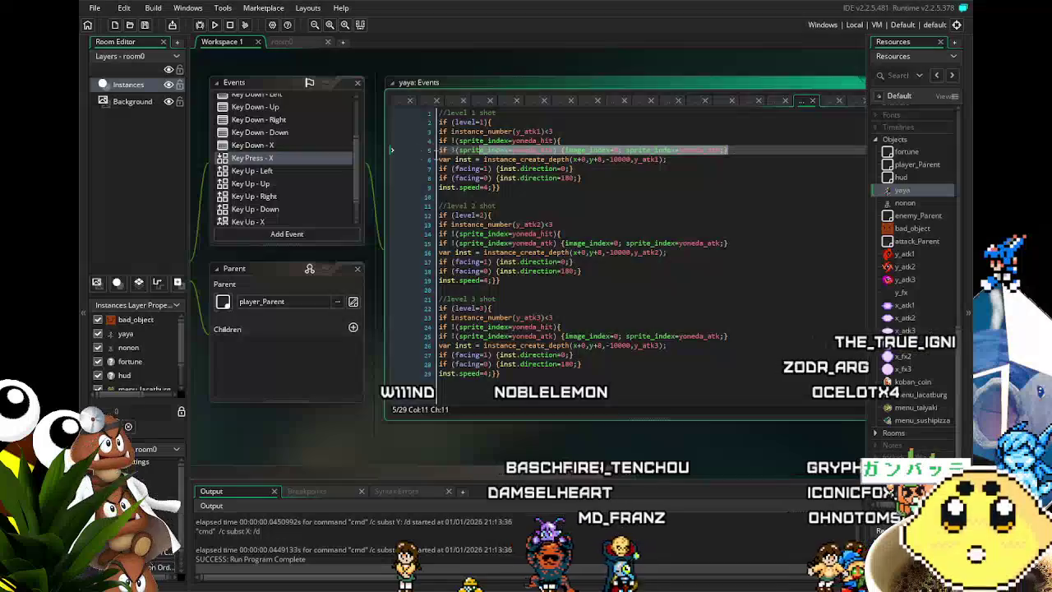
key(Return)
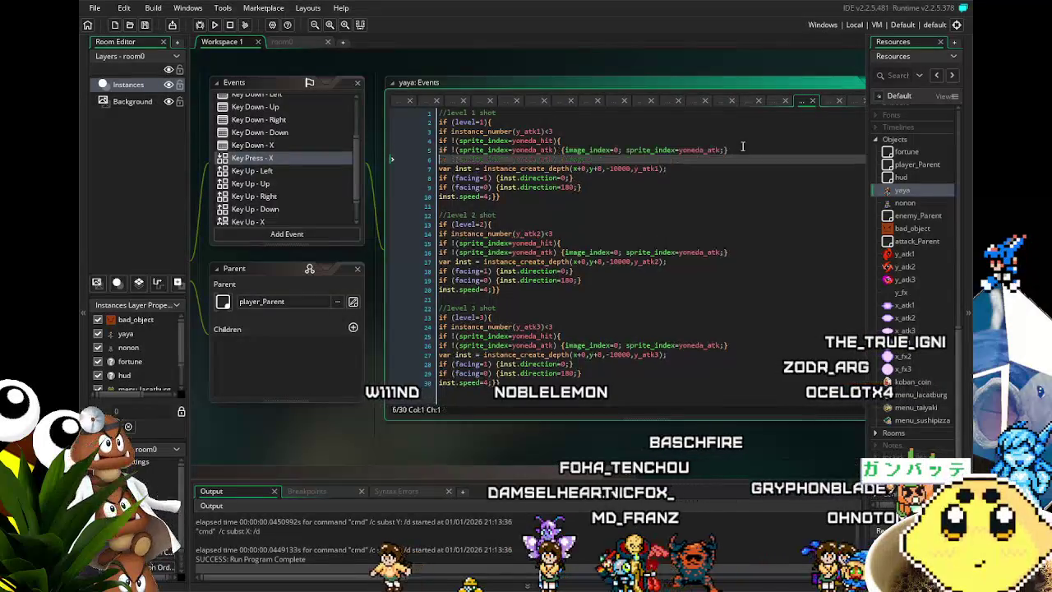
key(Left)
key(BackSpace)
text(_f)
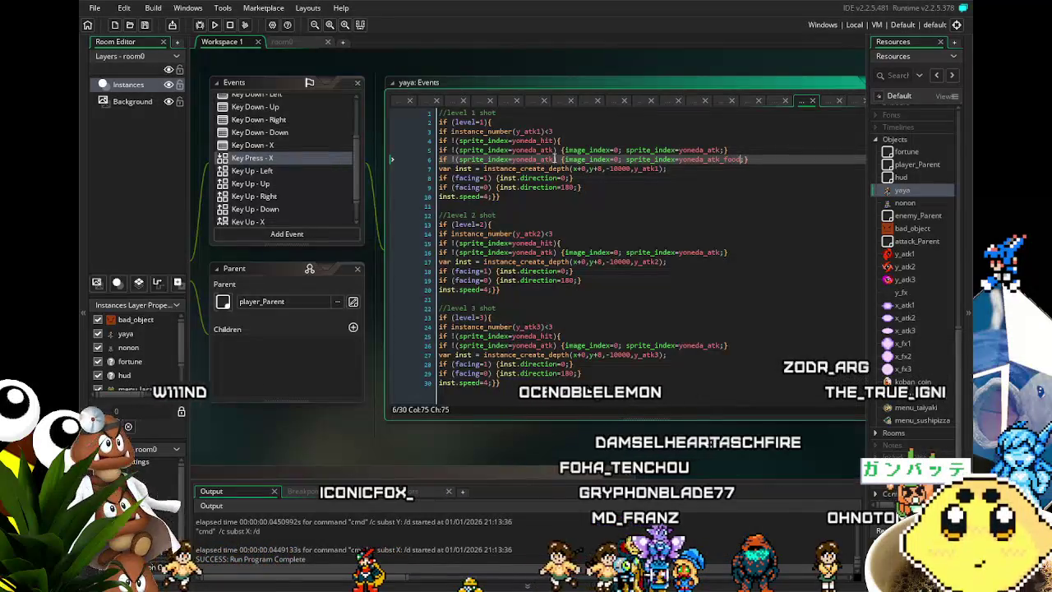
text(ood)
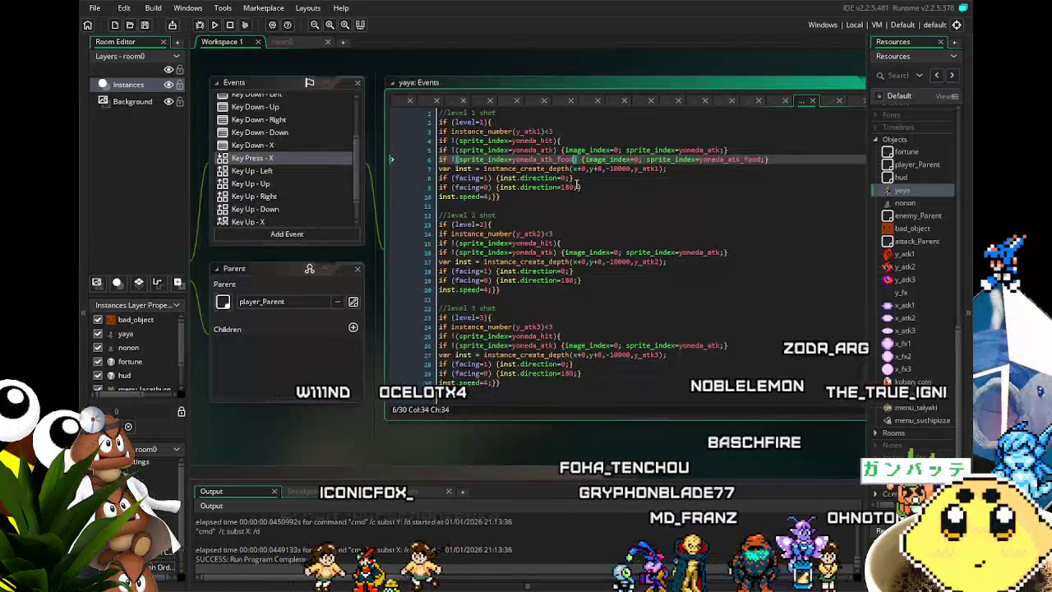
Duplicate the level 2 attack line 16 as a yoneda_atk_food check on line 17
drag(727, 252, 509, 252)
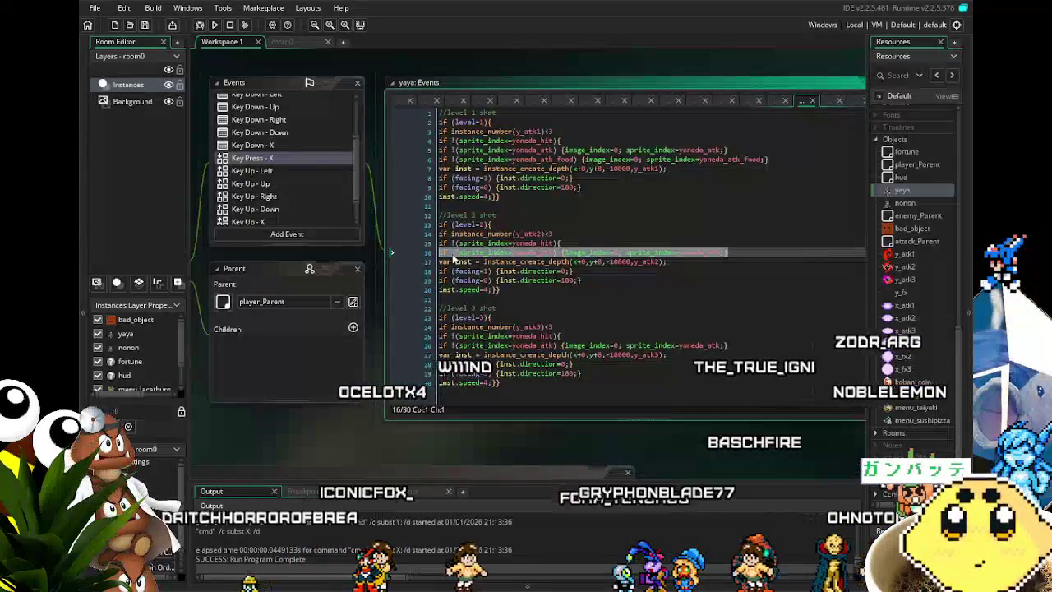
click(727, 252)
key(ctrl+d)
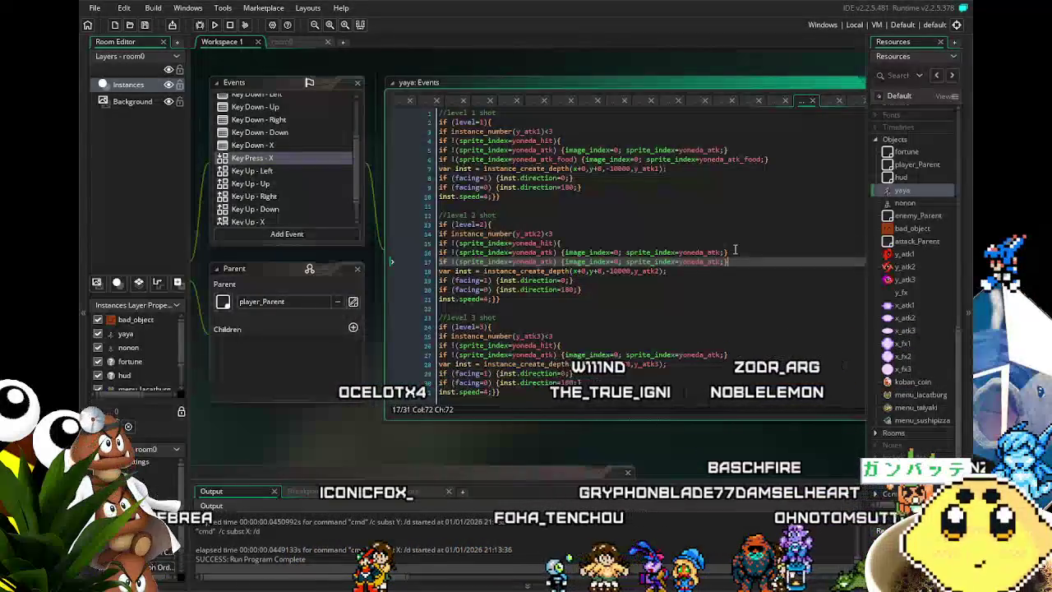
click(554, 262)
text(_fo)
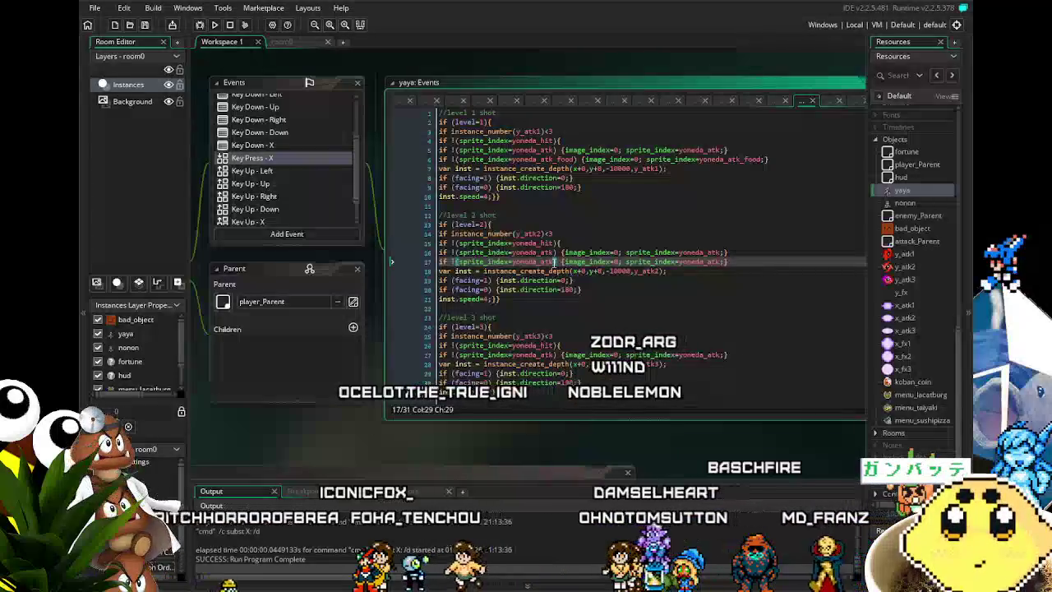
text(od)
click(744, 261)
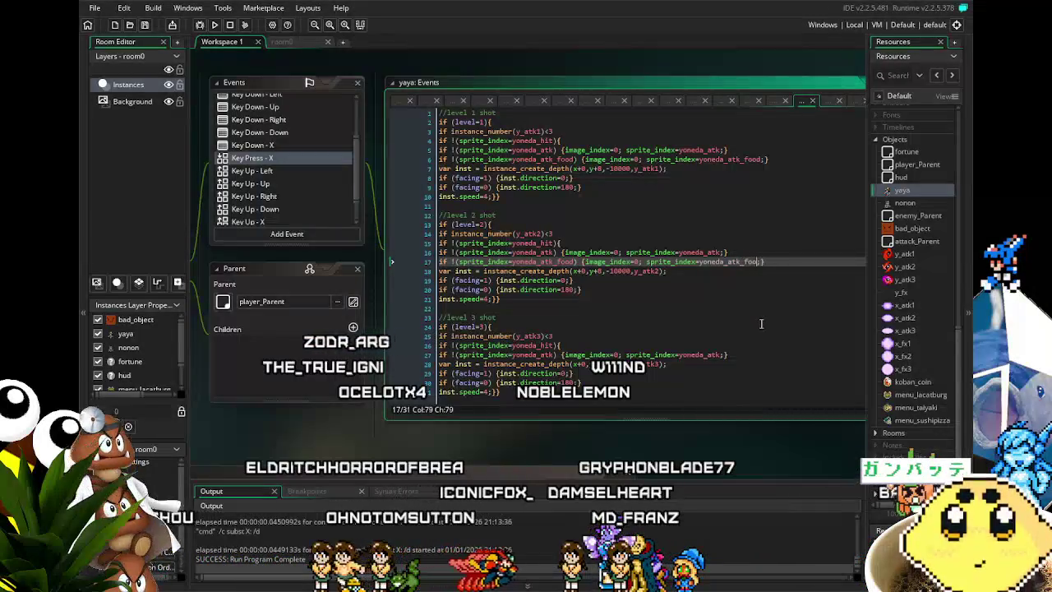
scroll(684, 332, down, 1)
Copy the level 3 shot's line 27 to line 28, checking yoneda_atk_food
drag(727, 342, 426, 349)
key(ctrl+c)
click(726, 344)
key(Return)
key(ctrl+v)
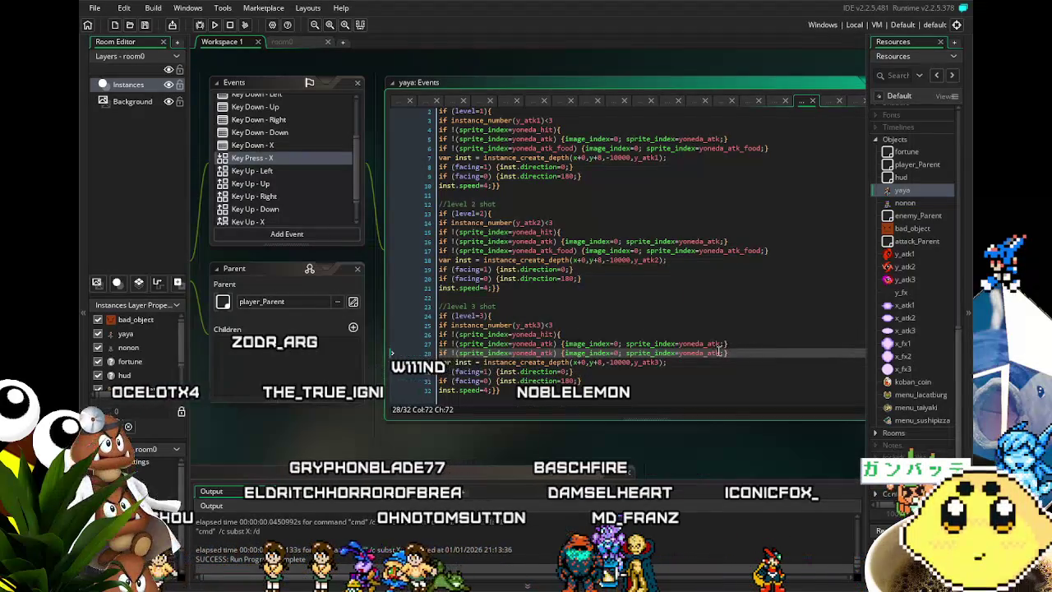
click(719, 353)
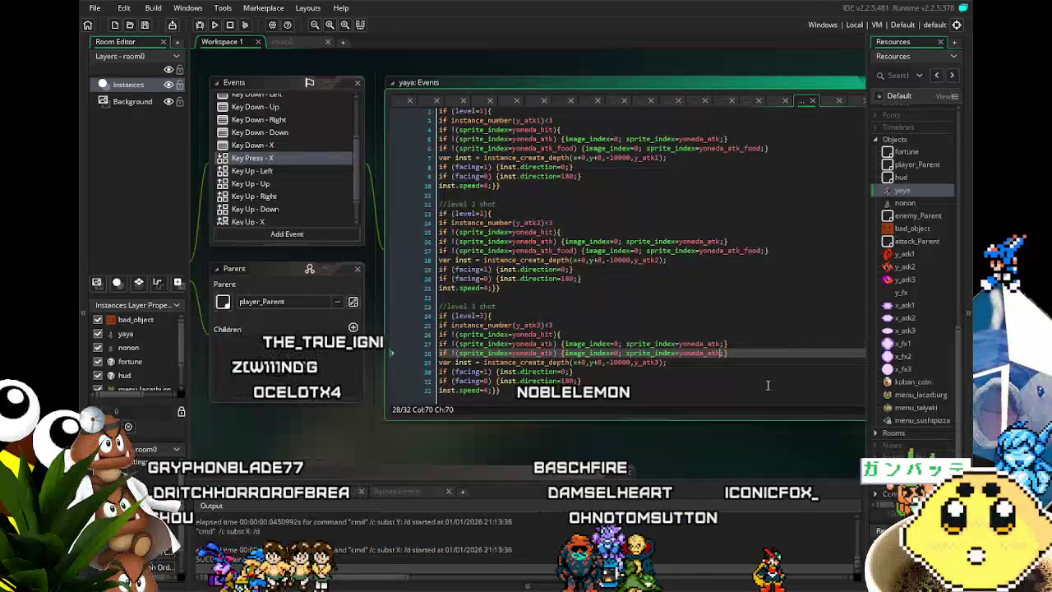
click(553, 353)
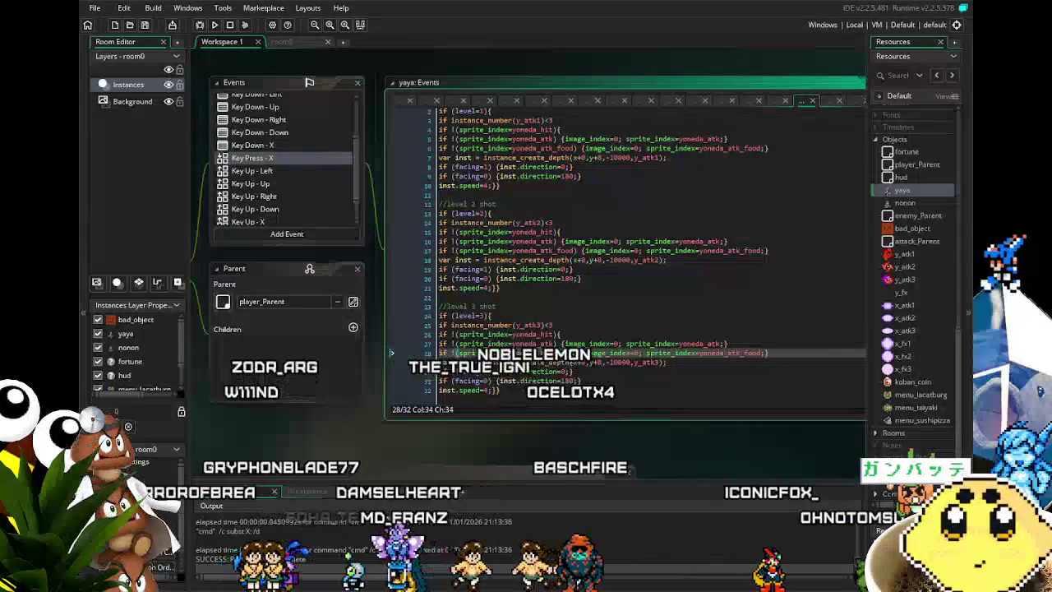
text(_foo)
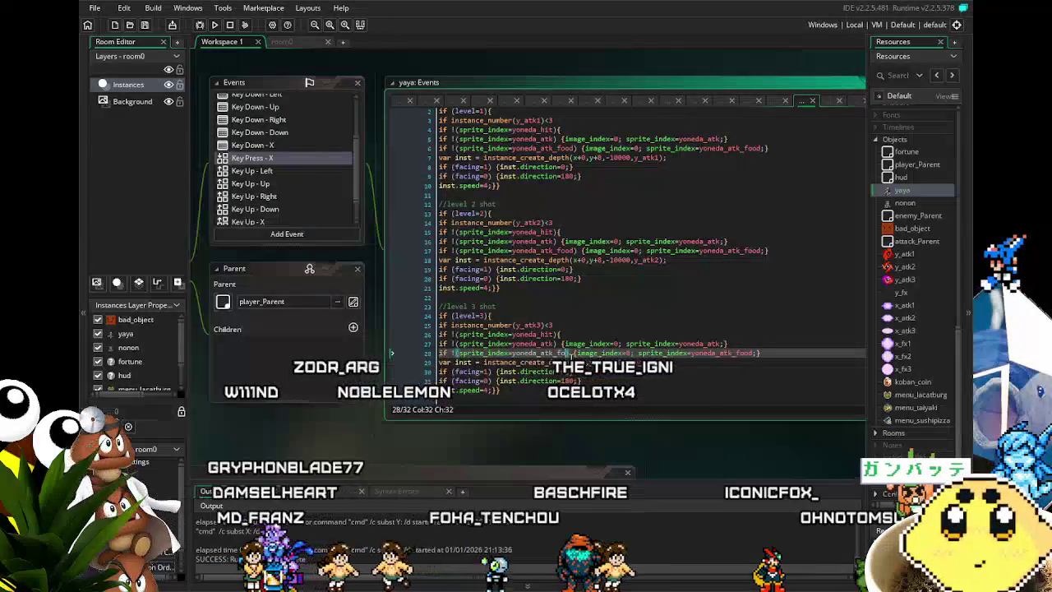
text(d)
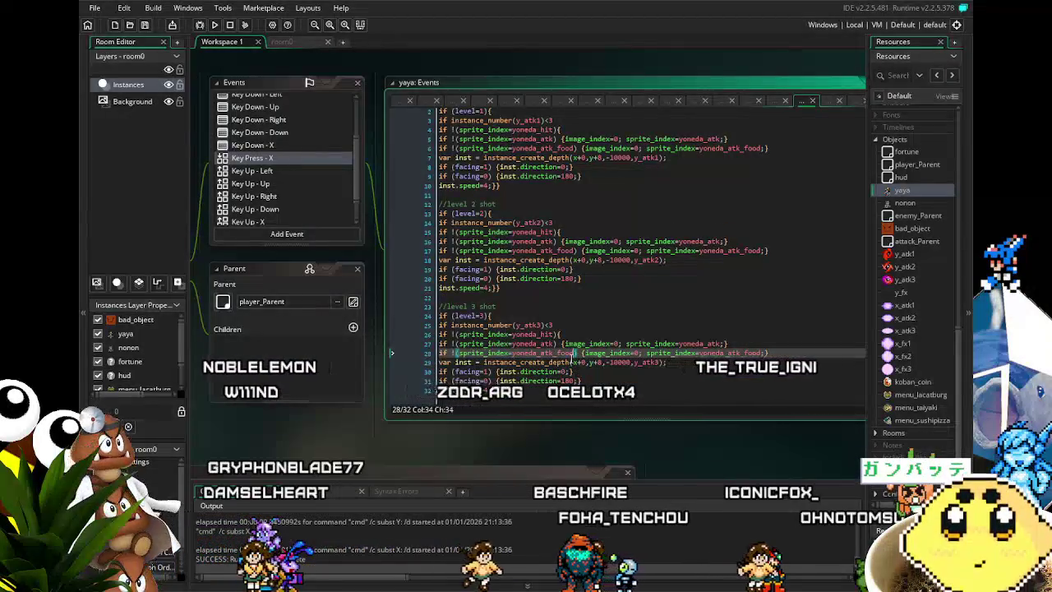
click(276, 184)
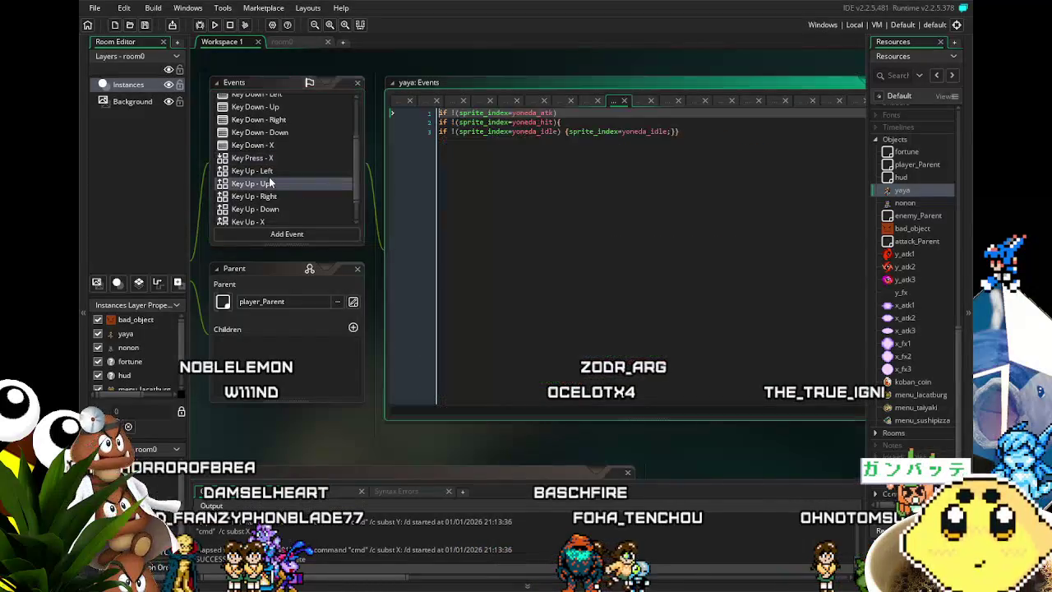
In Key Up - Left, duplicate line 1 as a yoneda_atk_food check
click(264, 171)
click(513, 179)
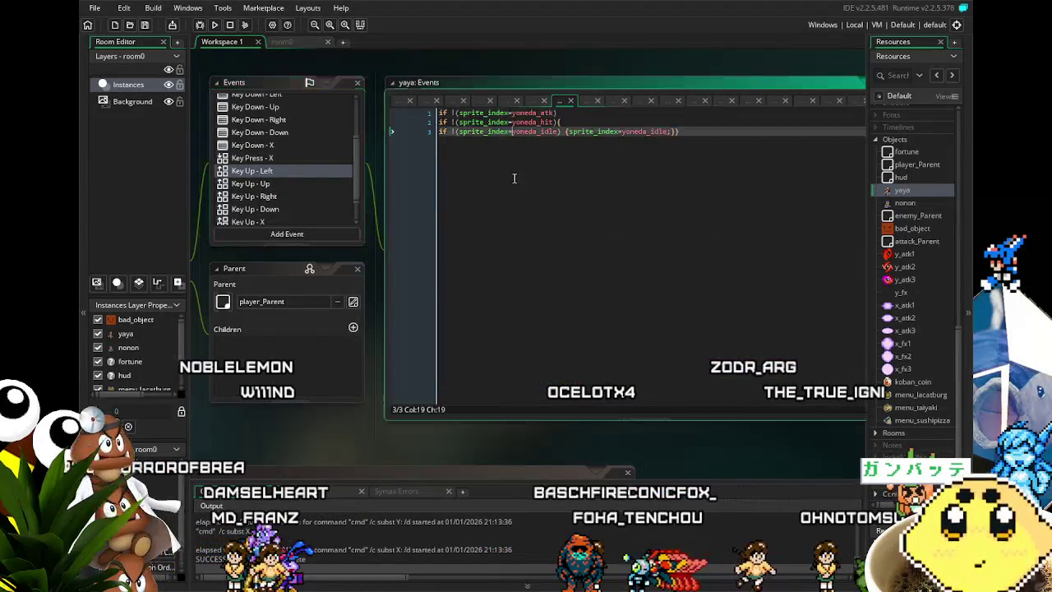
drag(560, 113, 511, 113)
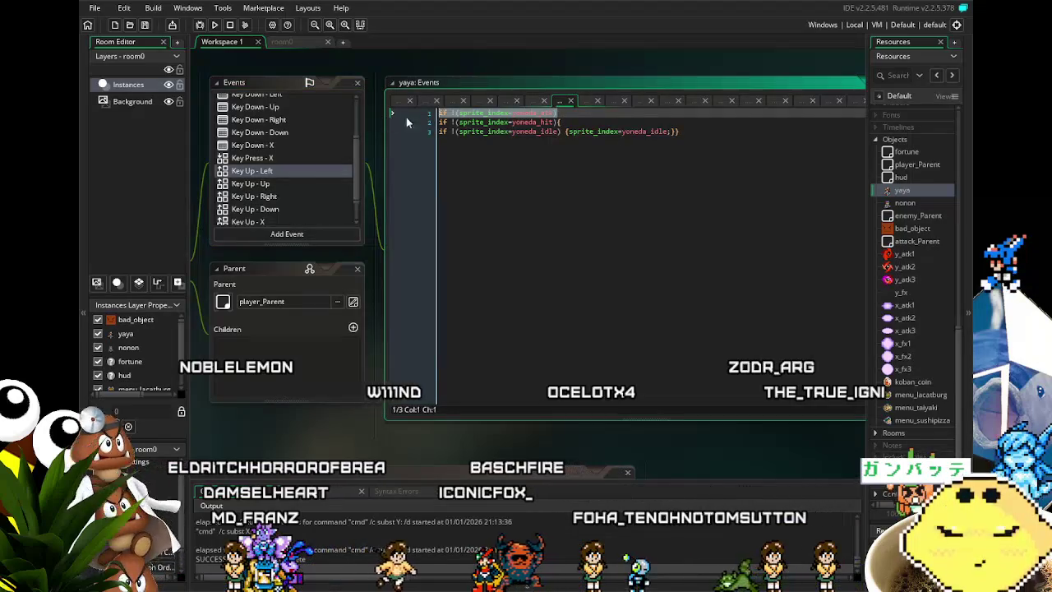
click(559, 114)
key(ctrl+d)
key(Left)
text(_fo)
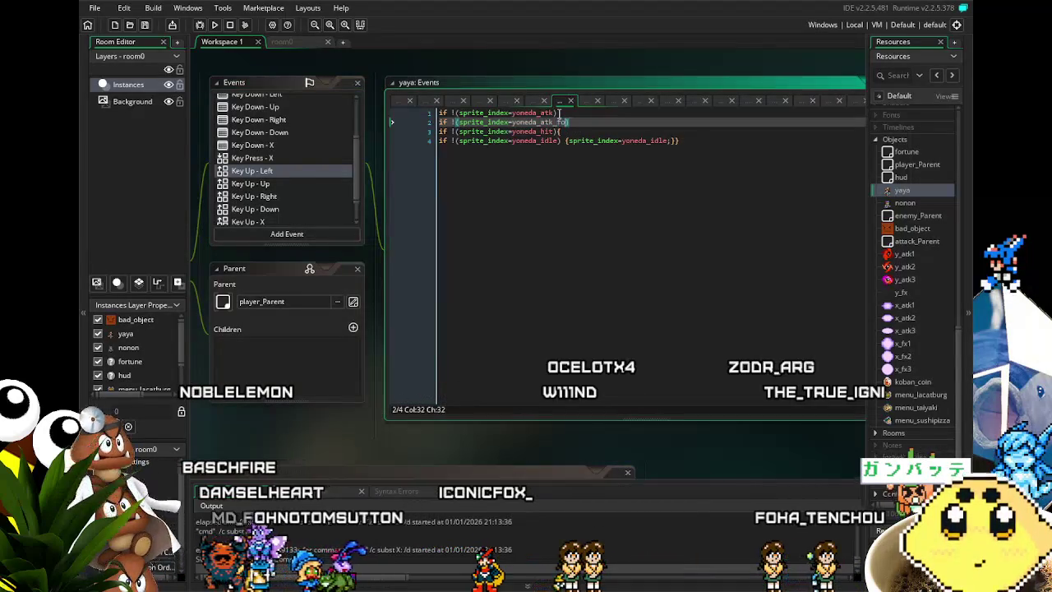
Give Key Up - Up a duplicated line 1 checking yoneda_atk_food
click(304, 186)
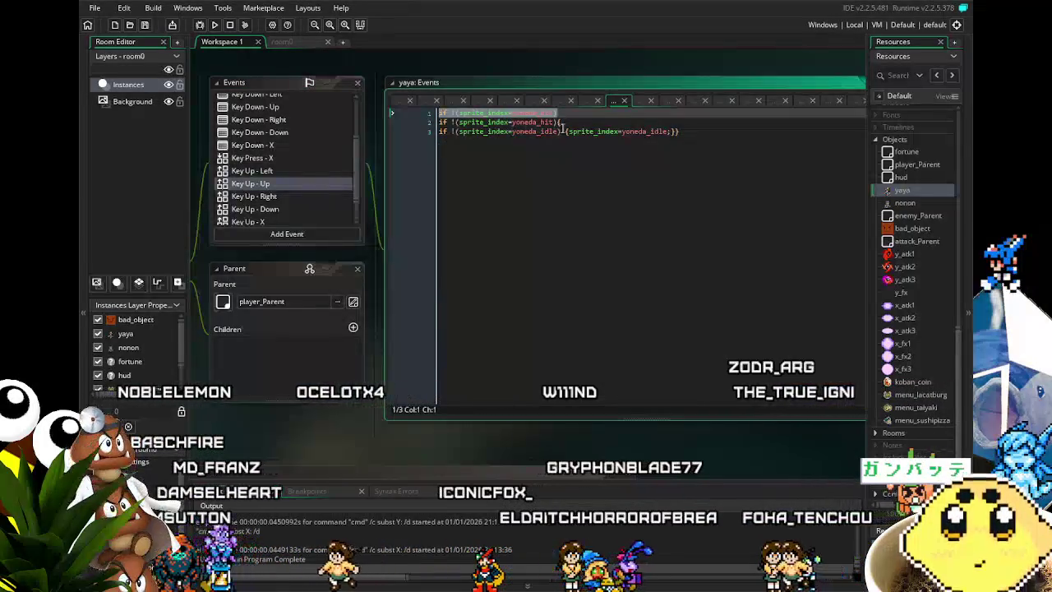
key(ctrl+d)
key(Left)
text(_f)
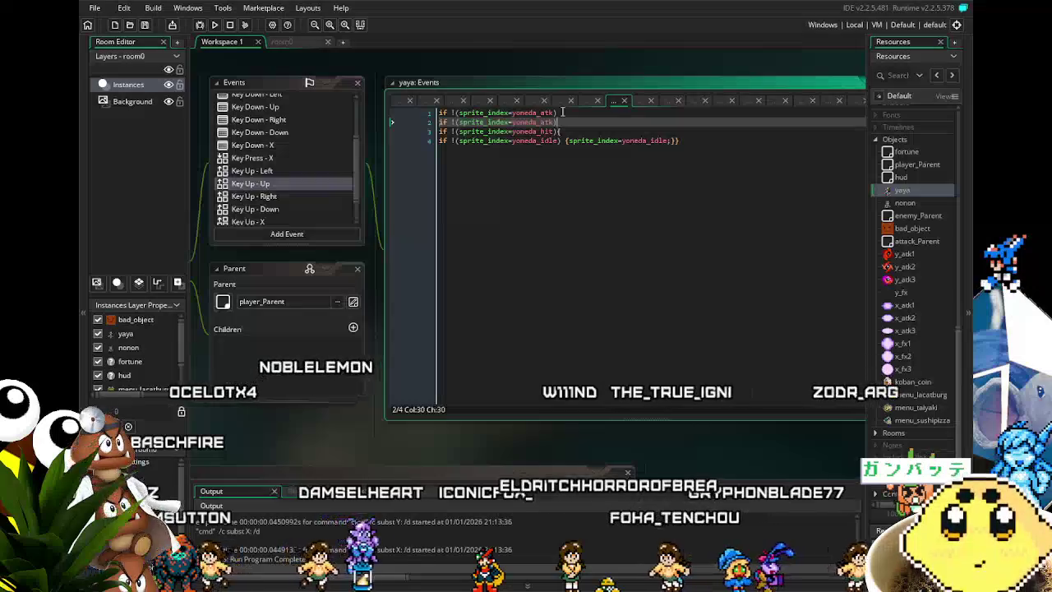
text(ood)
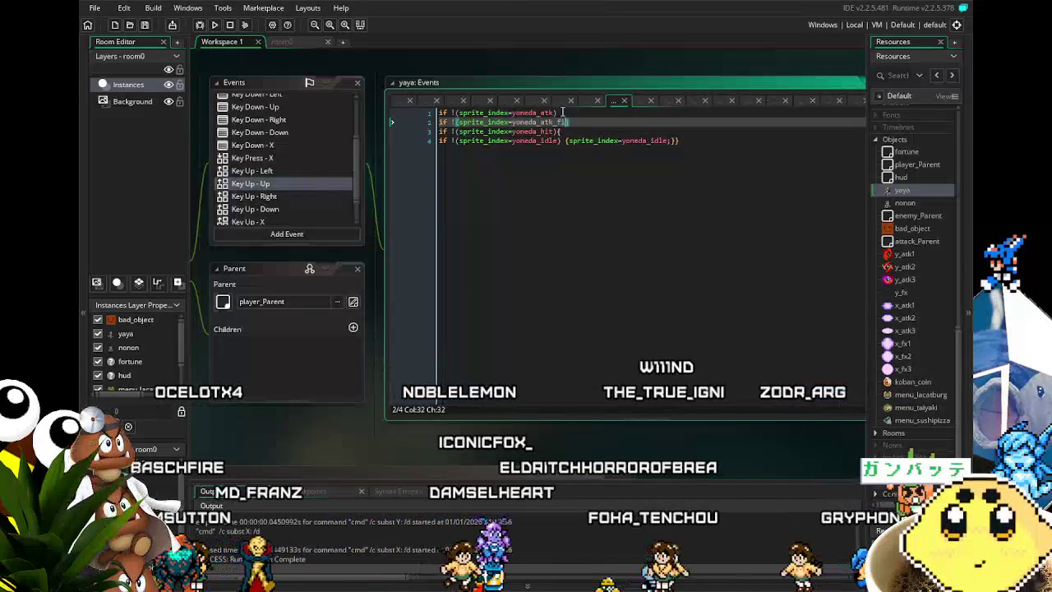
Back in Key Up - Left, duplicate idle line 4 using the yoneda_idle_food sprite
click(566, 140)
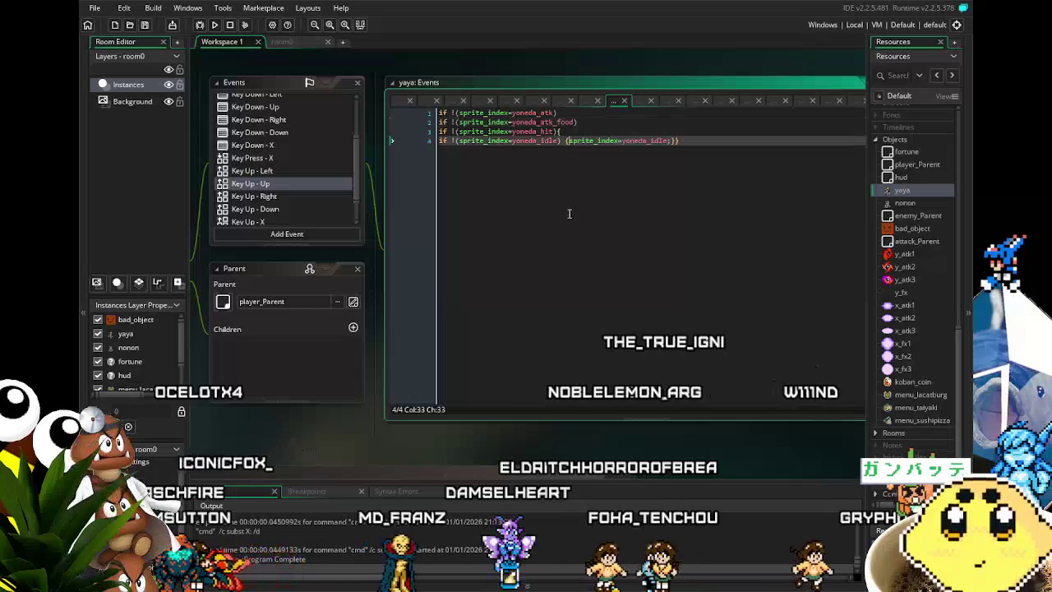
click(266, 172)
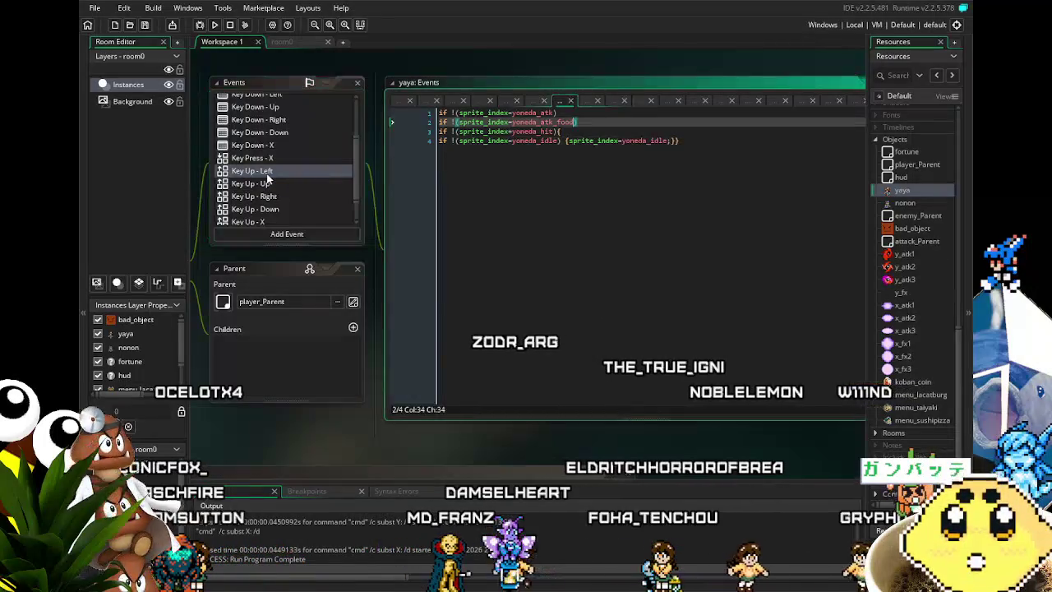
click(600, 148)
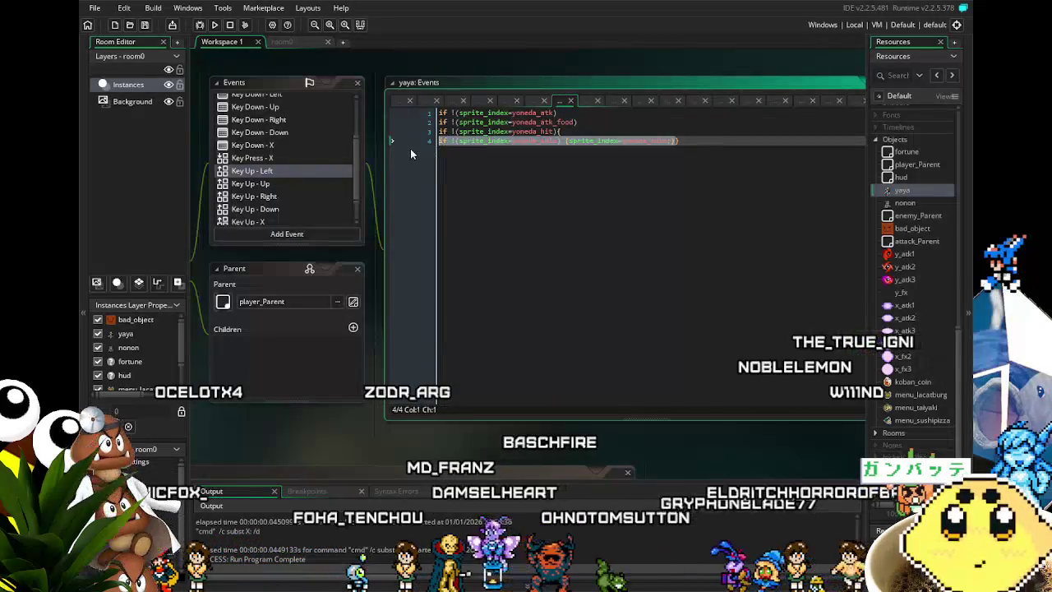
click(676, 142)
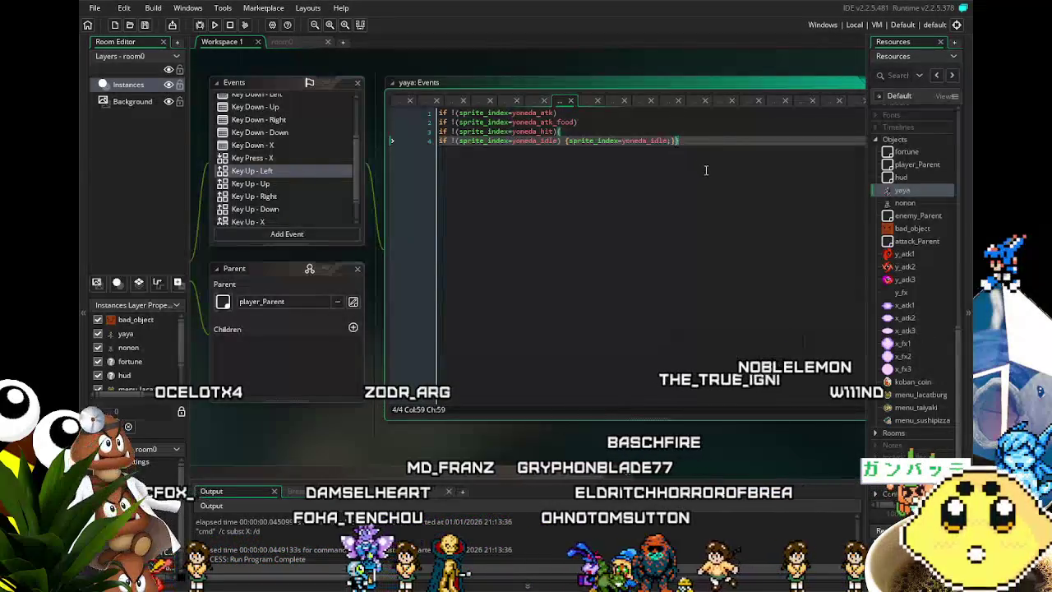
key(ctrl+d)
key(Left)
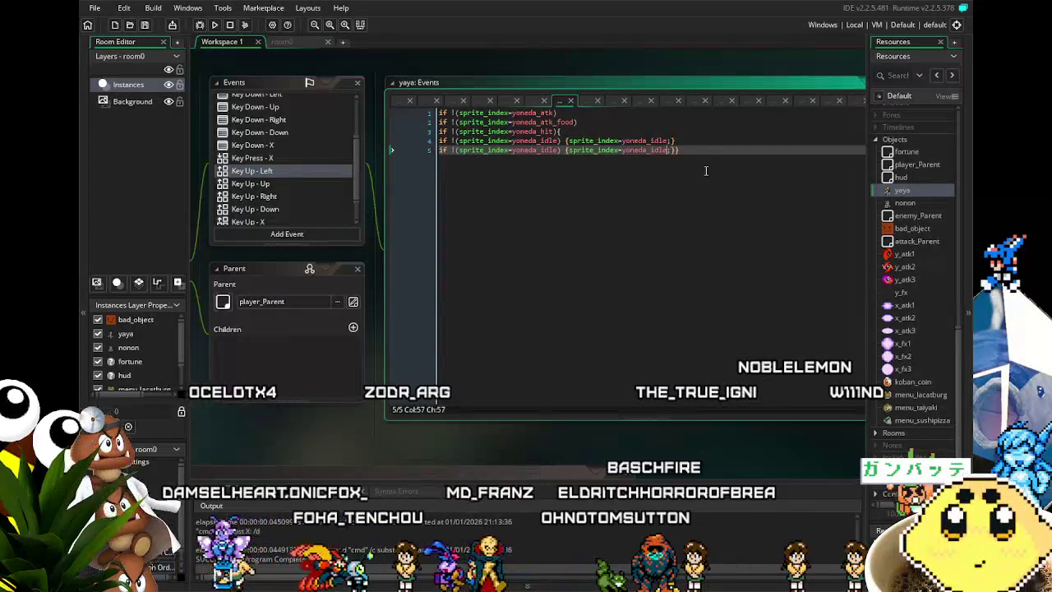
text(_food;)
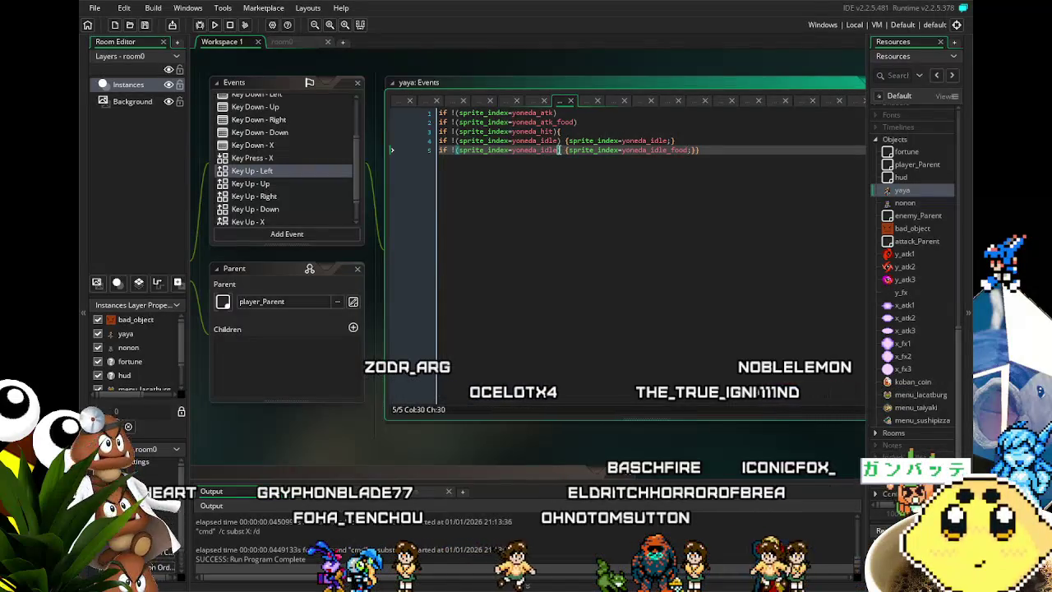
text(food)
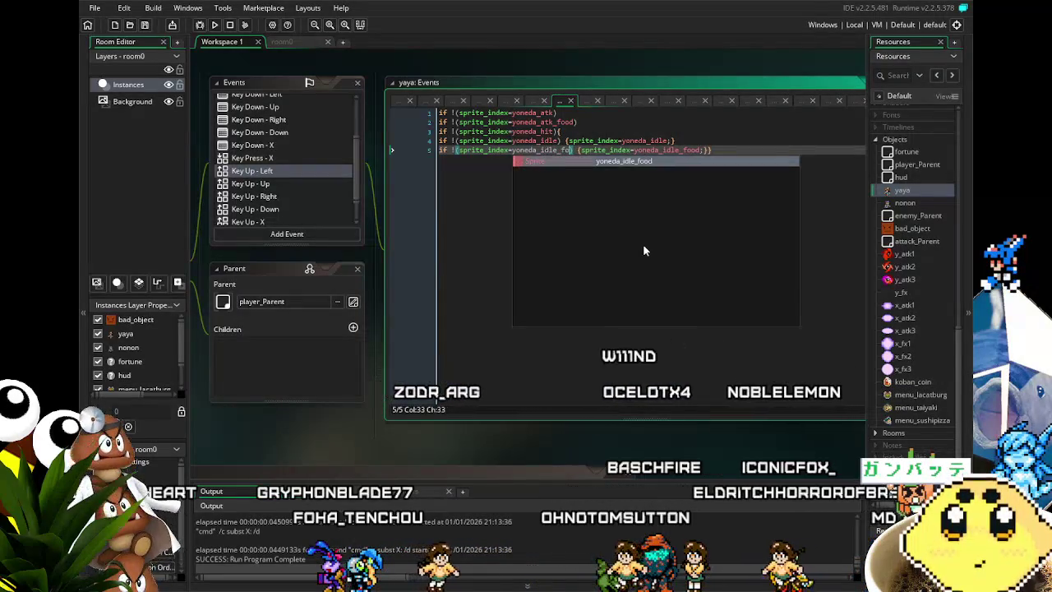
click(276, 182)
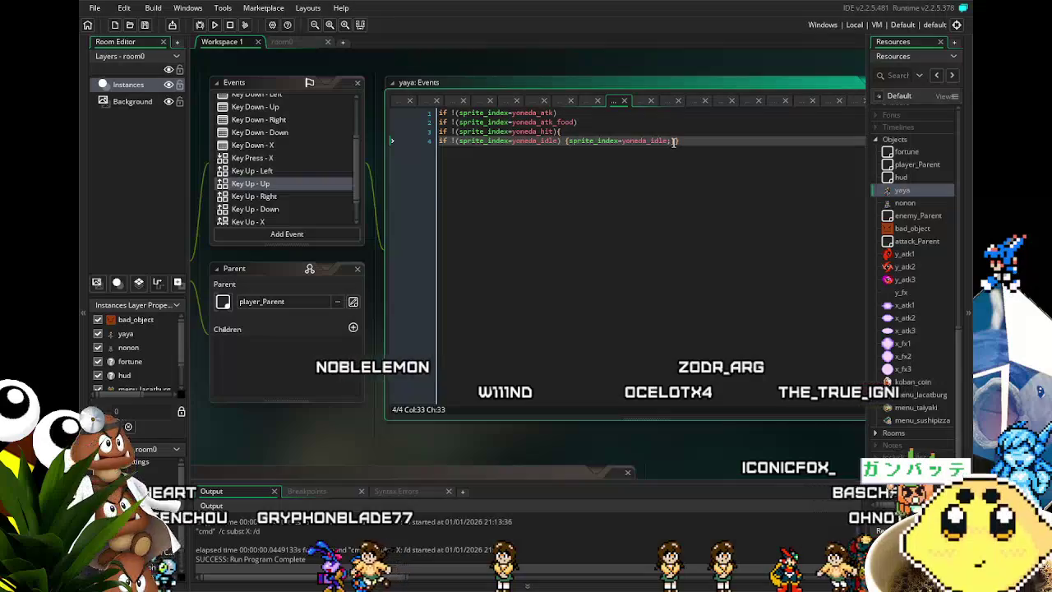
Copy Key Up - Up's idle line 4 to line 5, renaming both sprites to yoneda_idle_food
drag(674, 141, 503, 141)
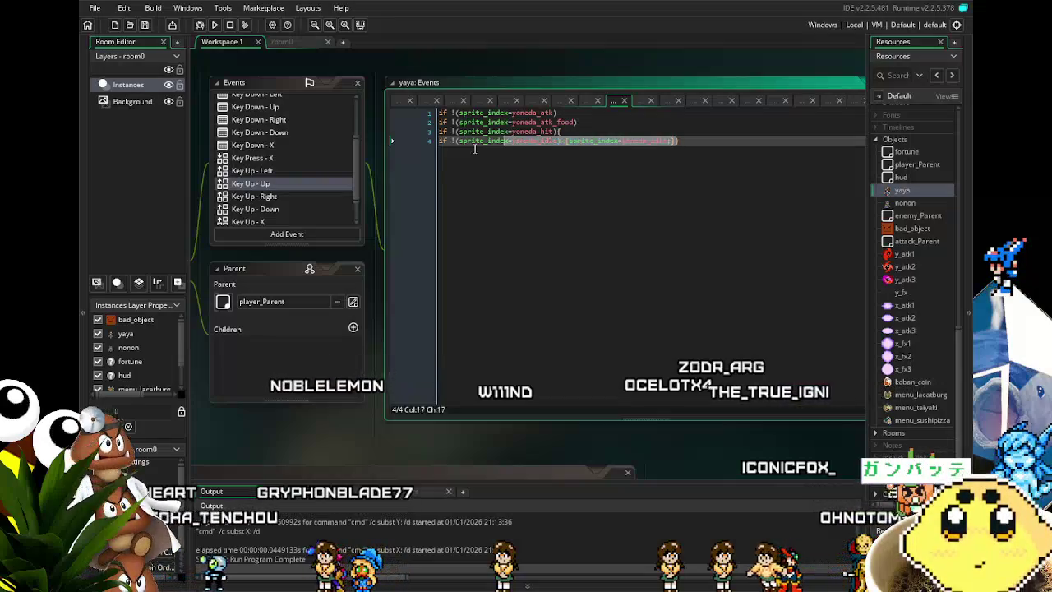
click(675, 141)
key(Return)
text(if !(sprite_index=yoneda_idle) {sprite_index=yoneda_idle;})
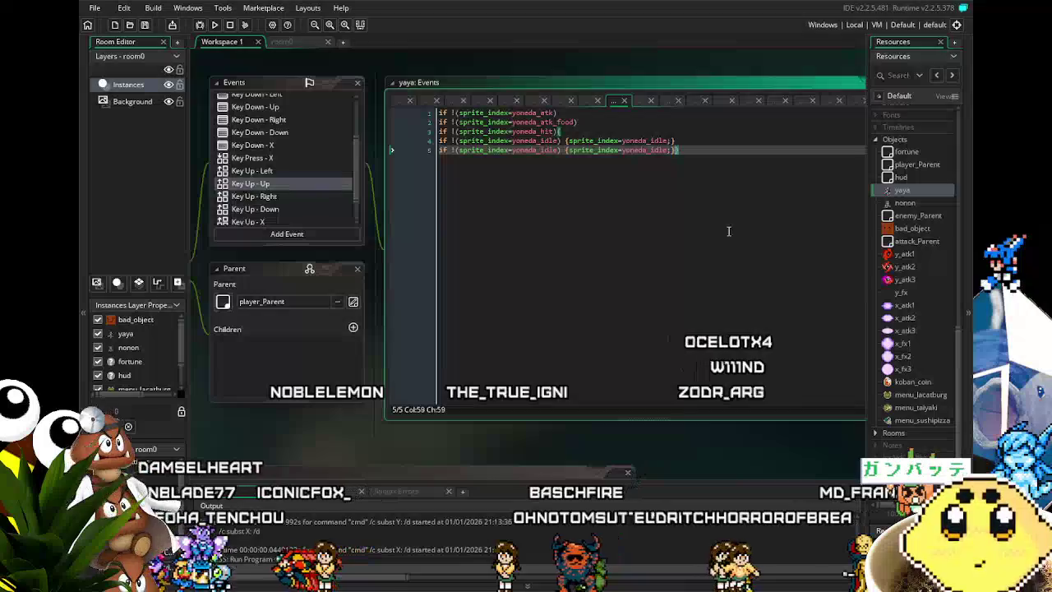
text(_food)
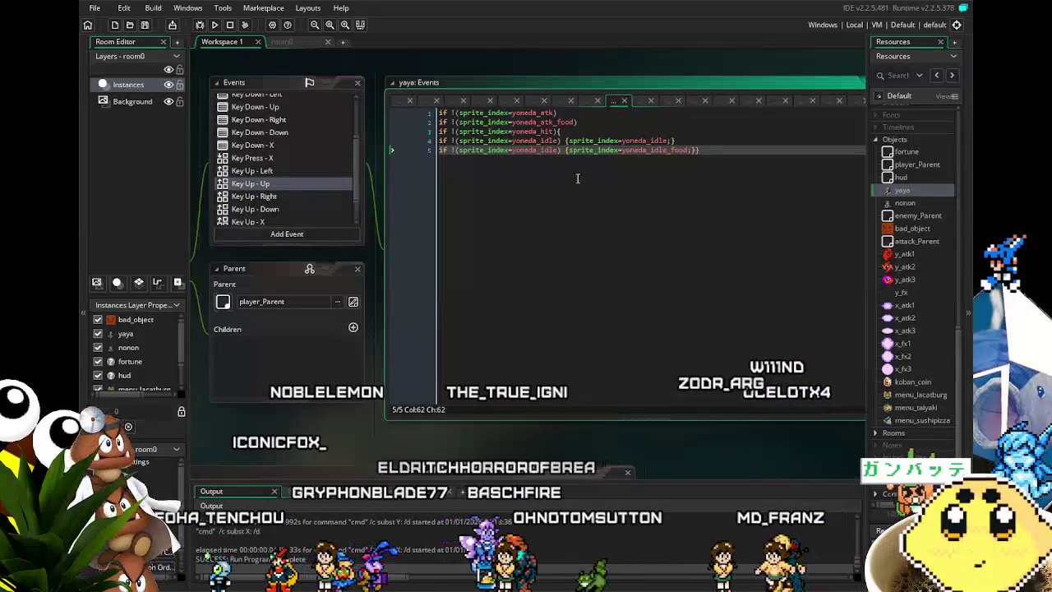
click(560, 150)
text(_f)
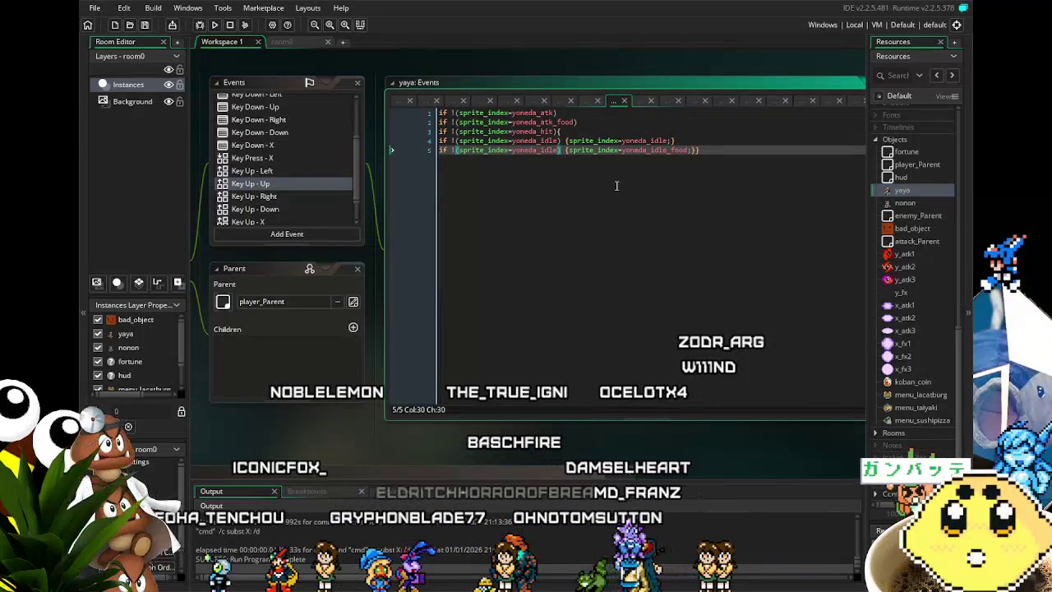
text(ood)
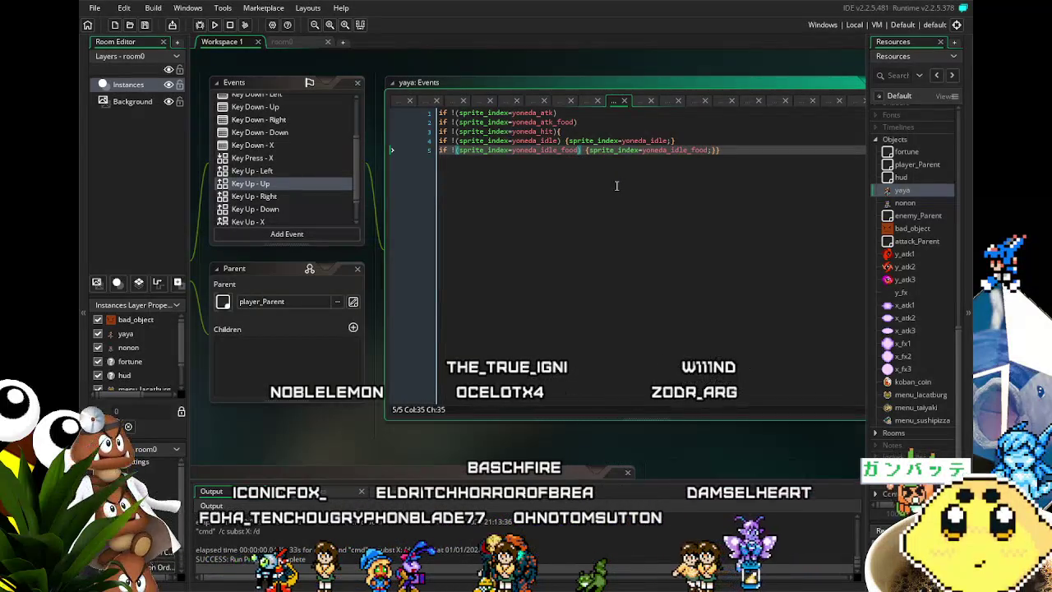
click(285, 199)
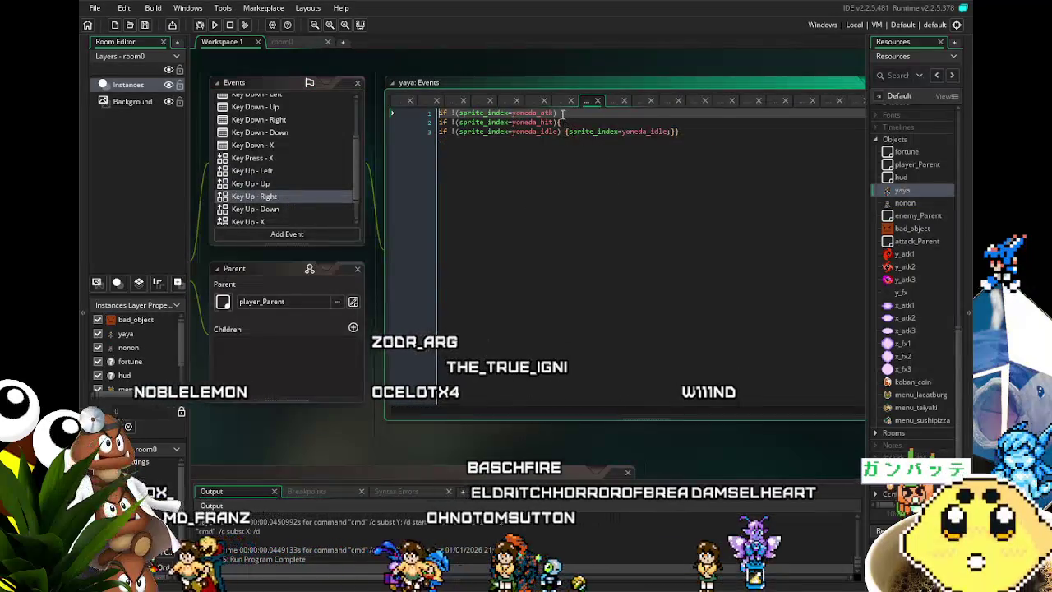
Duplicate Key Up - Right's first check line for the yoneda_atk_food sprite
click(421, 115)
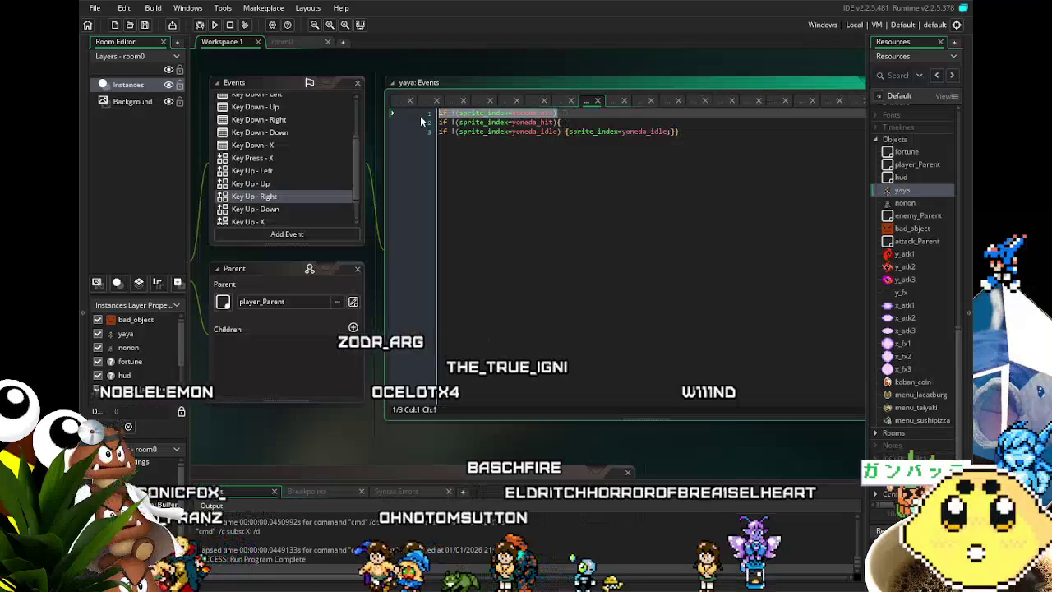
click(560, 113)
key(Return)
text(_index=yoneda_atk_food))
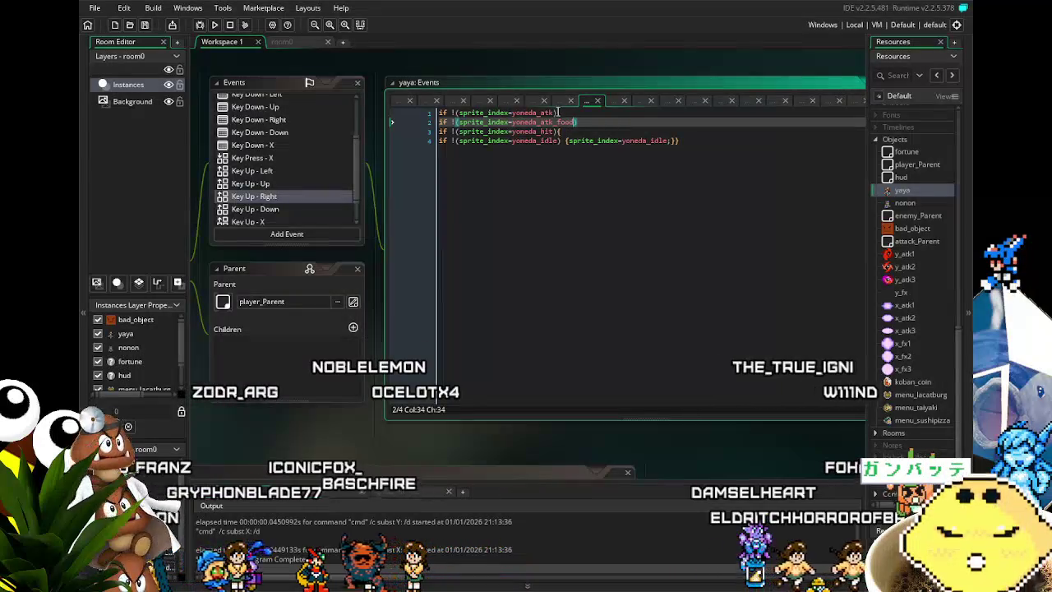
Duplicate the yoneda_idle line as line 5 using yoneda_idle_food, removing a stray 'f'
click(625, 174)
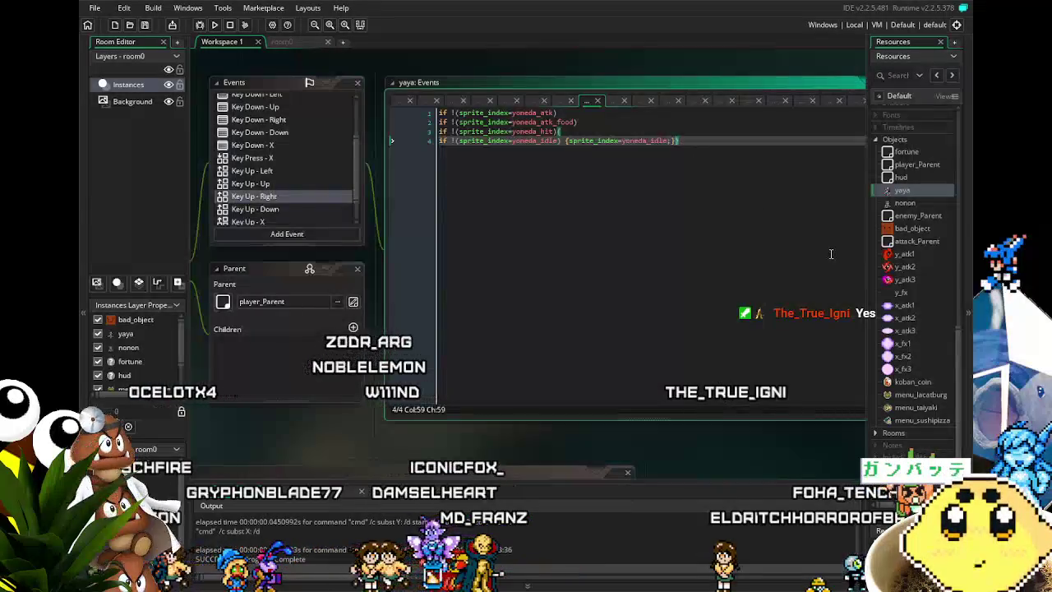
key(ctrl+d)
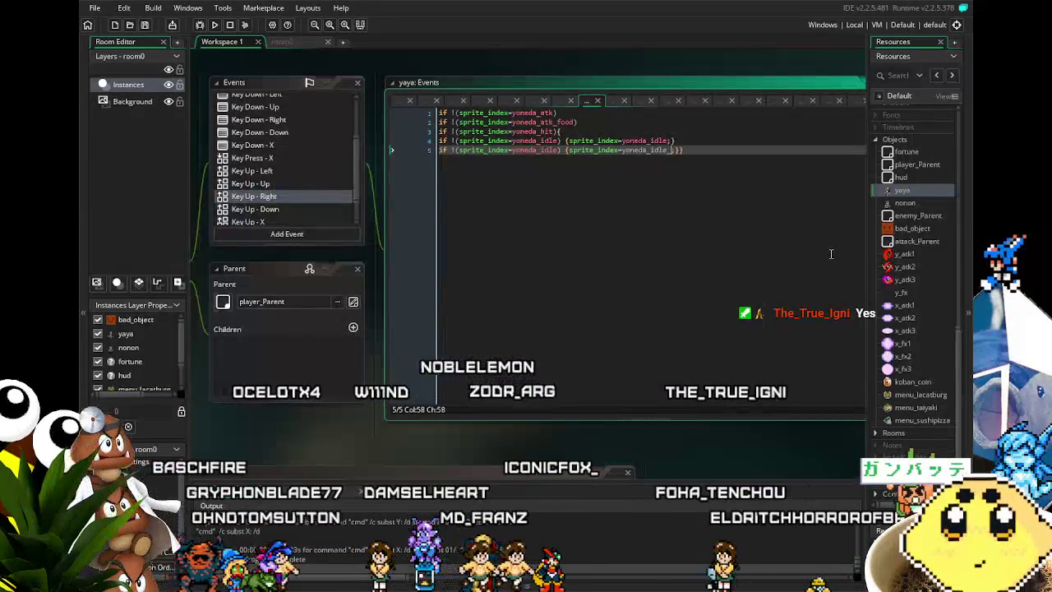
text(foodf)
click(560, 151)
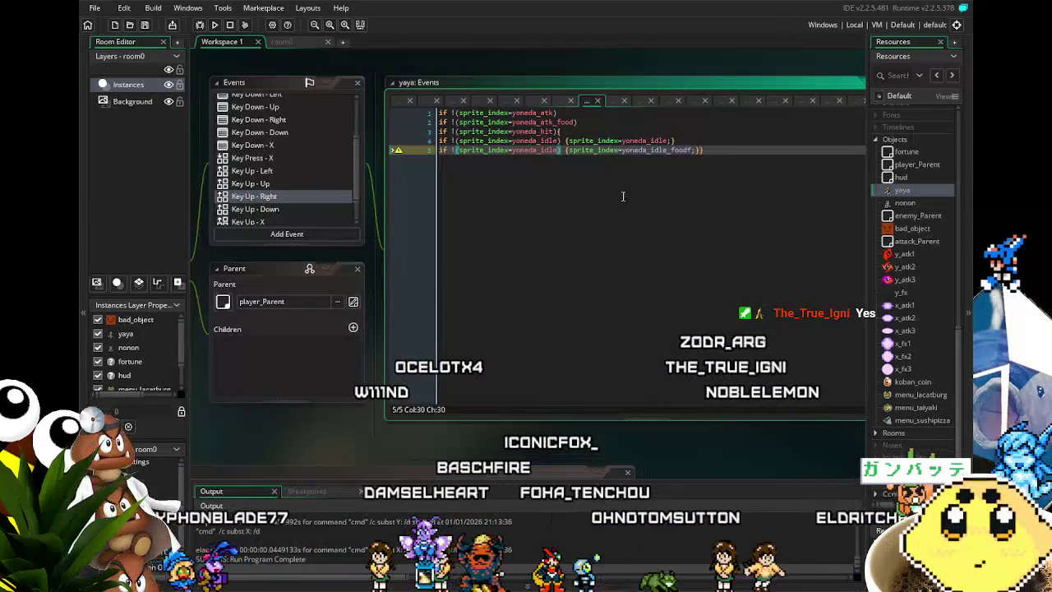
text(_food)
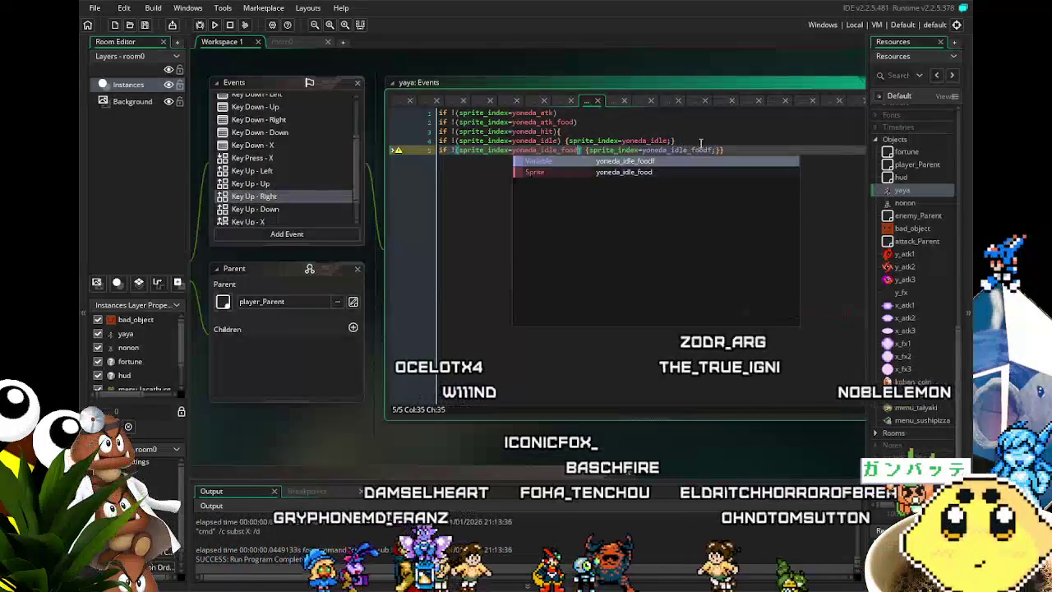
click(710, 149)
key(Delete)
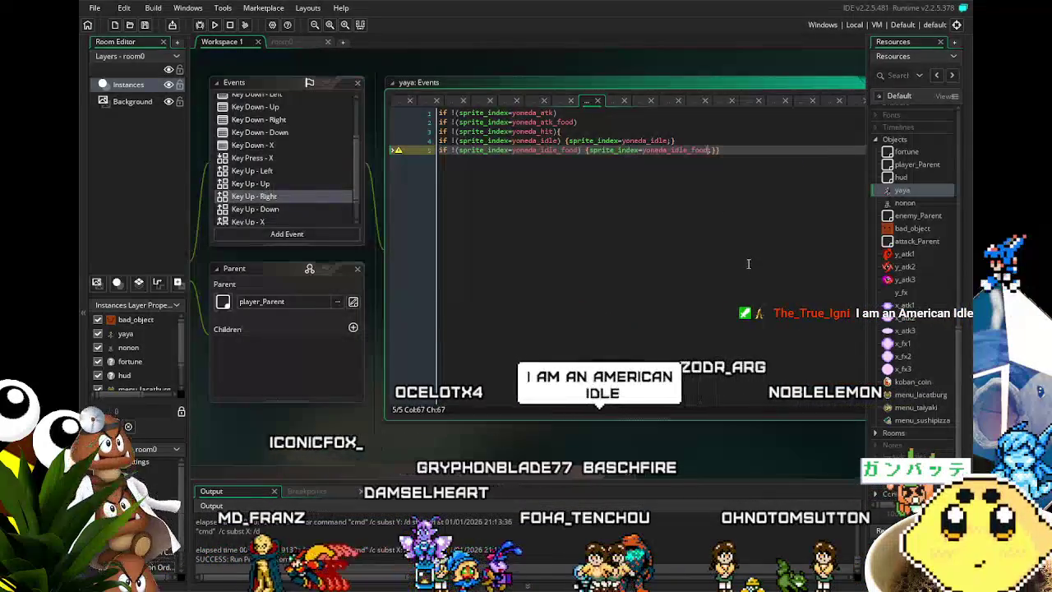
key(Left)
key(Left)
key(Left)
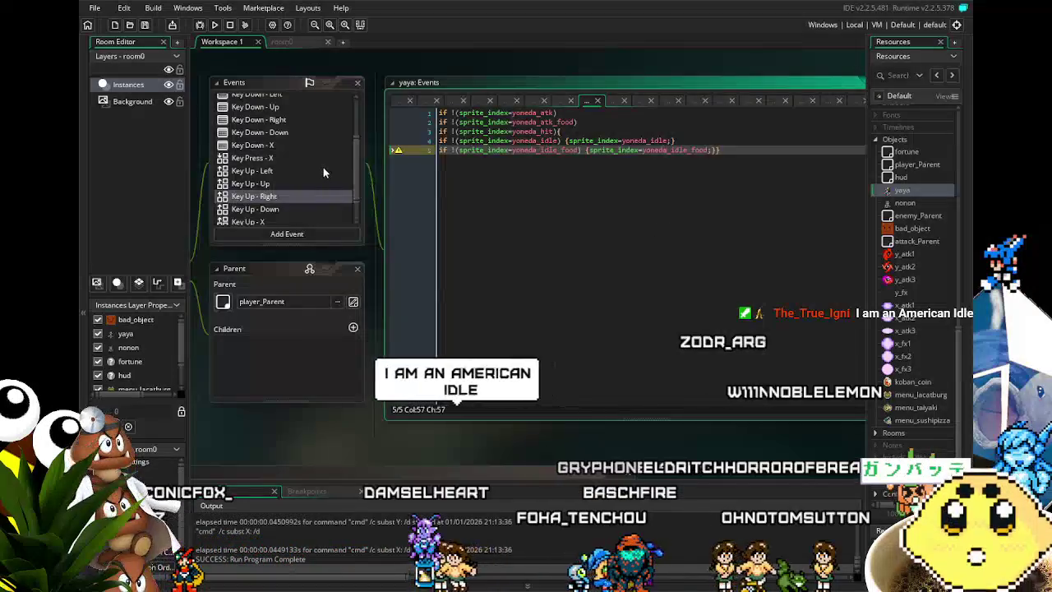
click(300, 209)
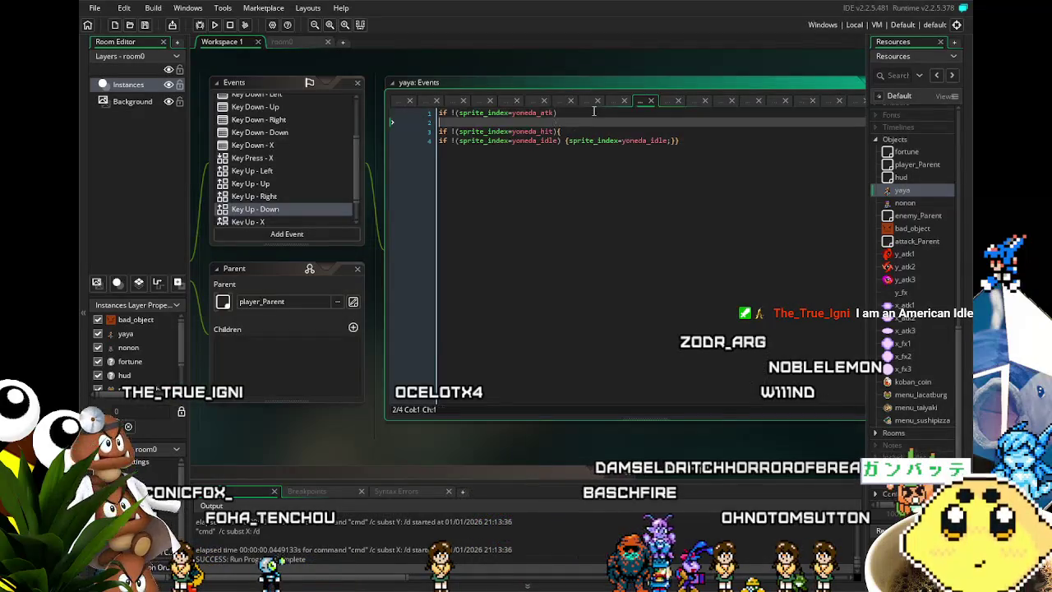
Finish Key Up - Down's yoneda_atk_food check and copy idle line 4 to line 5, then view Key Up - X and bad_object code
text(_food))
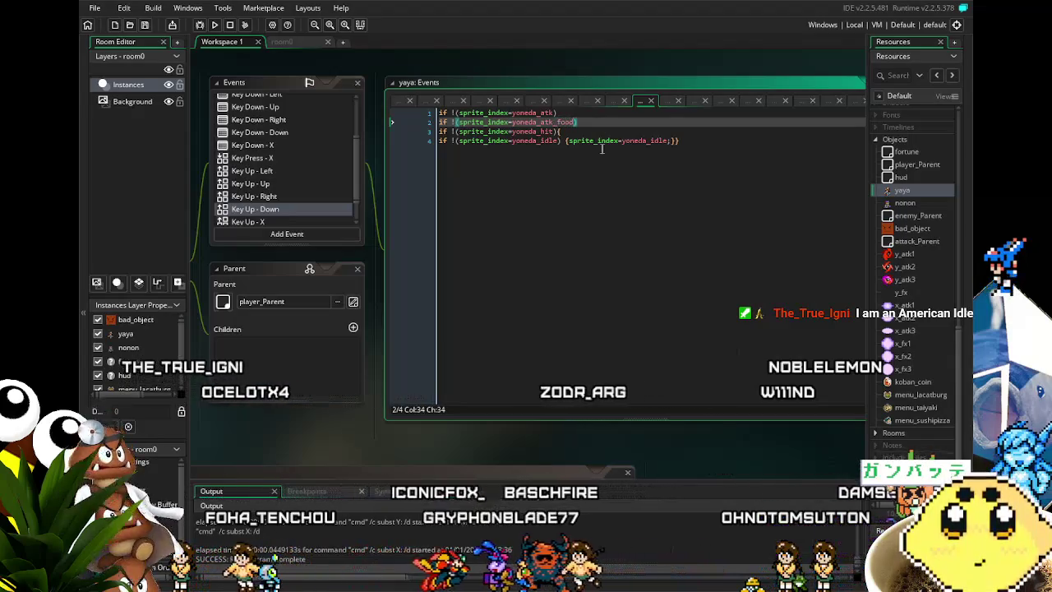
click(599, 169)
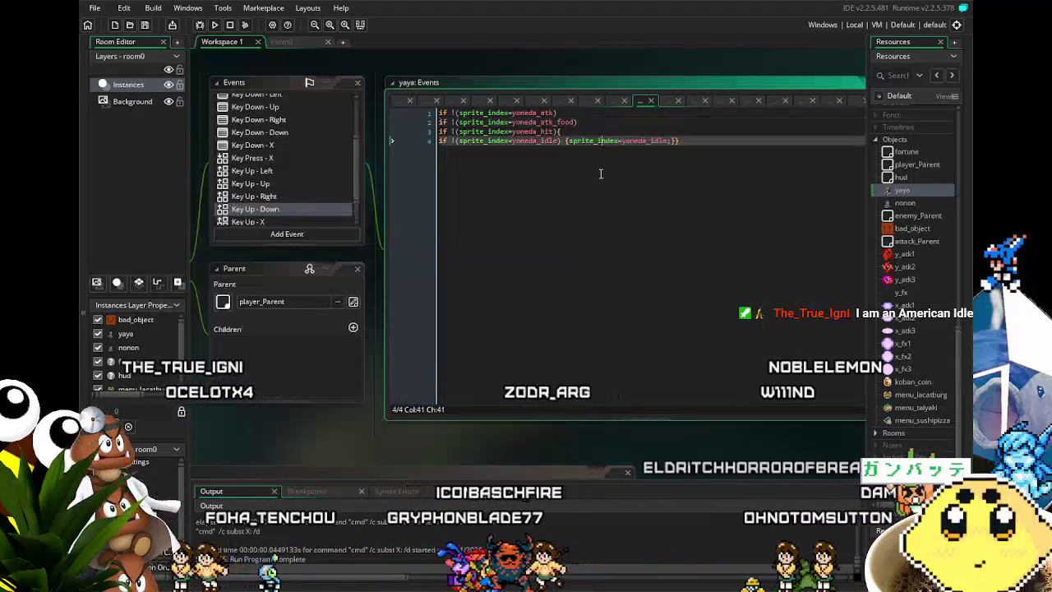
drag(676, 140, 460, 140)
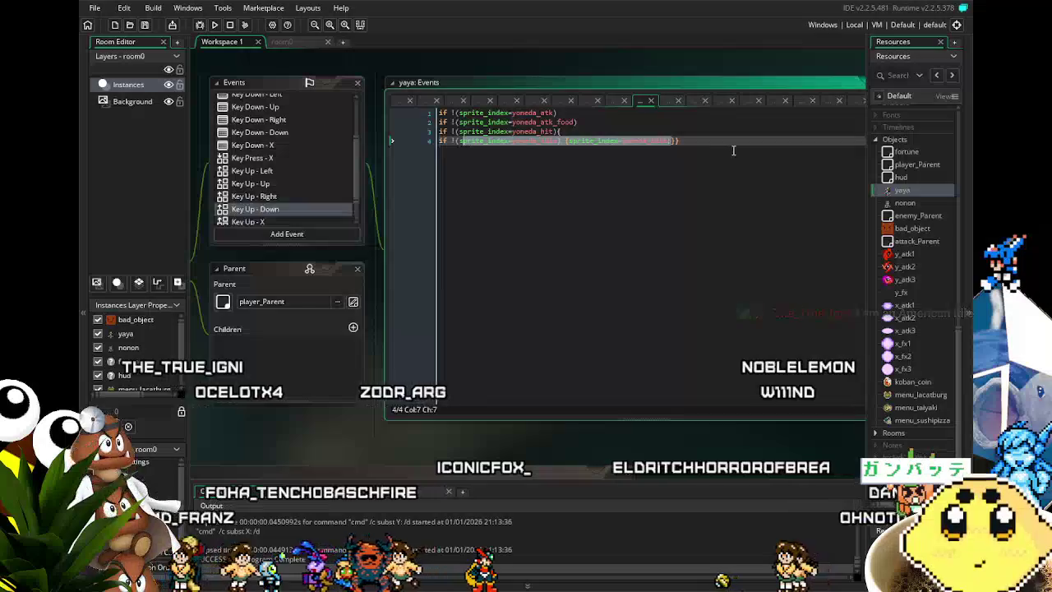
key(shift+Home)
key(ctrl+c)
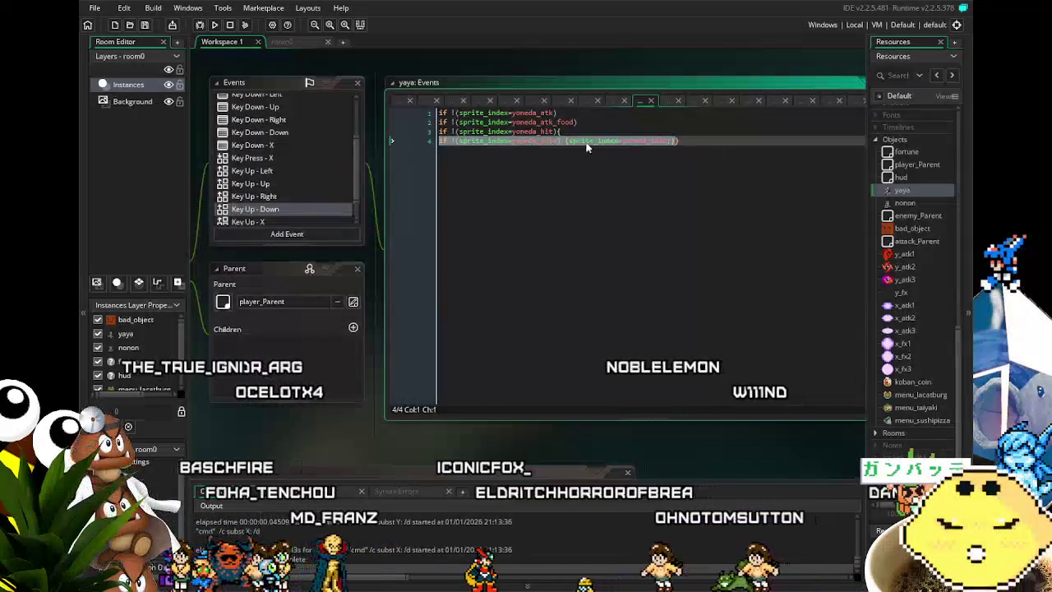
click(673, 140)
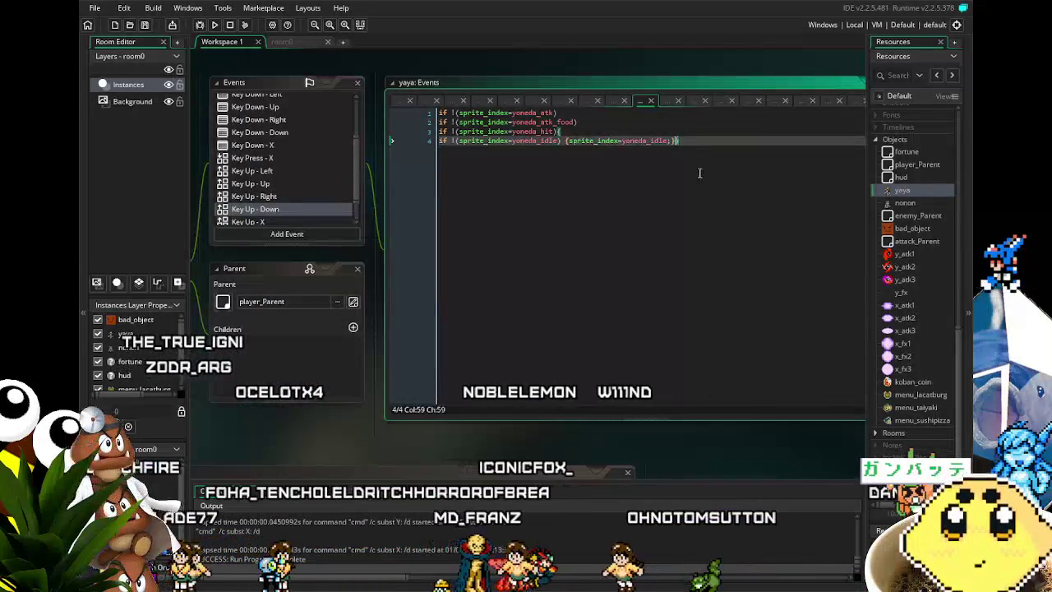
key(Return)
key(ctrl+v)
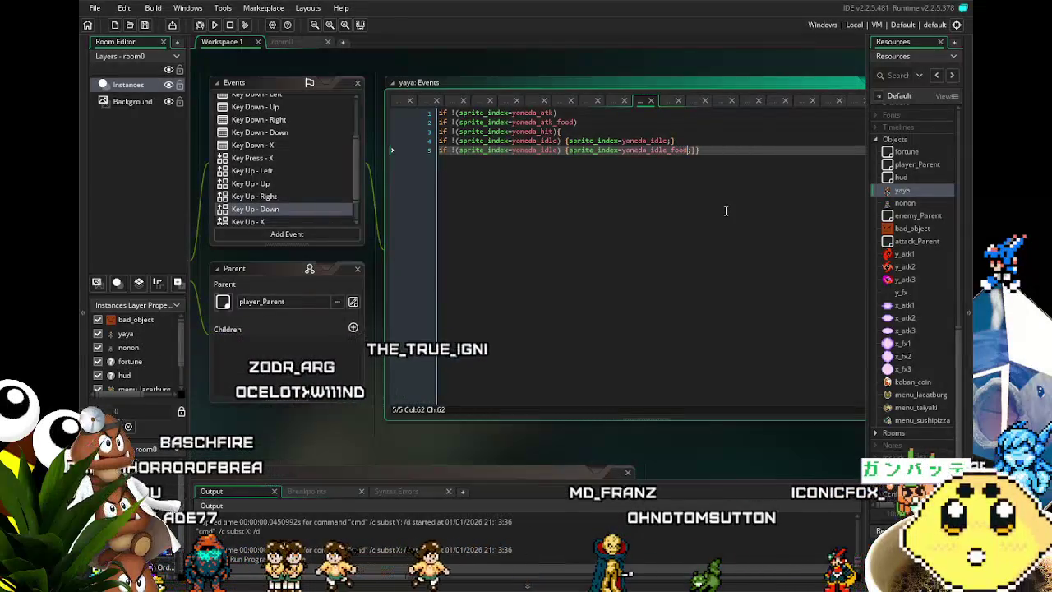
click(560, 149)
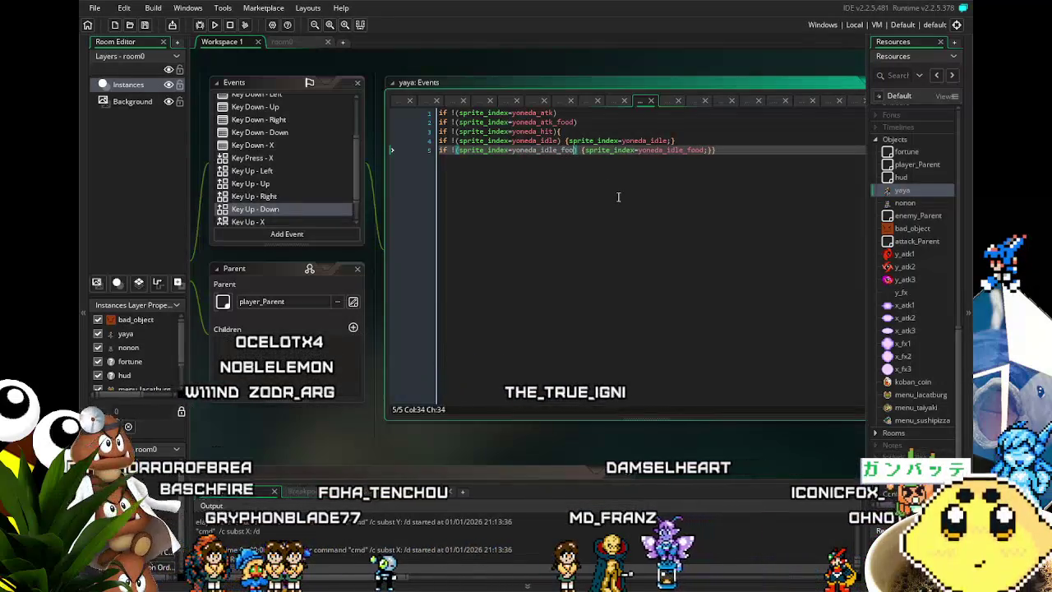
scroll(333, 166, down, 1)
text(d)
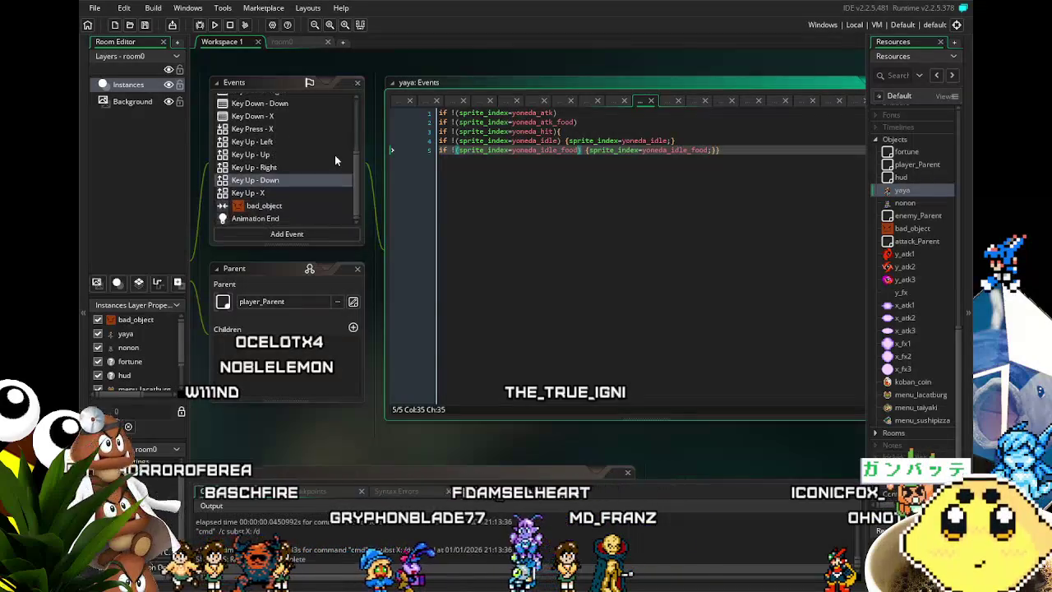
click(308, 193)
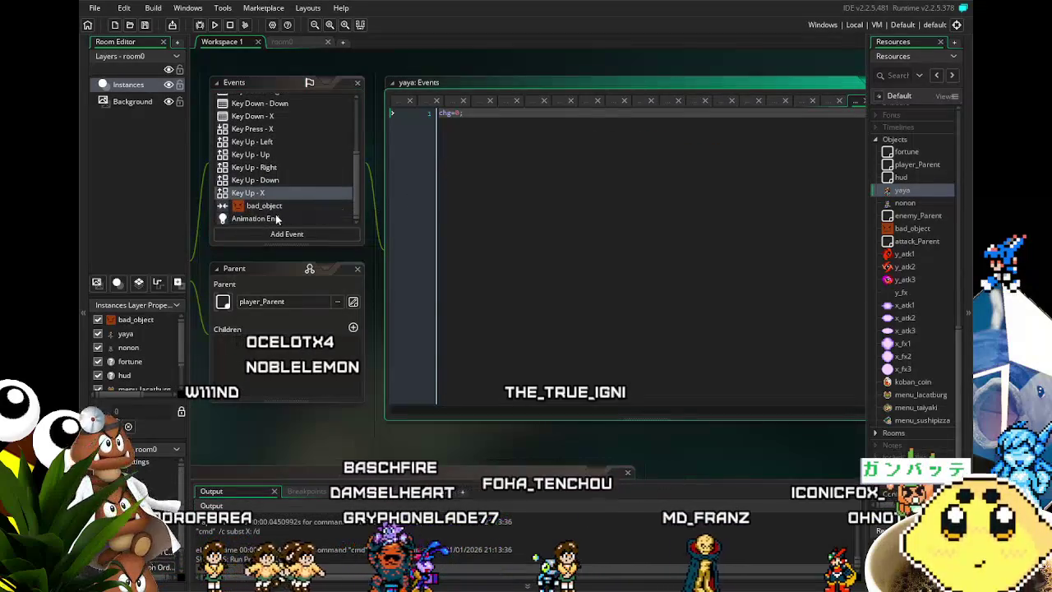
click(290, 207)
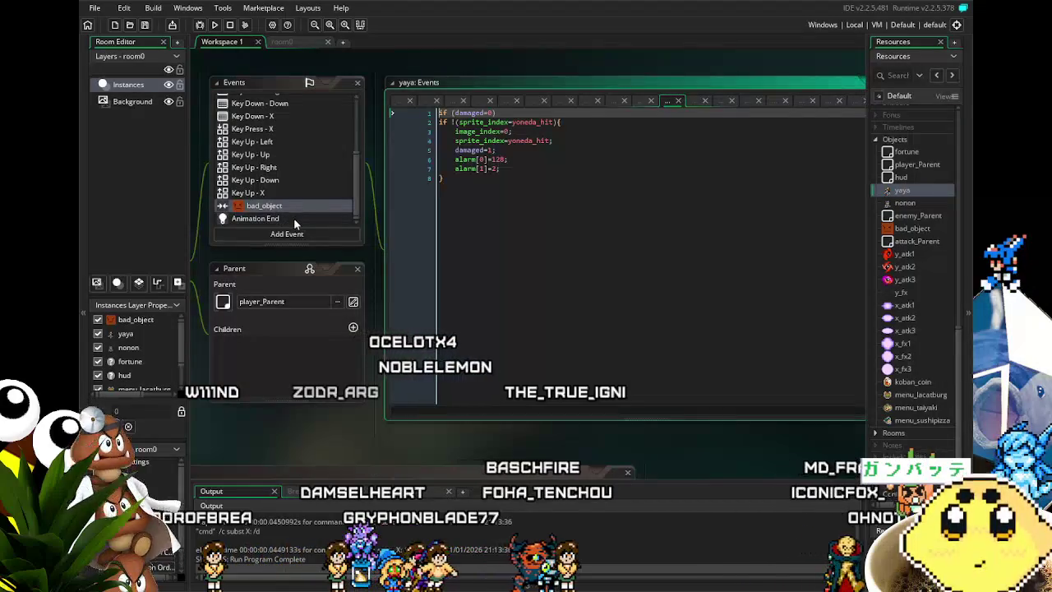
Copy Animation End's line 2 as line 3, switching yoneda_atk_food to yoneda_idle_food
click(294, 219)
click(671, 122)
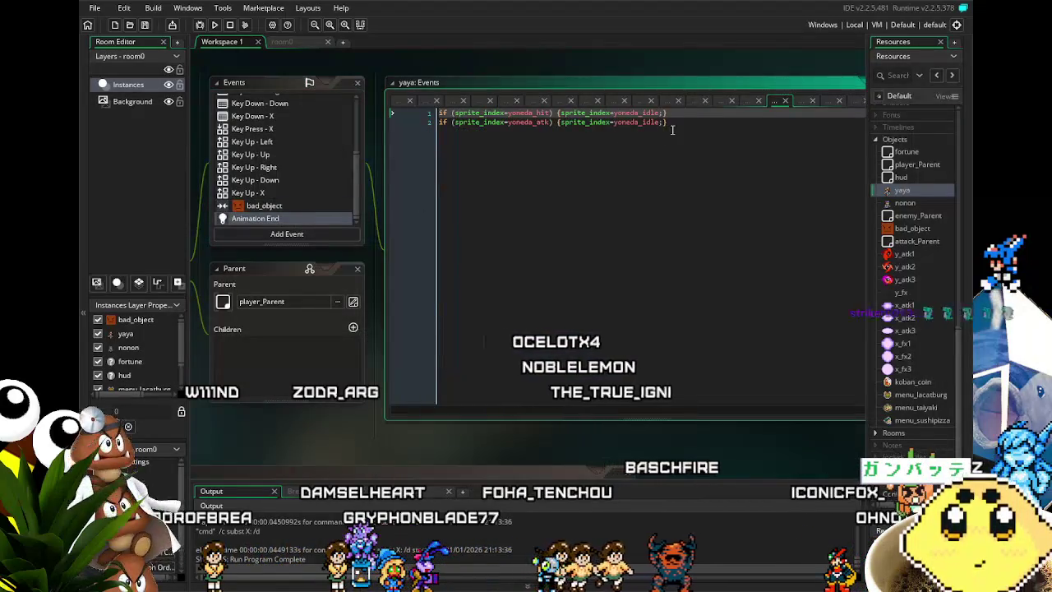
key(shift+Home)
key(ctrl+c)
key(End)
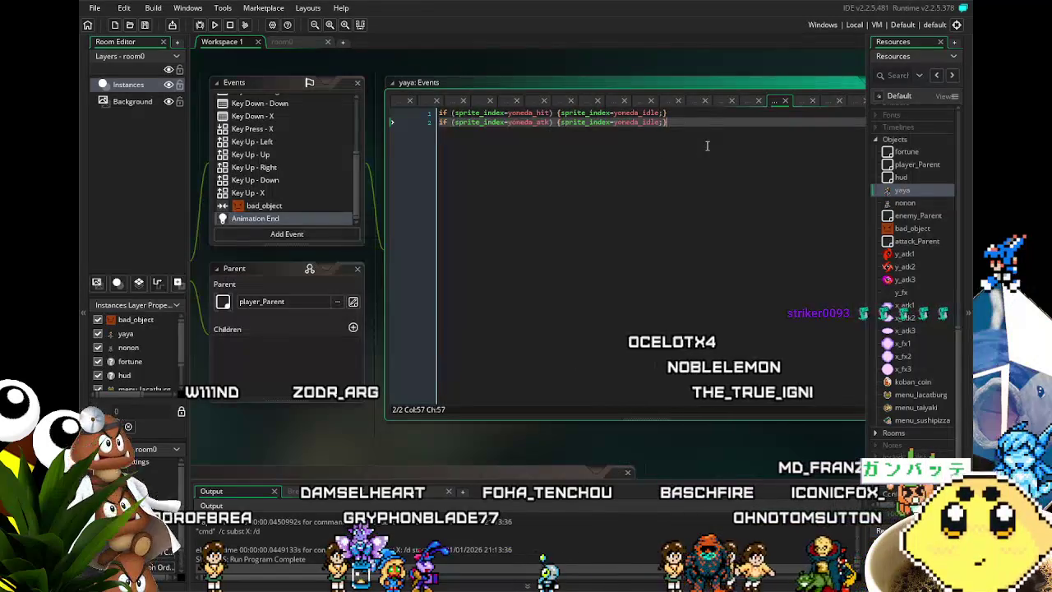
key(Return)
key(ctrl+v)
key(ctrl+Left)
key(ctrl+Left)
key(ctrl+Left)
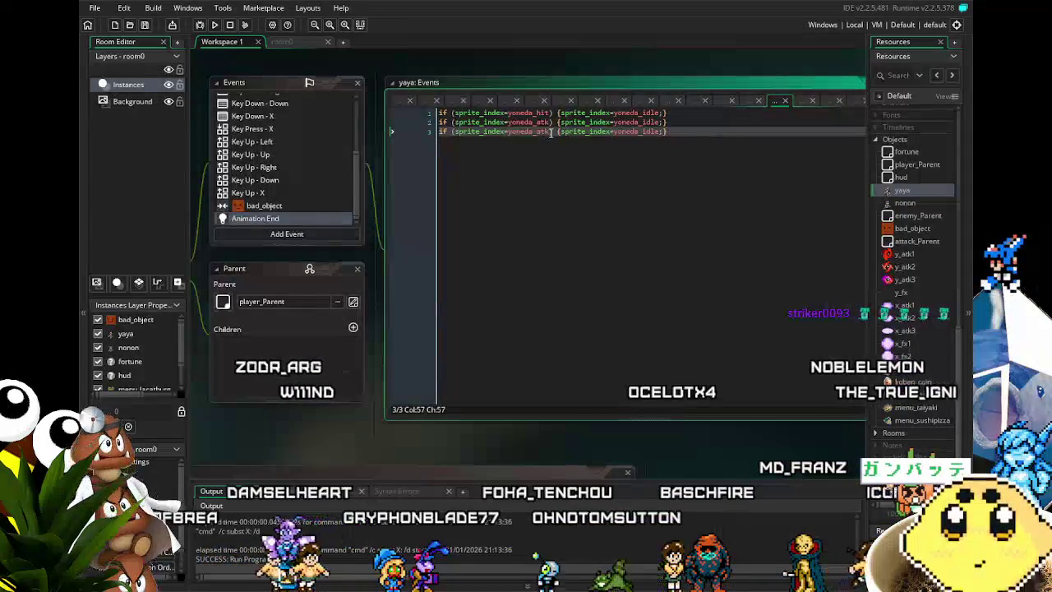
text(_food)
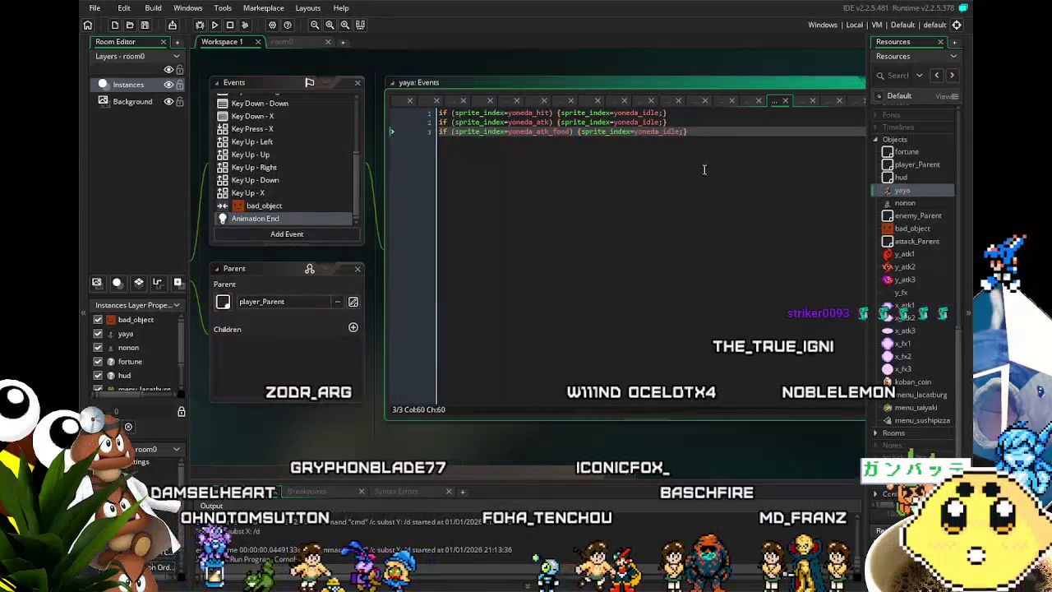
text(_)
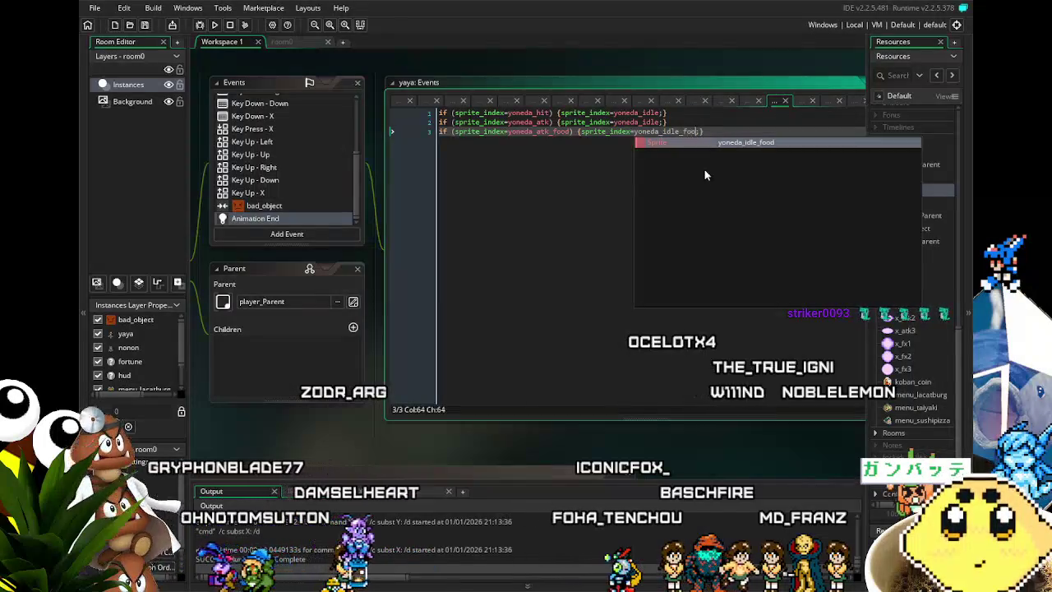
key(Return)
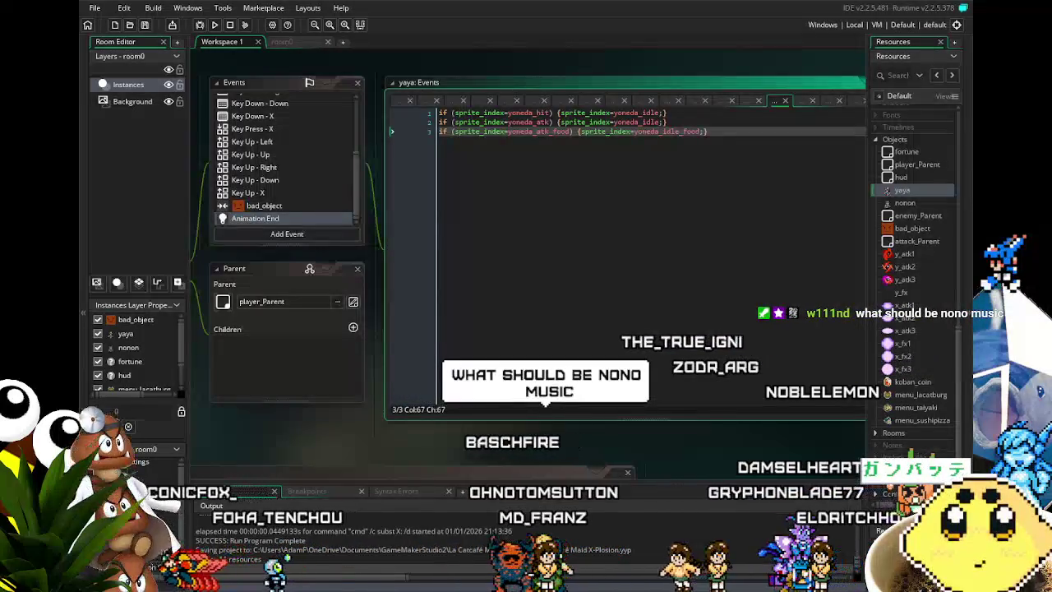
Click into the workspace once the updated Animation End code is saved
click(491, 394)
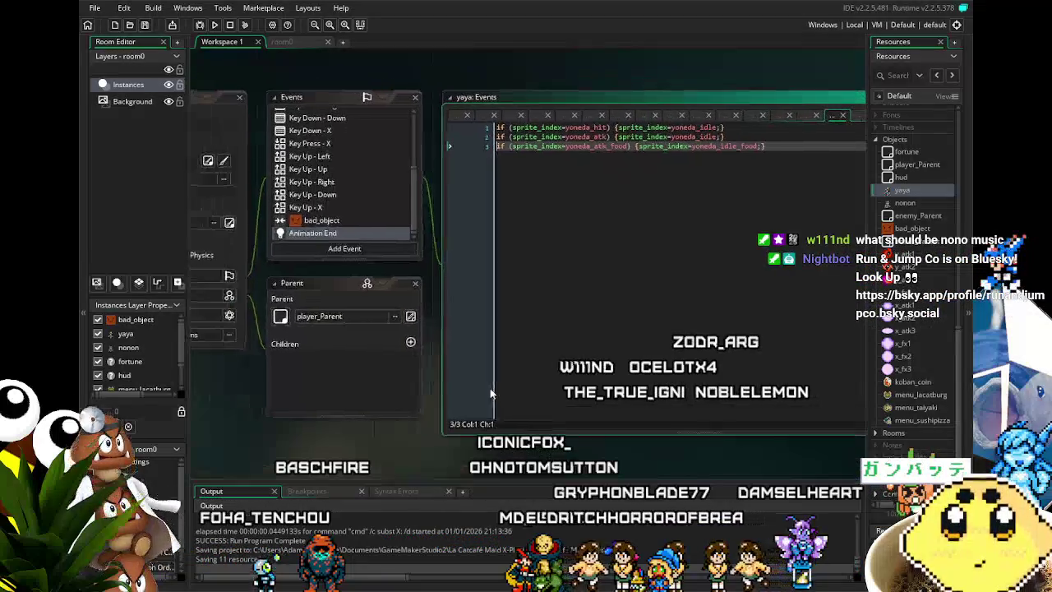